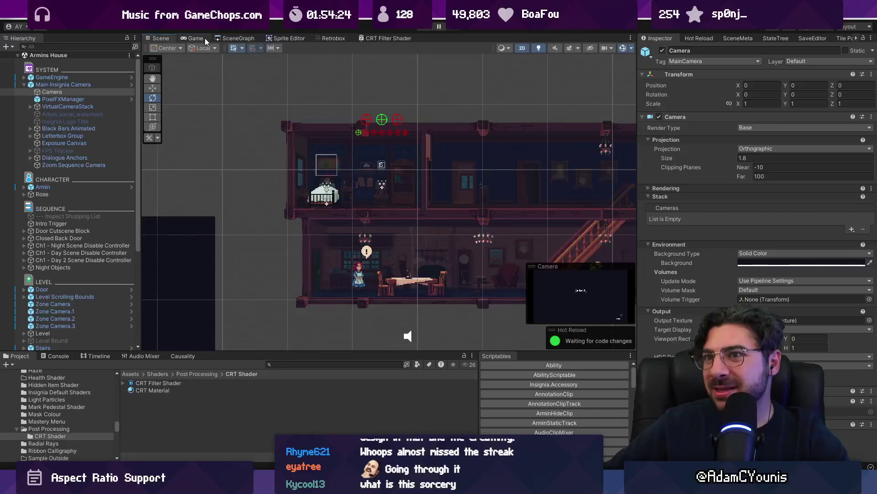
# - Reload the changed CRT Filter Shader graph from disk and open it full size
pyautogui.click(243, 38)
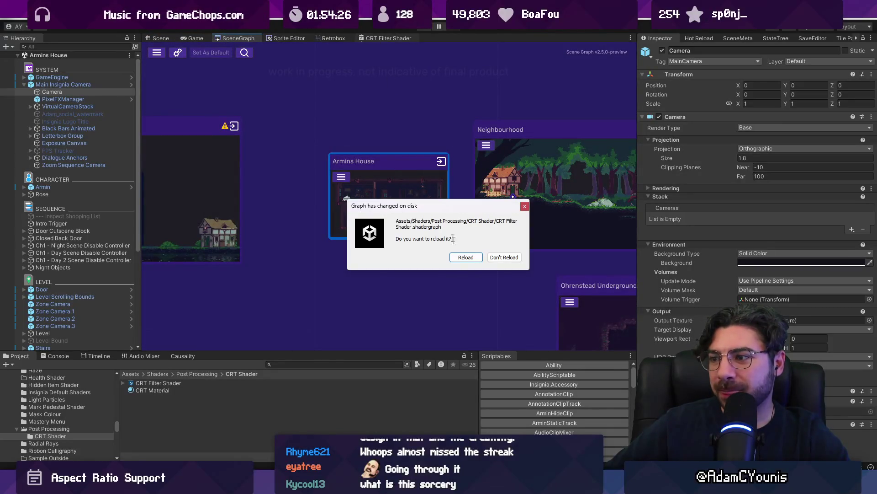
pyautogui.click(466, 259)
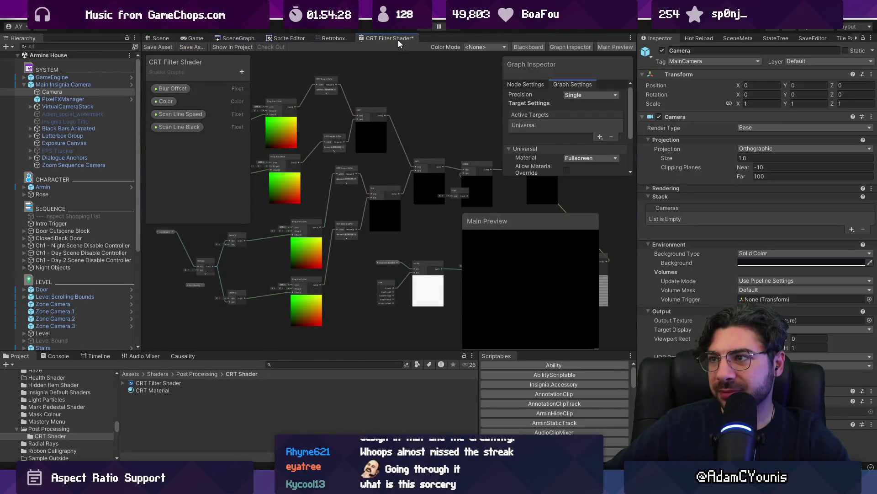
pyautogui.doubleClick(398, 38)
pyautogui.moveTo(423, 205); pyautogui.dragTo(423, 68)
pyautogui.scroll(3, 396, 156)
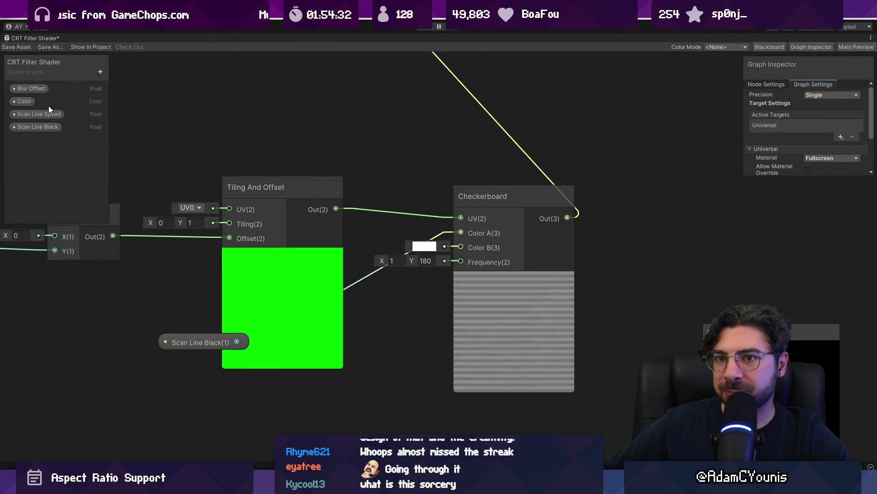
# - Review the Scan Line Speed property's default value, save the shader asset and restore the layout
pyautogui.click(40, 114)
pyautogui.click(833, 134)
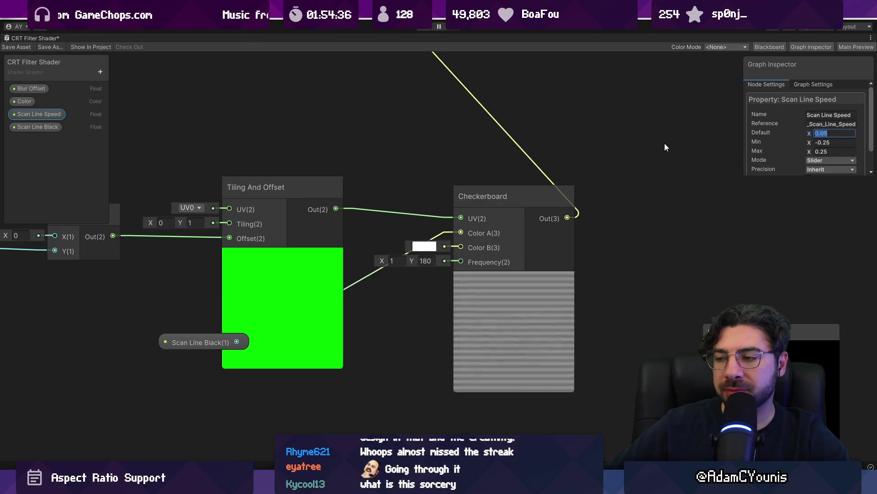
pyautogui.scroll(-5, 640, 137)
pyautogui.click(17, 47)
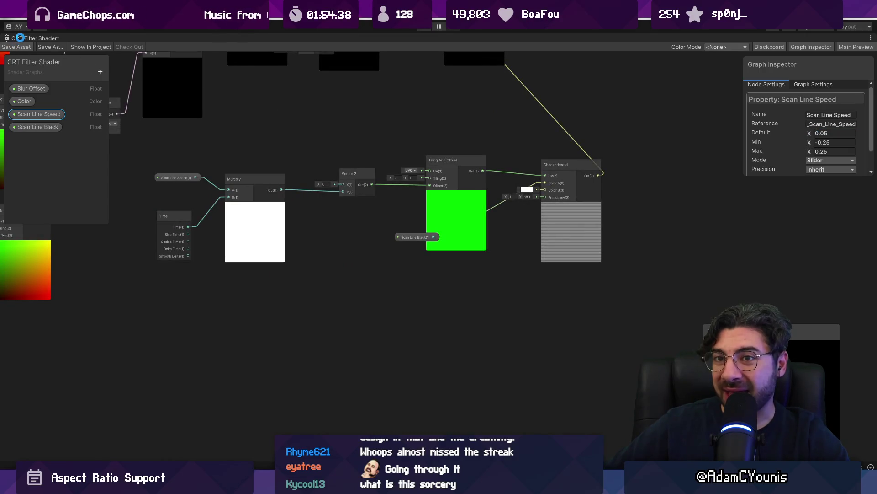
pyautogui.doubleClick(37, 38)
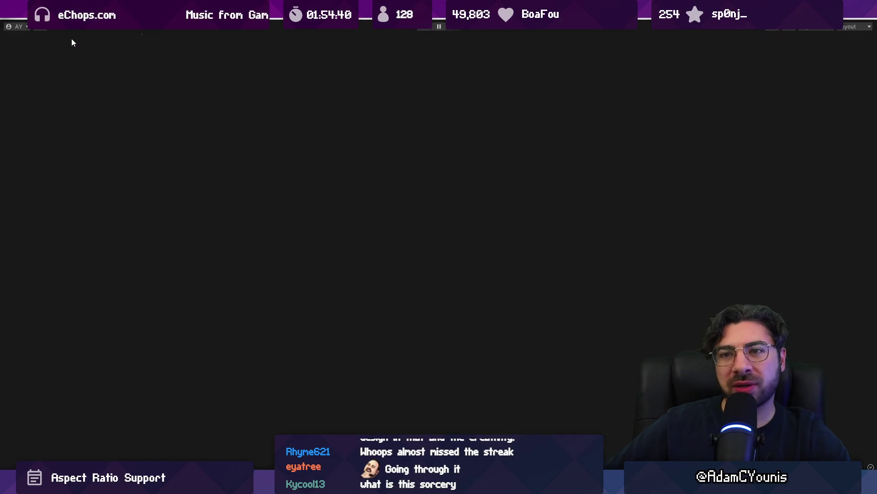
# - Play the game and walk the character right, out of bed
pyautogui.click(157, 37)
pyautogui.click(421, 29)
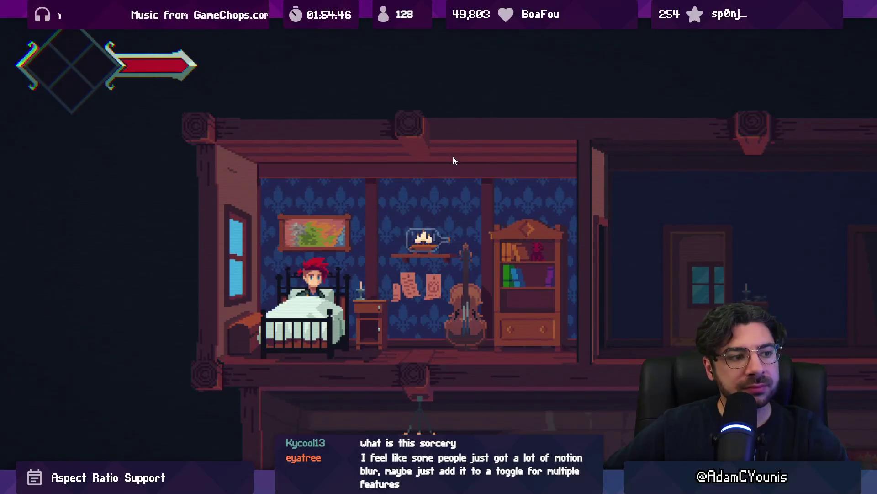
pyautogui.press('Right')
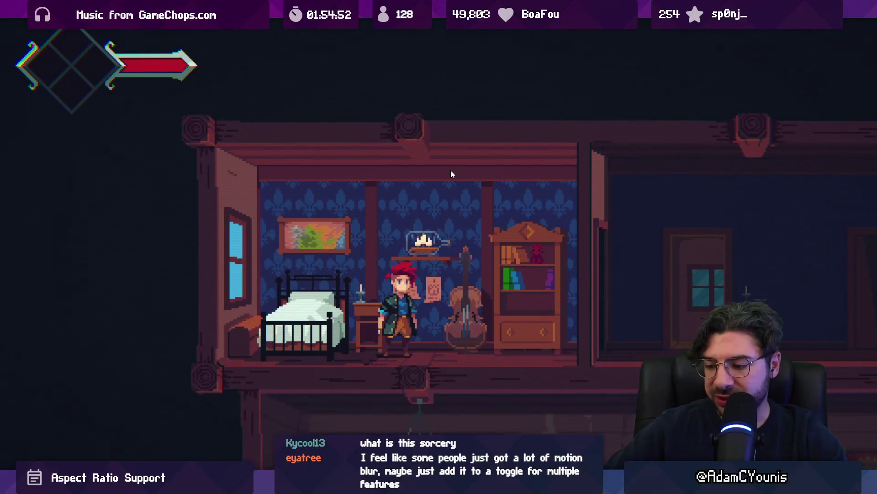
# - Capture the Game view as a screenshot and paste it into the sprite editor
pyautogui.moveTo(253, 126)
pyautogui.mouseDown()
pyautogui.moveTo(387, 278)
pyautogui.moveTo(588, 392)
pyautogui.moveTo(545, 419)
pyautogui.mouseUp()
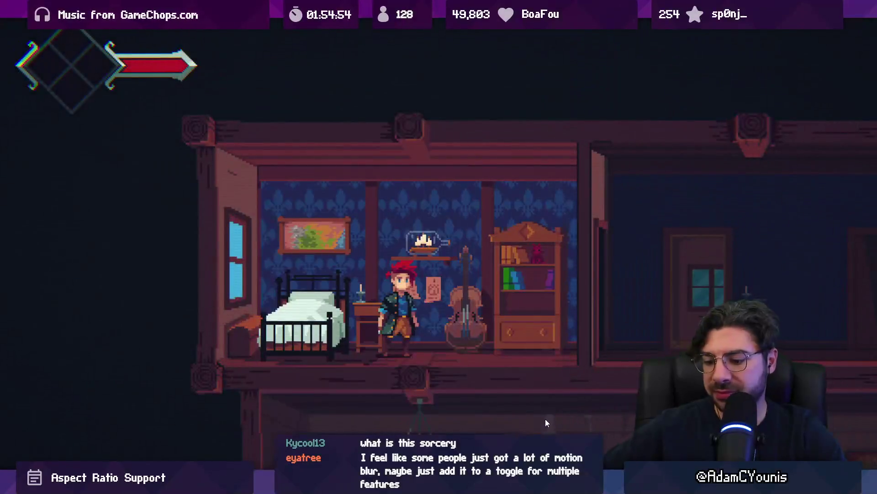
pyautogui.hotkey('alt', 'Tab')
pyautogui.hotkey('ctrl', 'v')
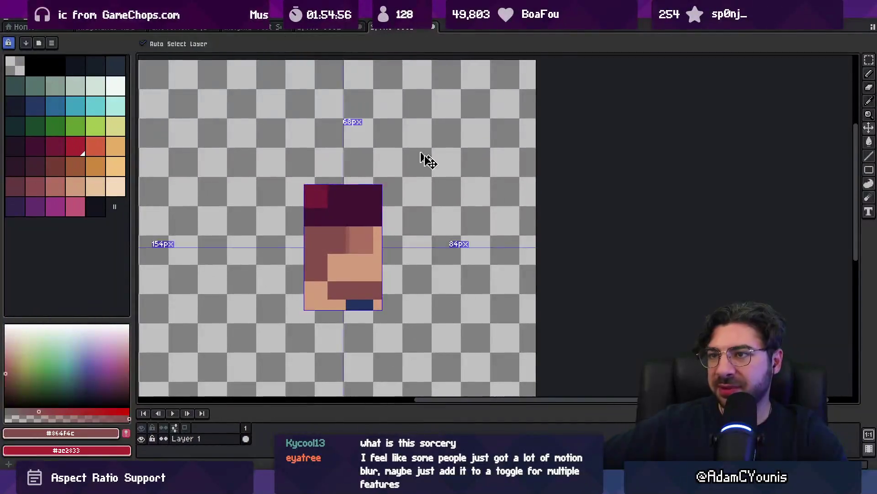
# - Paste and commit the game screenshot and the character image onto the canvas
pyautogui.press('Return')
pyautogui.scroll(-3, 374, 255)
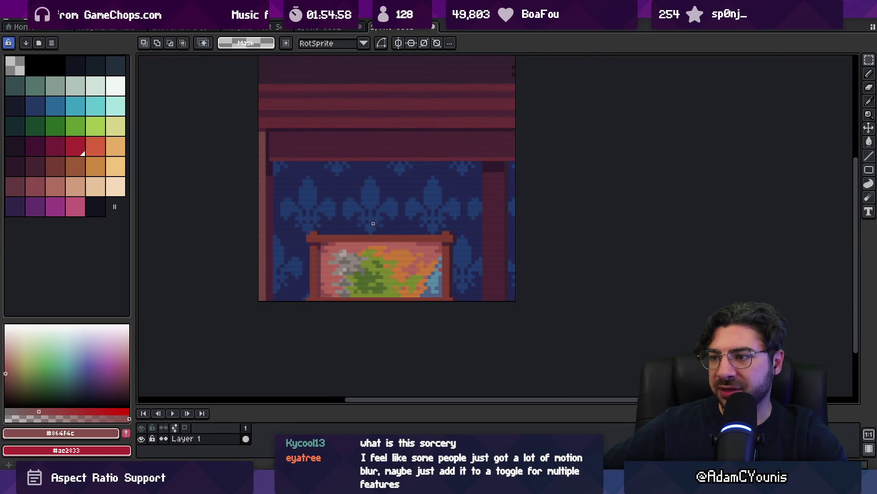
pyautogui.hotkey('ctrl', 'v')
pyautogui.scroll(2, 409, 196)
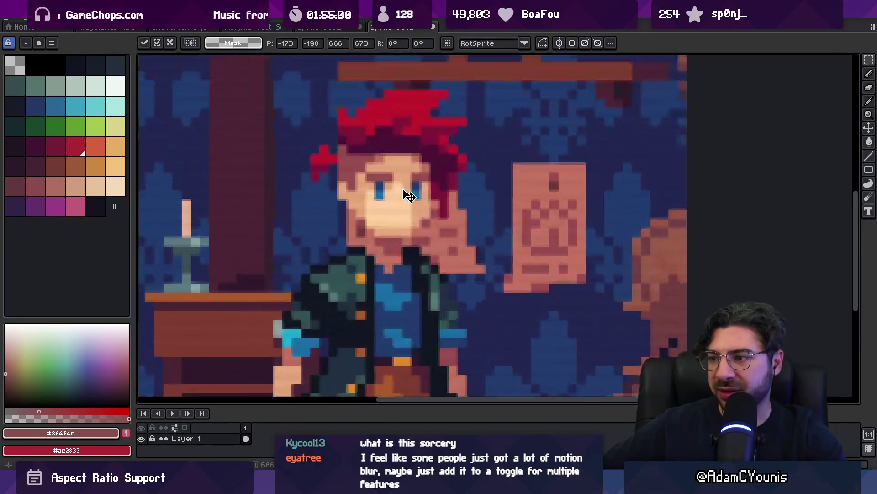
pyautogui.press('Return')
pyautogui.scroll(1, 409, 195)
# - Draw black straight pencil lines across the face, undo the upper one, and add a new layer
pyautogui.click(65, 68)
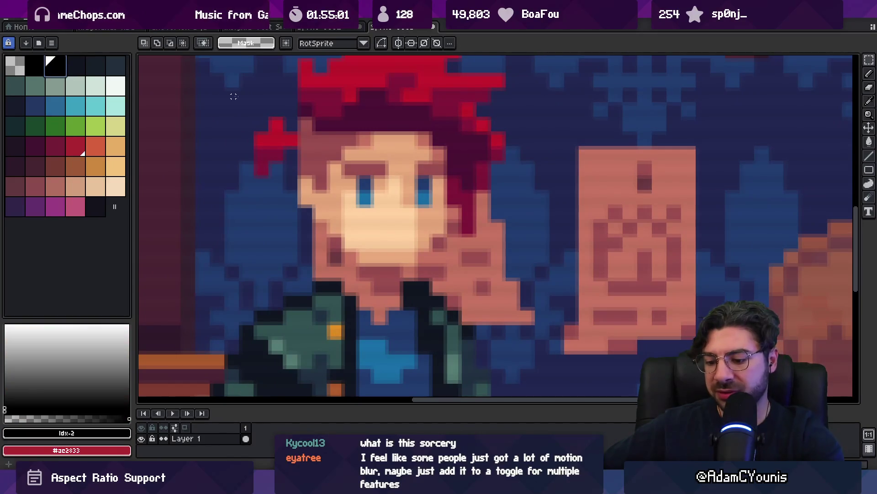
pyautogui.press('b')
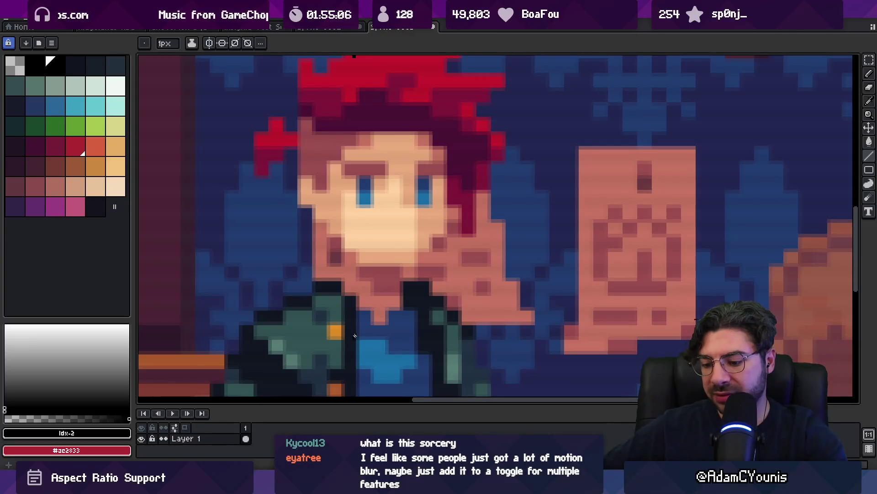
pyautogui.press('shift')
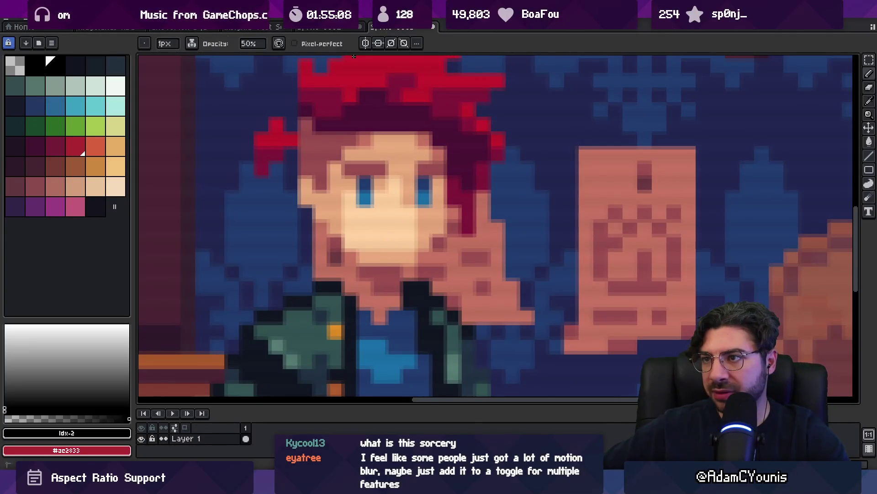
pyautogui.moveTo(357, 388); pyautogui.dragTo(361, 55)
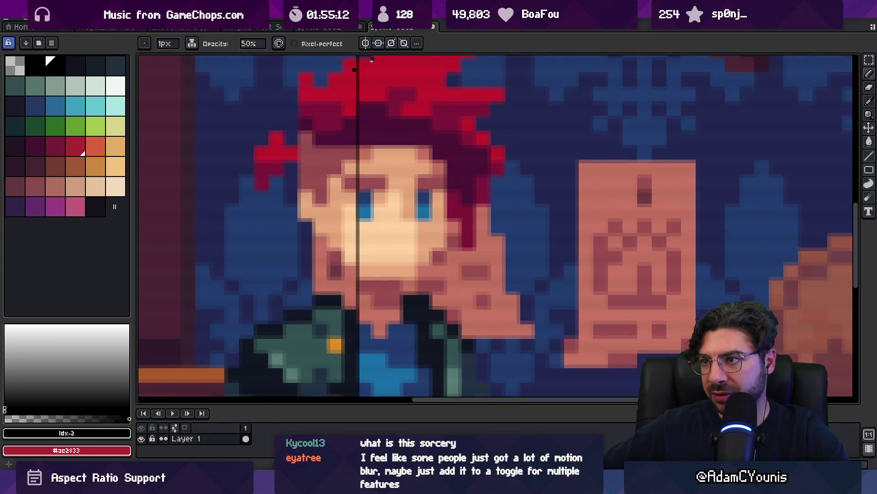
pyautogui.moveTo(396, 395); pyautogui.dragTo(394, 389)
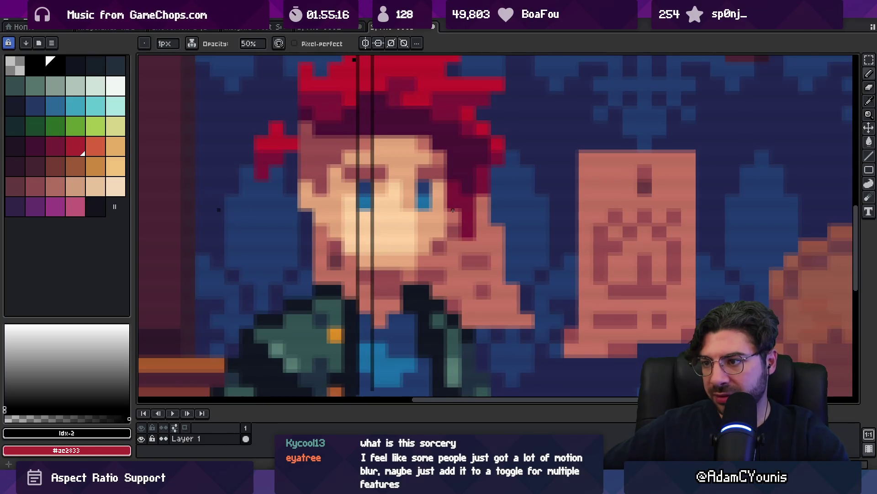
pyautogui.moveTo(217, 210)
pyautogui.mouseDown()
pyautogui.moveTo(453, 210)
pyautogui.moveTo(191, 194)
pyautogui.mouseUp()
pyautogui.scroll(-5, 387, 191)
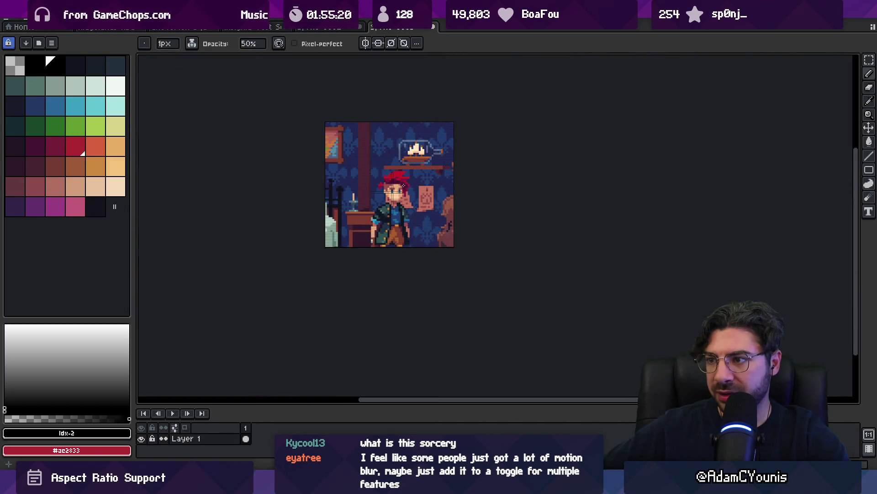
pyautogui.scroll(4, 404, 185)
pyautogui.hotkey('ctrl', 'z')
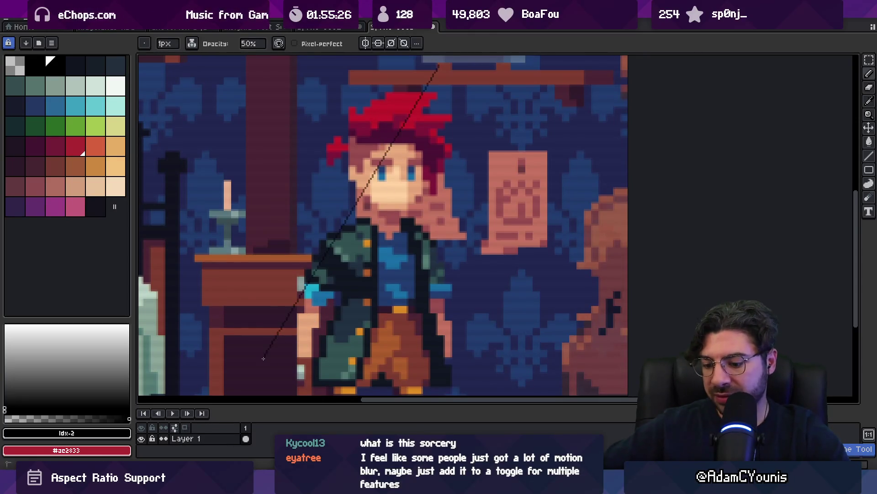
pyautogui.hotkey('shift', 'n')
pyautogui.scroll(3, 364, 180)
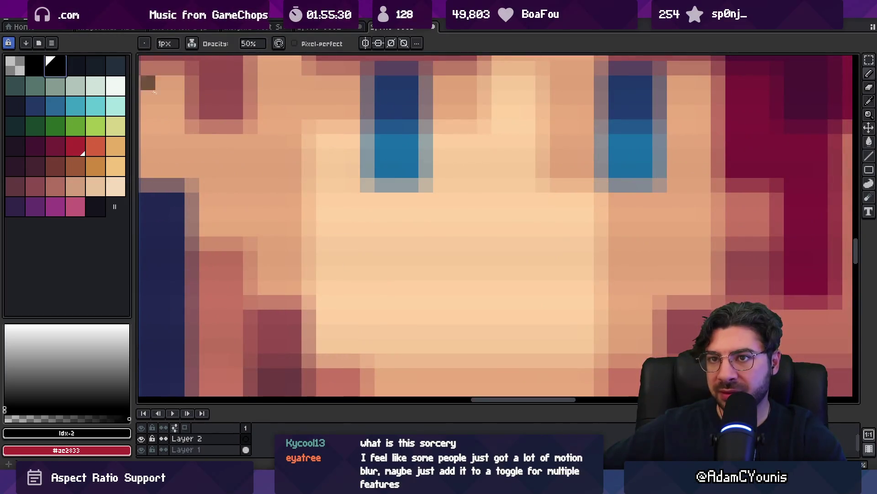
# - Outline the left eye in black and duplicate it into a 2×2 window grid
pyautogui.moveTo(369, 128); pyautogui.dragTo(407, 183)
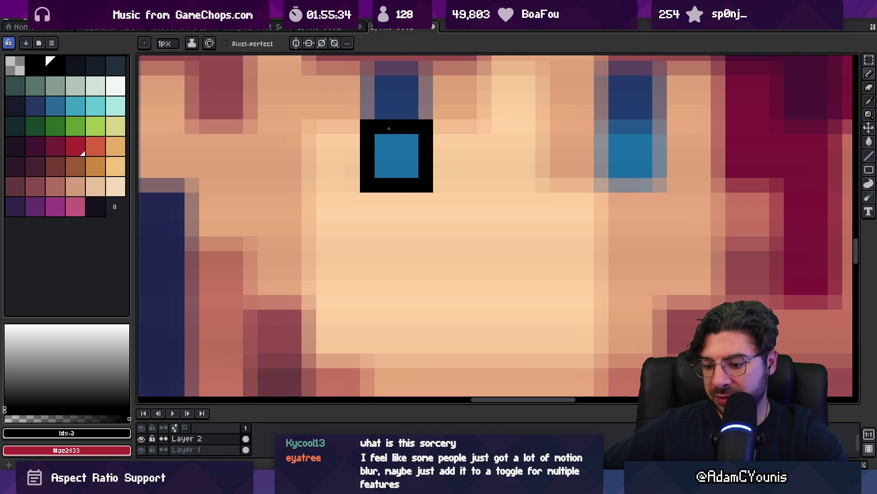
pyautogui.hotkey('ctrl', 'v')
pyautogui.moveTo(435, 190)
pyautogui.mouseDown()
pyautogui.moveTo(477, 189)
pyautogui.moveTo(451, 176)
pyautogui.mouseUp()
pyautogui.moveTo(314, 87)
pyautogui.mouseDown()
pyautogui.moveTo(362, 98)
pyautogui.moveTo(538, 255)
pyautogui.mouseUp()
pyautogui.moveTo(451, 190); pyautogui.dragTo(460, 244)
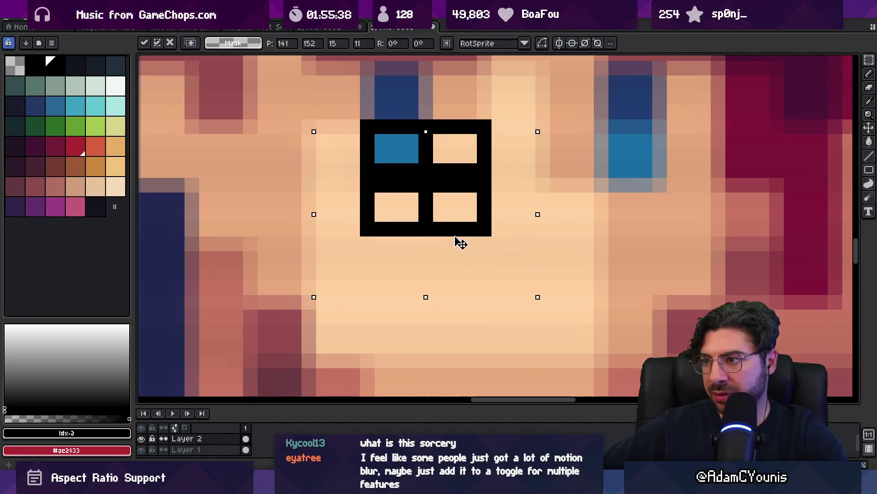
pyautogui.scroll(-3, 461, 243)
pyautogui.click(383, 164)
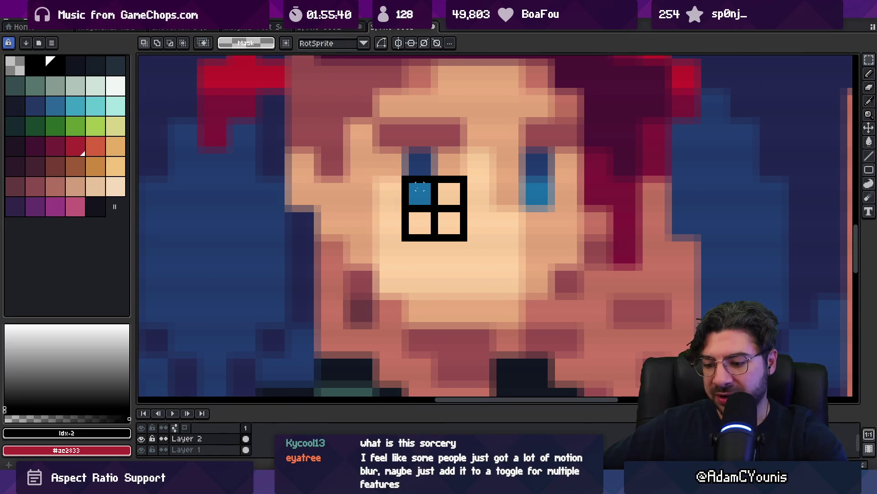
# - Turn the 2×2 window shape into a custom brush at 100% opacity, undoing the test strokes
pyautogui.moveTo(403, 177); pyautogui.dragTo(466, 245)
pyautogui.hotkey('ctrl', 'b')
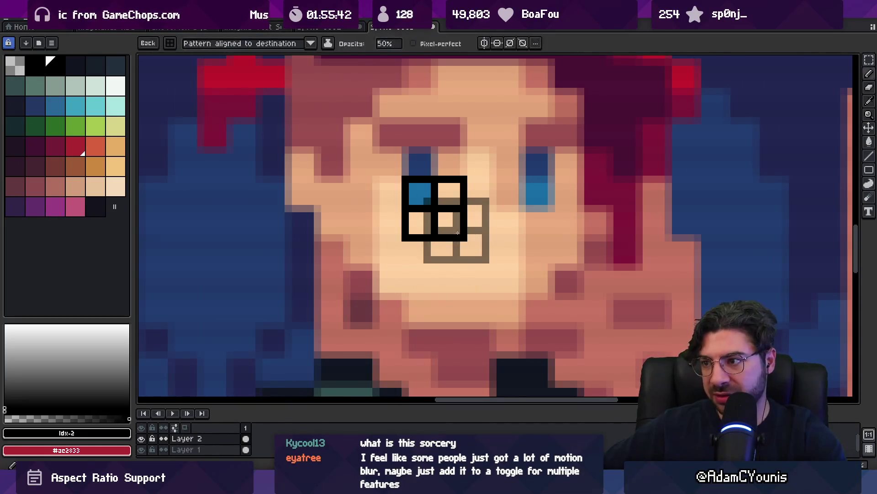
pyautogui.scroll(-4, 449, 225)
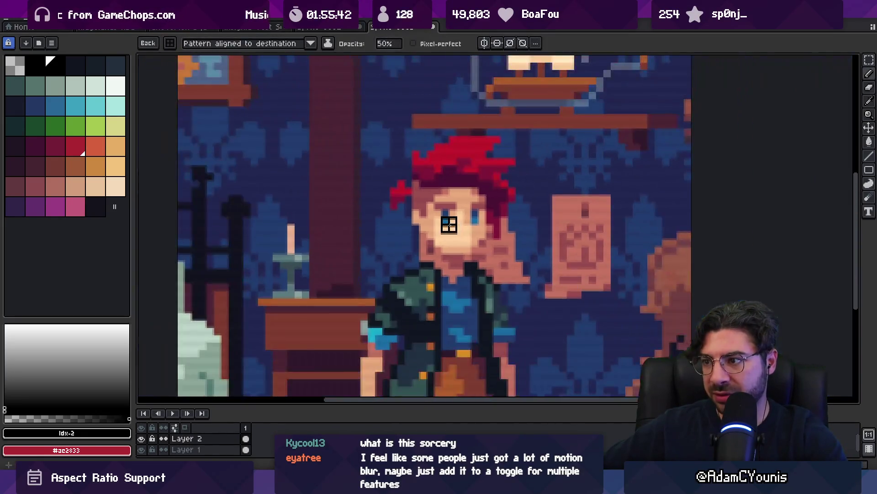
pyautogui.click(393, 45)
pyautogui.write('100')
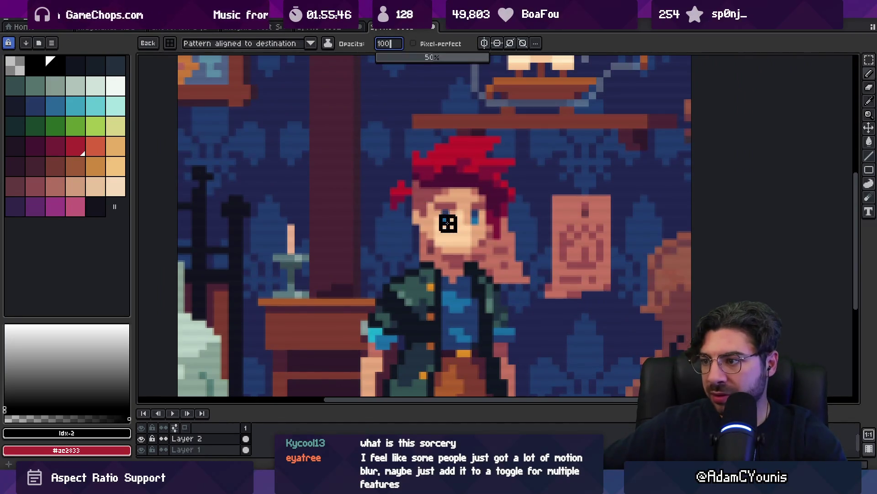
pyautogui.moveTo(449, 224)
pyautogui.mouseDown()
pyautogui.moveTo(663, 201)
pyautogui.moveTo(219, 196)
pyautogui.moveTo(352, 276)
pyautogui.mouseUp()
pyautogui.hotkey('ctrl', 'z')
pyautogui.scroll(4, 445, 224)
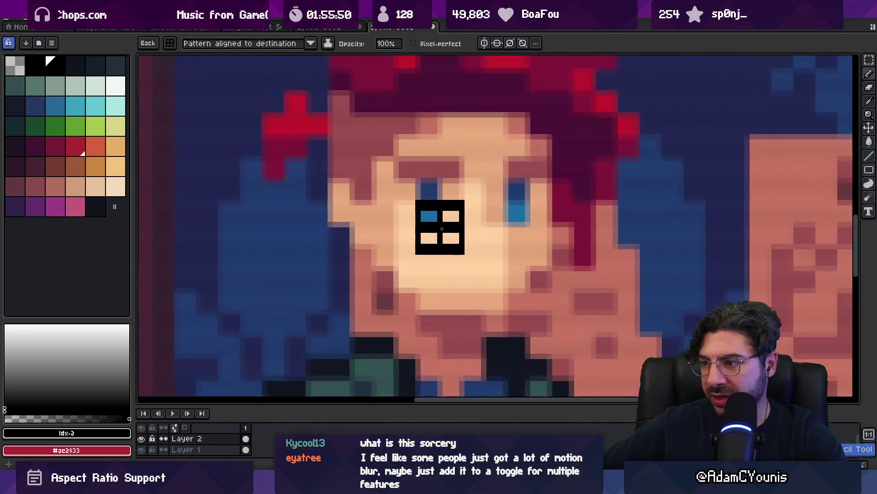
# - Paint the grid pattern over the whole head with the pattern brush
pyautogui.press('m')
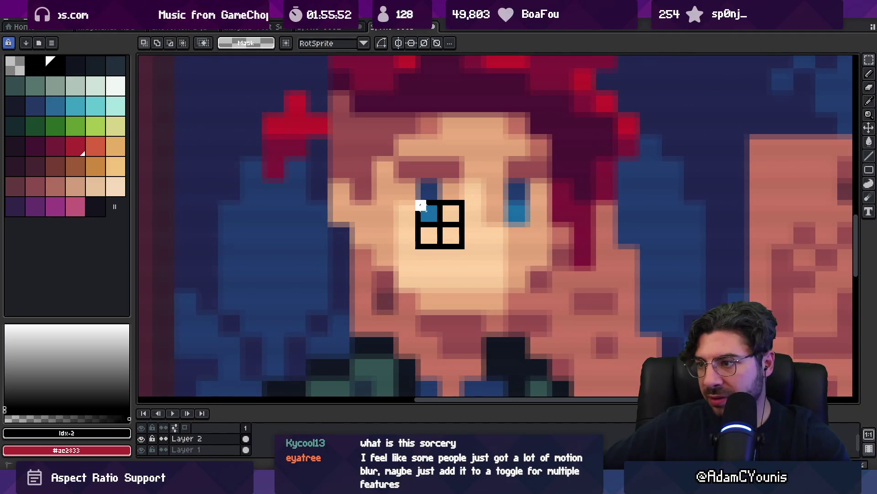
pyautogui.press('b')
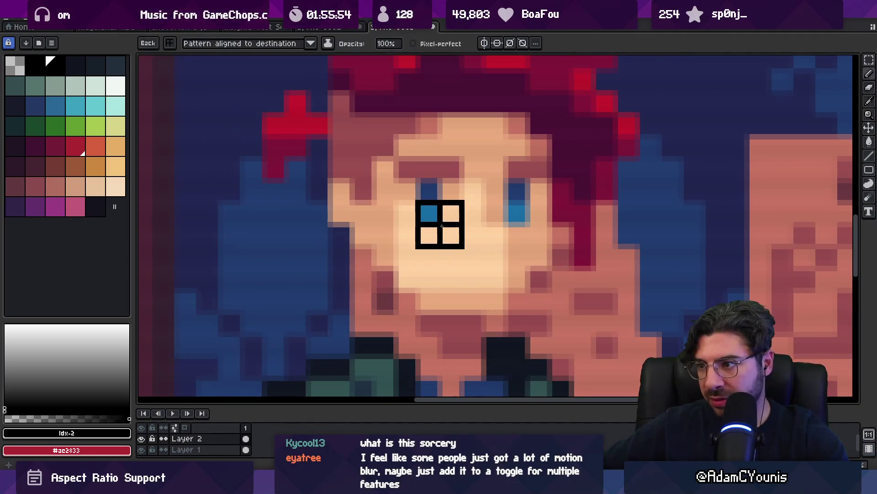
pyautogui.moveTo(483, 246)
pyautogui.mouseDown()
pyautogui.moveTo(572, 238)
pyautogui.moveTo(256, 128)
pyautogui.moveTo(434, 169)
pyautogui.mouseUp()
pyautogui.scroll(-3, 434, 169)
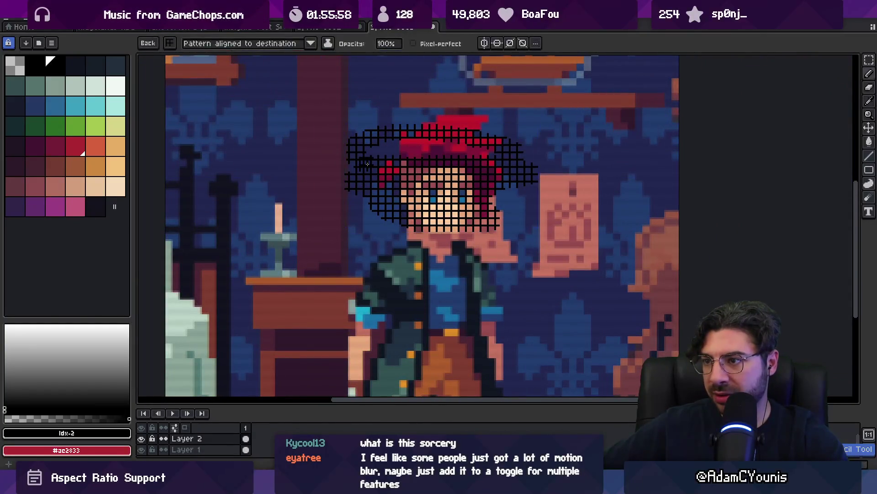
# - Paint the grid over the head and lower body, then make a selected patch a pattern brush
pyautogui.moveTo(496, 143)
pyautogui.mouseDown()
pyautogui.moveTo(274, 142)
pyautogui.moveTo(288, 171)
pyautogui.moveTo(586, 221)
pyautogui.moveTo(658, 302)
pyautogui.moveTo(220, 256)
pyautogui.moveTo(571, 247)
pyautogui.moveTo(251, 183)
pyautogui.mouseUp()
pyautogui.moveTo(233, 224)
pyautogui.mouseDown()
pyautogui.moveTo(283, 298)
pyautogui.moveTo(197, 357)
pyautogui.moveTo(256, 246)
pyautogui.moveTo(546, 336)
pyautogui.mouseUp()
pyautogui.press('m')
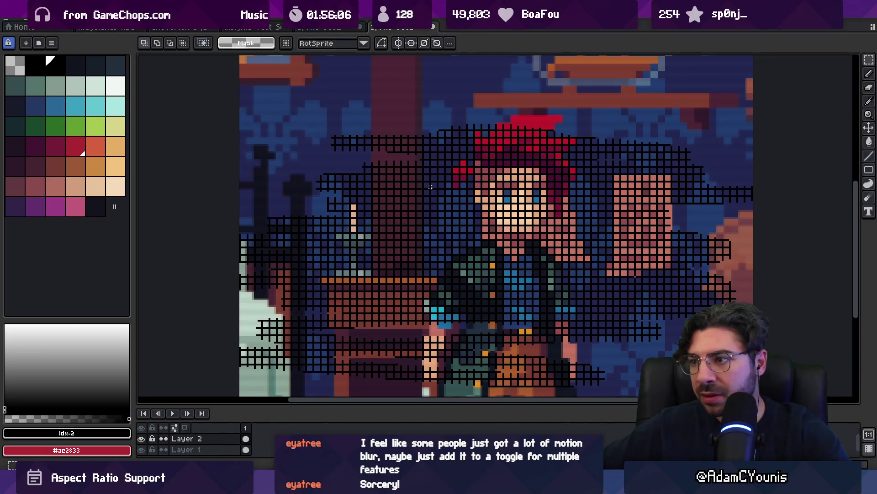
pyautogui.scroll(-1, 361, 196)
pyautogui.scroll(2, 361, 196)
pyautogui.scroll(1, 361, 197)
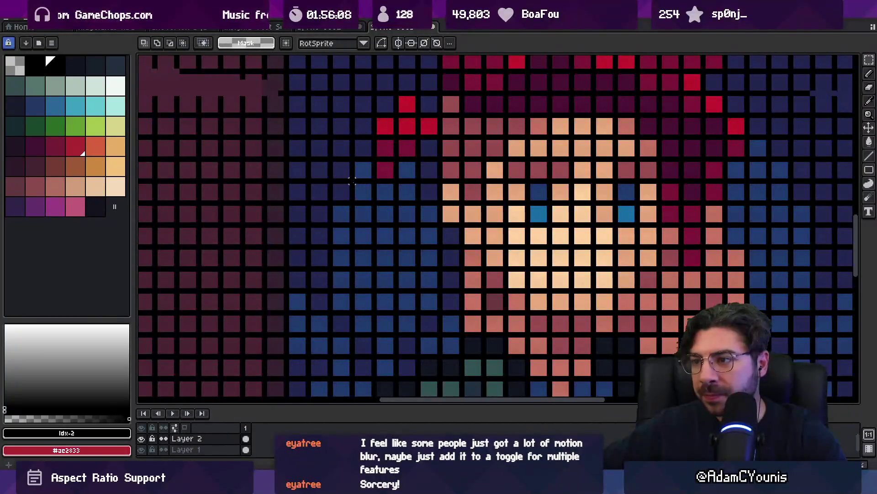
pyautogui.moveTo(352, 181); pyautogui.dragTo(567, 393)
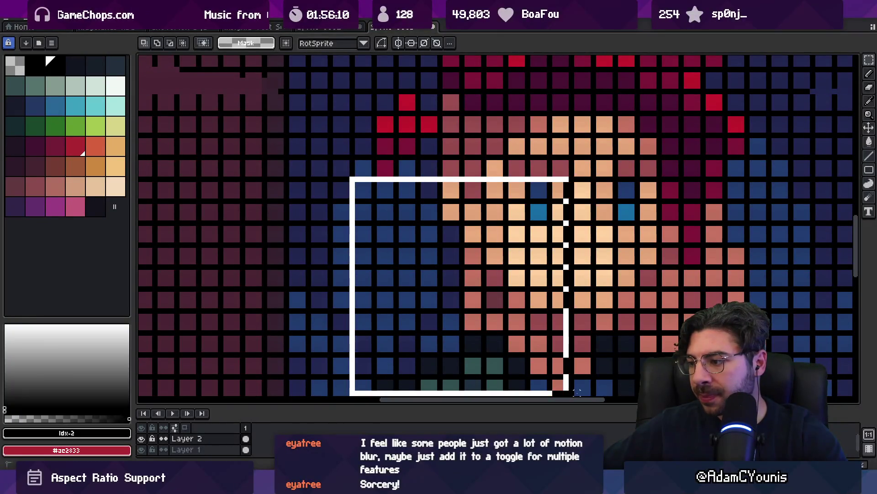
pyautogui.scroll(-5, 577, 391)
pyautogui.hotkey('ctrl', 'b')
pyautogui.scroll(-5, 429, 275)
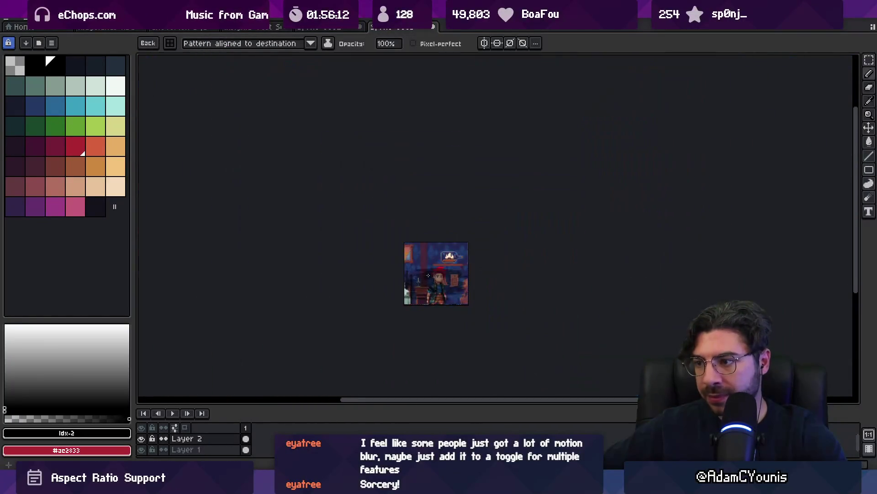
# - Drop the custom brush for the one-pixel brush and frame the sprite in the view
pyautogui.scroll(5, 429, 275)
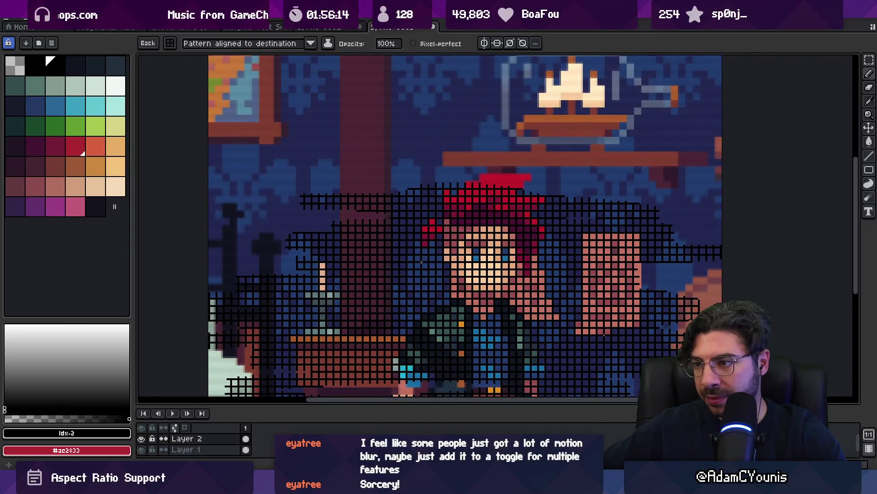
pyautogui.scroll(5, 422, 262)
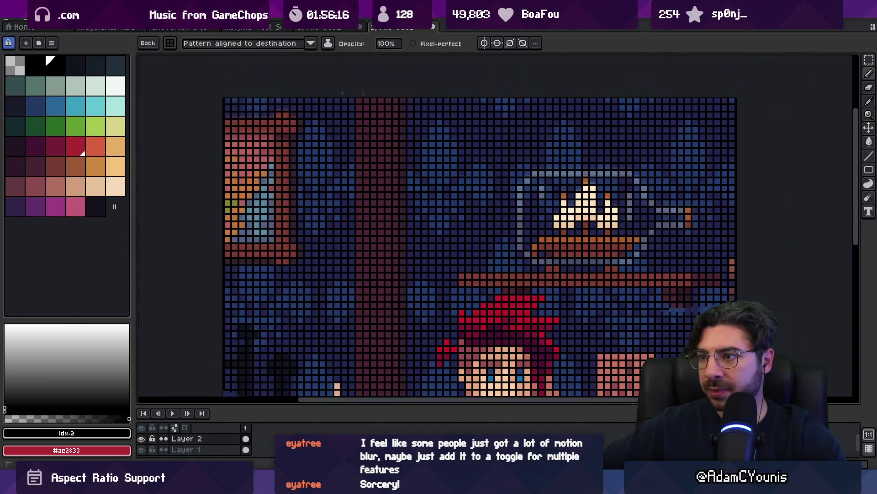
pyautogui.scroll(-10, 353, 93)
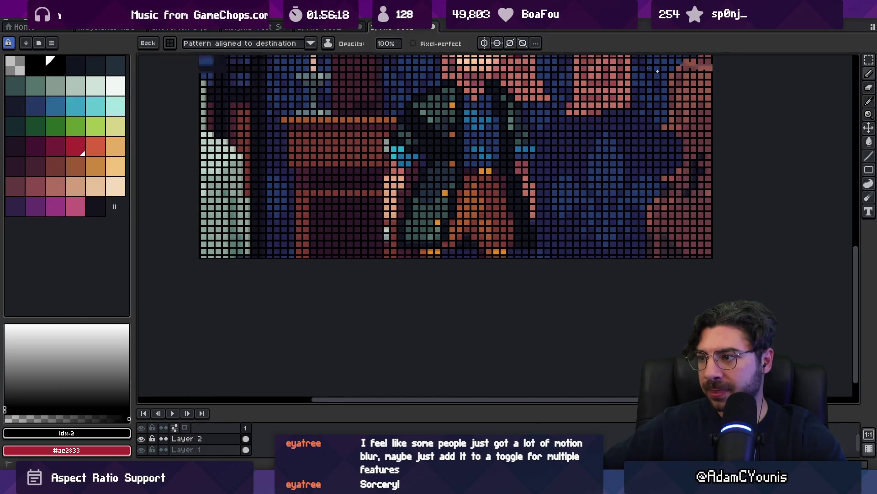
pyautogui.scroll(5, 548, 137)
pyautogui.scroll(-2, 488, 180)
pyautogui.press('Escape')
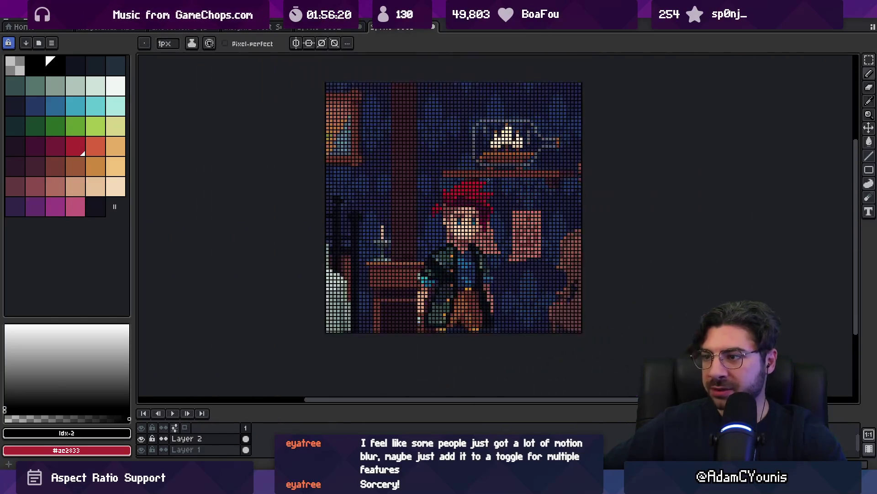
pyautogui.scroll(-2, 488, 181)
pyautogui.scroll(2, 461, 158)
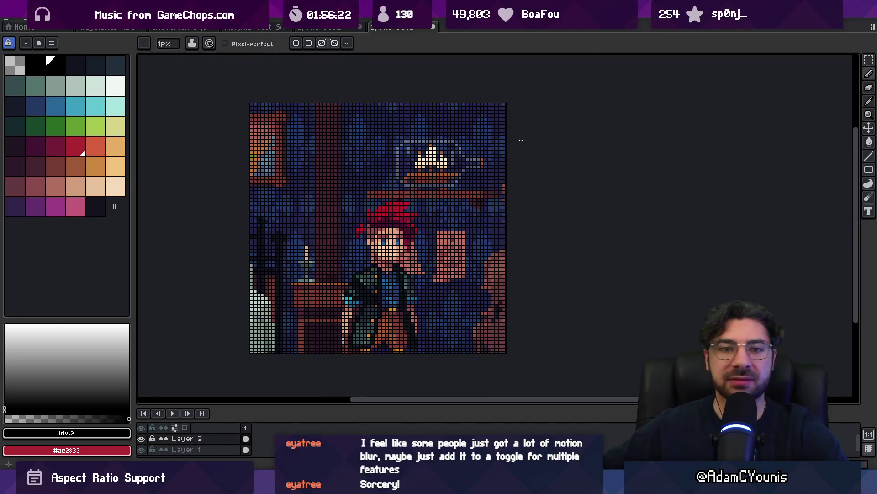
pyautogui.scroll(1, 521, 140)
pyautogui.moveTo(493, 172); pyautogui.dragTo(656, 164)
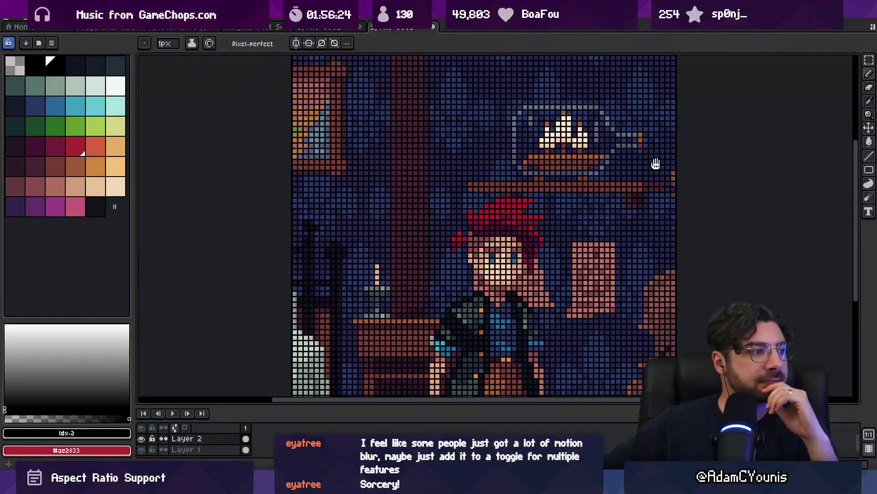
pyautogui.moveTo(559, 190)
pyautogui.mouseDown()
pyautogui.moveTo(462, 152)
pyautogui.moveTo(450, 170)
pyautogui.mouseUp()
pyautogui.scroll(-3, 463, 152)
# - Switch to the Move tool, view the canvas full-window without panels, then bring panels back
pyautogui.press('v')
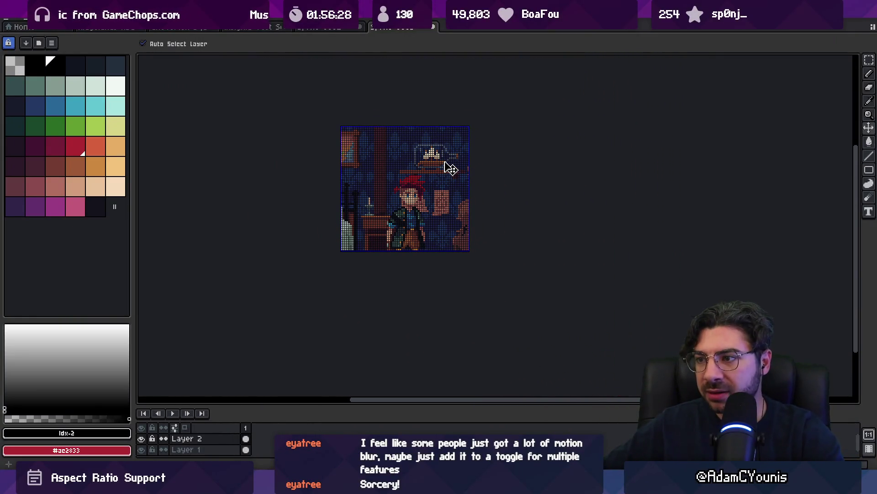
pyautogui.hotkey('ctrl', 'f')
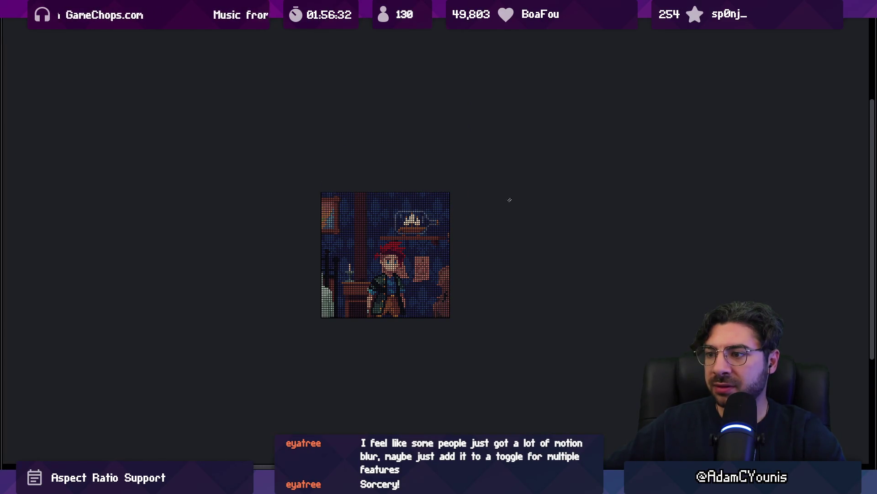
pyautogui.scroll(5, 509, 200)
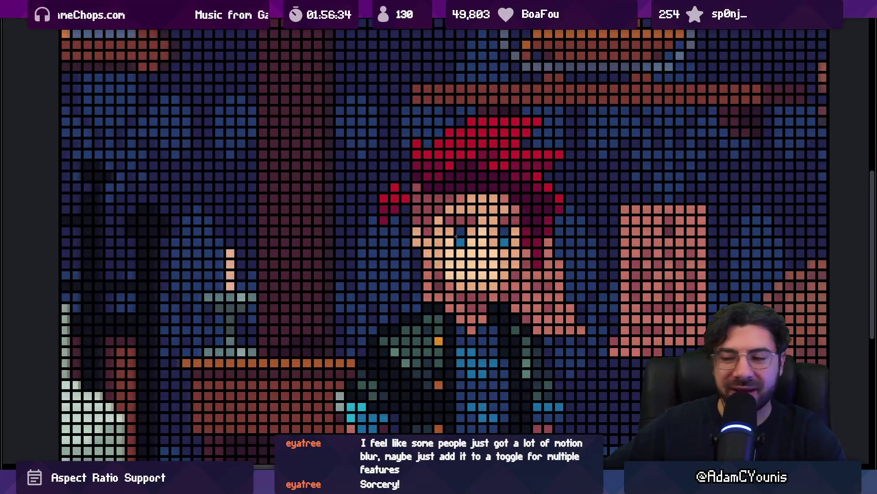
pyautogui.scroll(-5, 428, 264)
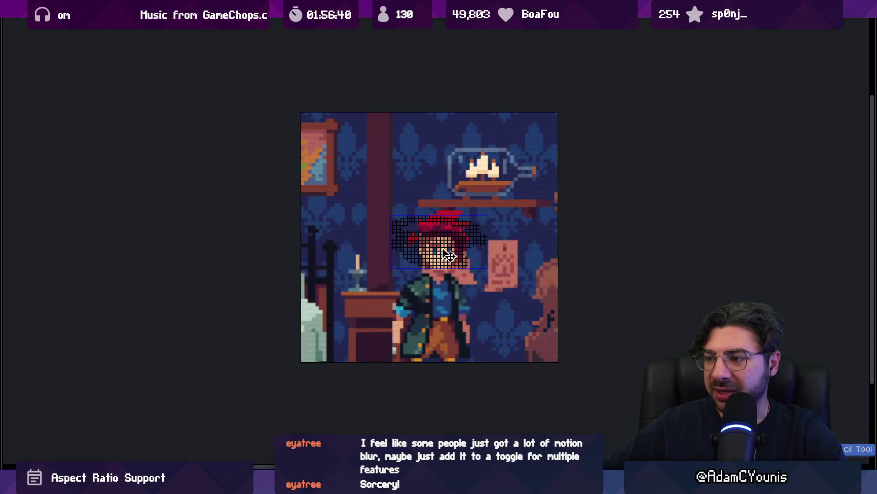
pyautogui.scroll(5, 443, 260)
pyautogui.scroll(2, 440, 258)
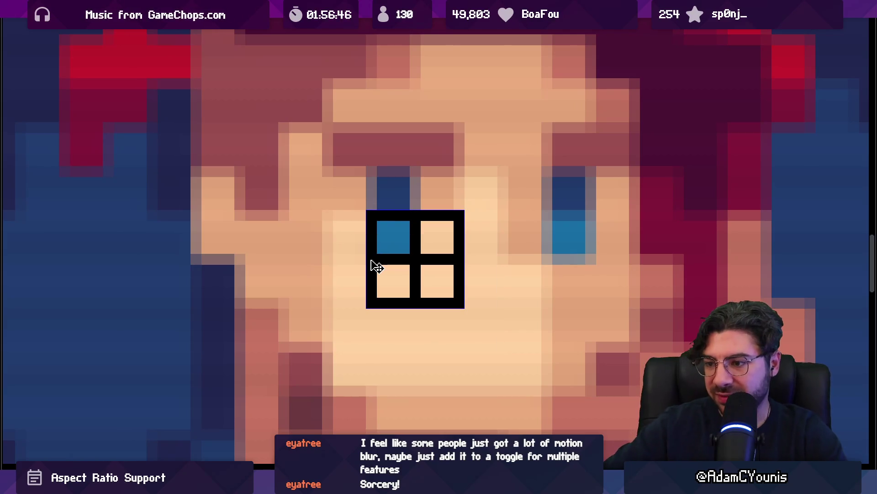
pyautogui.press('Tab')
# - Rework the small grid tile with the one-pixel brush and make it a pattern brush
pyautogui.hotkey('ctrl', 'b')
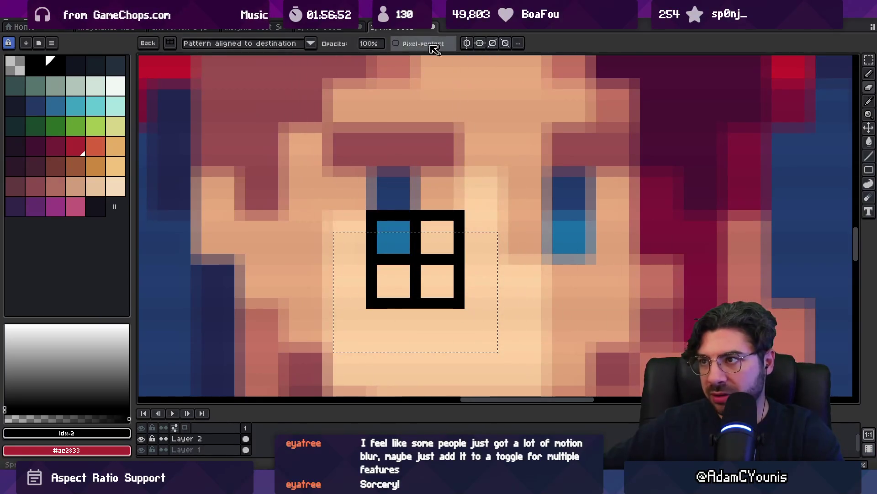
pyautogui.press('Escape')
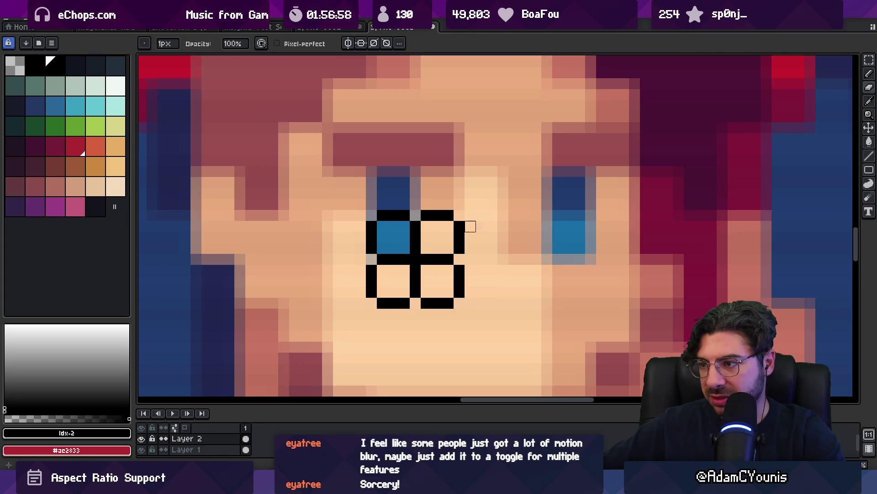
pyautogui.press('m')
pyautogui.moveTo(439, 274)
pyautogui.mouseDown()
pyautogui.moveTo(454, 286)
pyautogui.moveTo(436, 282)
pyautogui.mouseUp()
pyautogui.hotkey('ctrl', 'b')
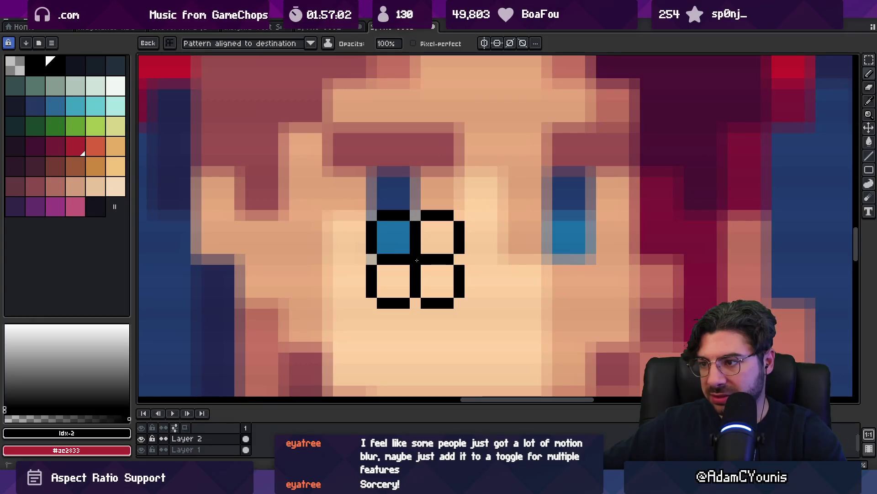
# - Paint the grid pattern across the face and select a patch of the gridded face
pyautogui.moveTo(521, 256)
pyautogui.mouseDown()
pyautogui.moveTo(334, 274)
pyautogui.moveTo(370, 325)
pyautogui.mouseUp()
pyautogui.scroll(-3, 370, 325)
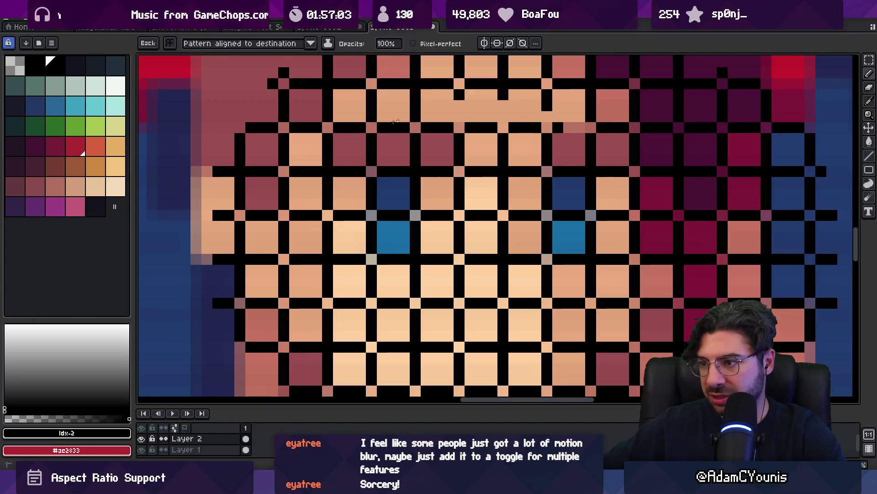
pyautogui.press('m')
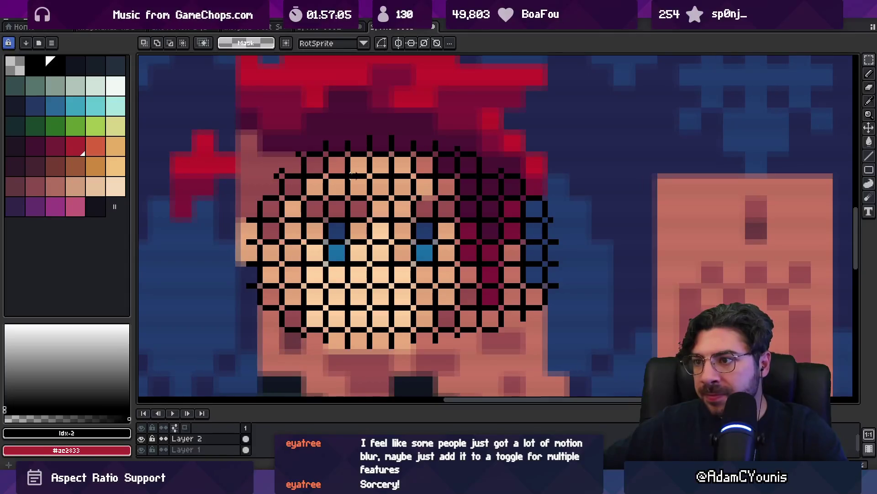
pyautogui.moveTo(347, 200); pyautogui.dragTo(477, 323)
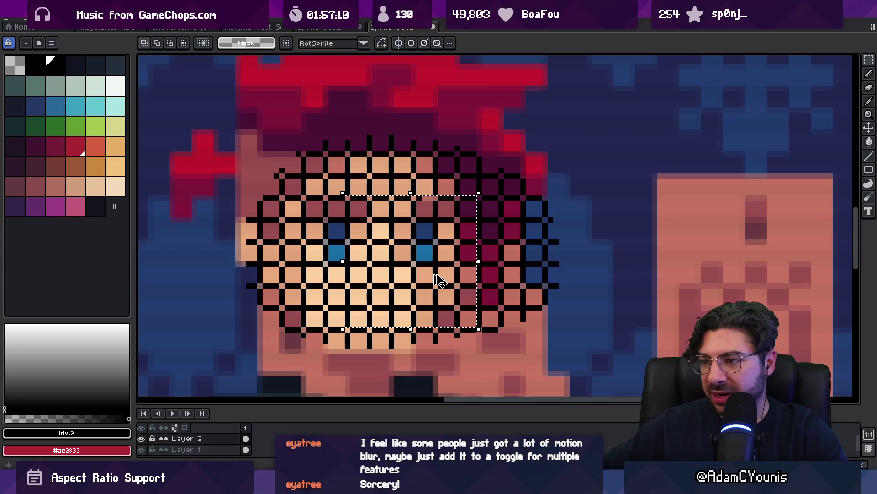
pyautogui.press('b')
pyautogui.scroll(-10, 440, 279)
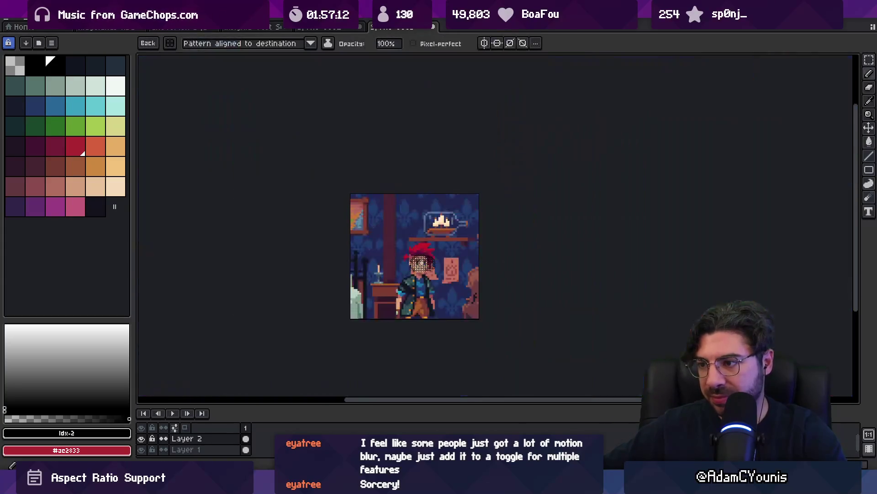
# - Paint the grid pattern over the face with the custom brush and zoom out to review it
pyautogui.scroll(5, 419, 263)
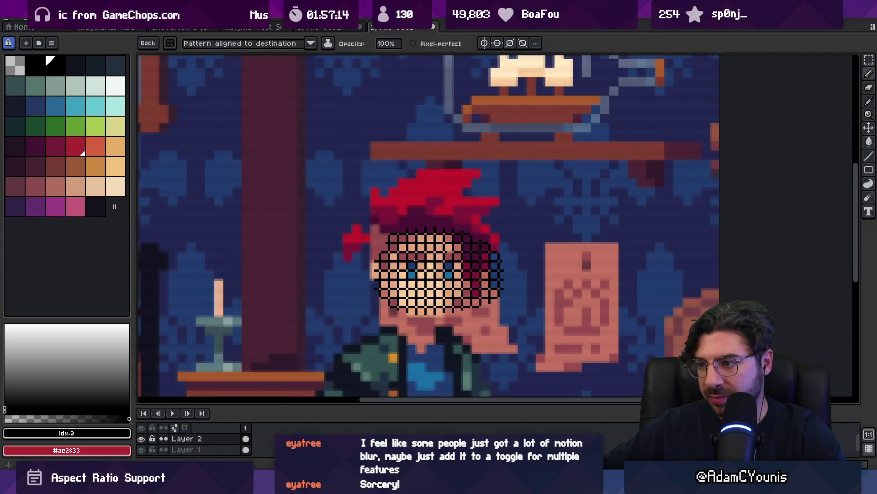
pyautogui.moveTo(420, 256)
pyautogui.mouseDown()
pyautogui.moveTo(571, 247)
pyautogui.moveTo(657, 133)
pyautogui.mouseUp()
pyautogui.scroll(1, 656, 133)
pyautogui.hscroll(3, 657, 133)
pyautogui.scroll(-1, 656, 133)
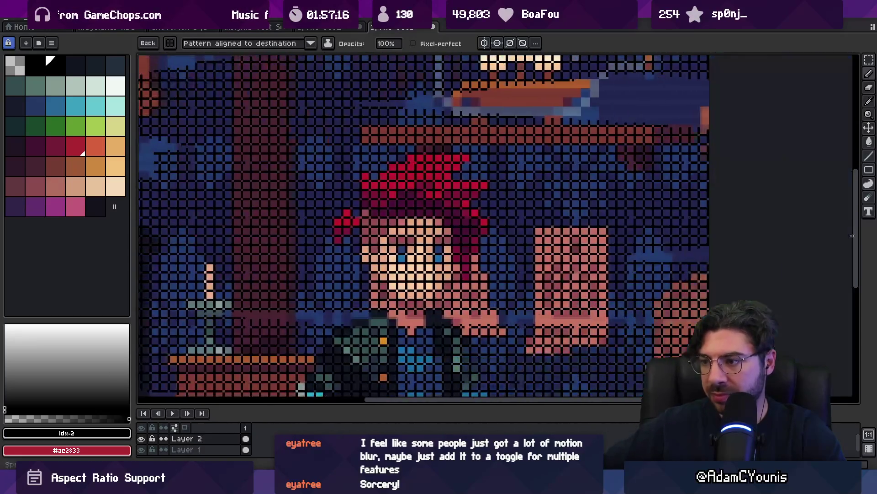
pyautogui.scroll(1, 852, 69)
pyautogui.hscroll(-2, 852, 70)
pyautogui.hscroll(5, 548, 228)
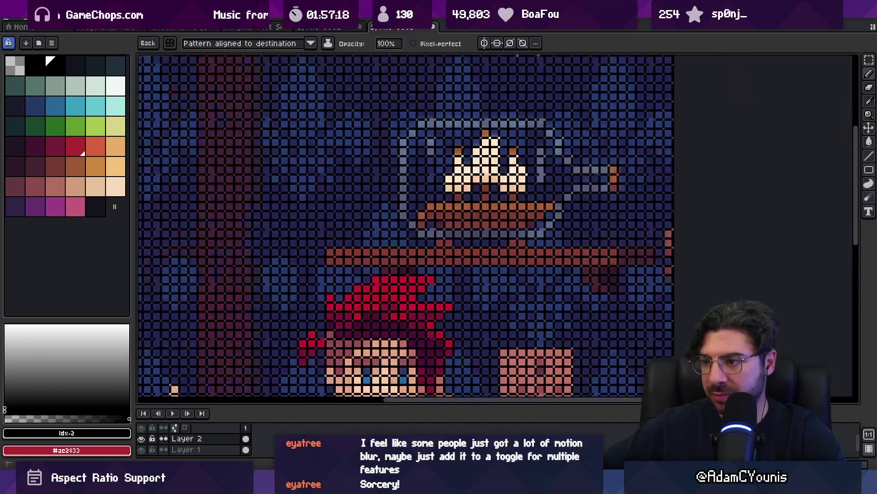
pyautogui.scroll(5, 366, 319)
pyautogui.hscroll(-4, 236, 398)
pyautogui.scroll(-5, 236, 398)
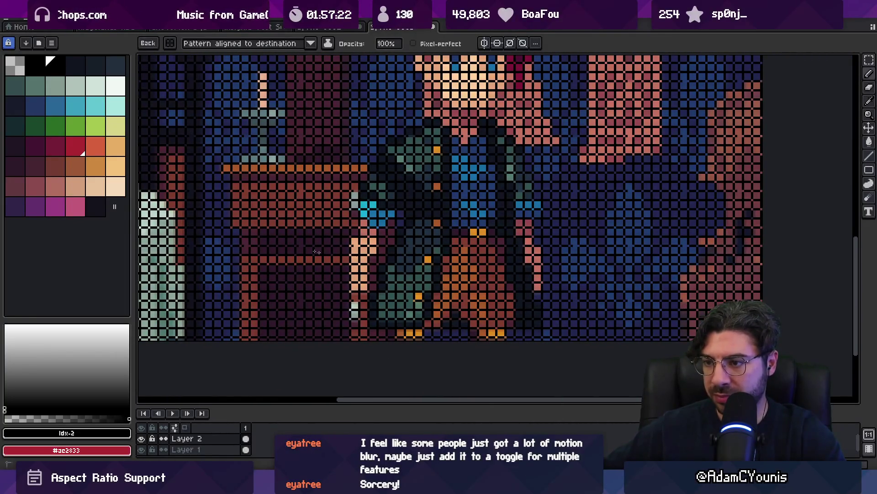
pyautogui.scroll(-2, 402, 234)
pyautogui.scroll(-3, 475, 229)
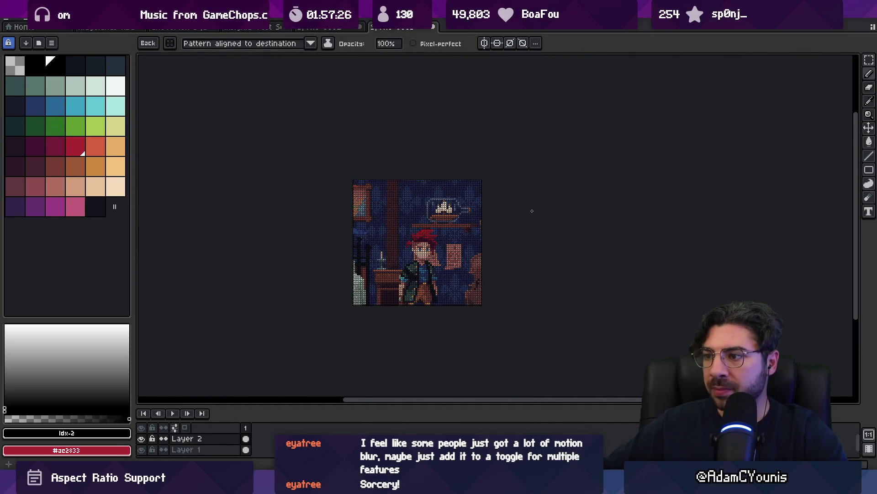
pyautogui.scroll(2, 532, 211)
pyautogui.scroll(-3, 519, 164)
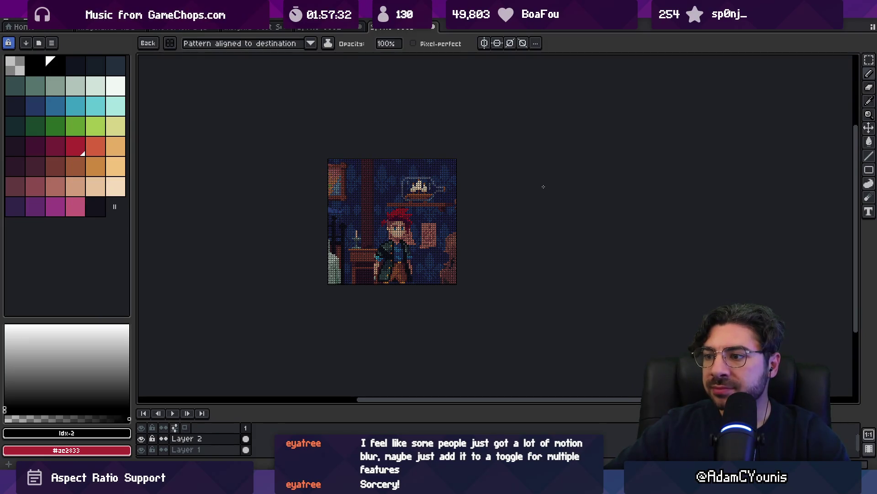
pyautogui.press('ctrl')
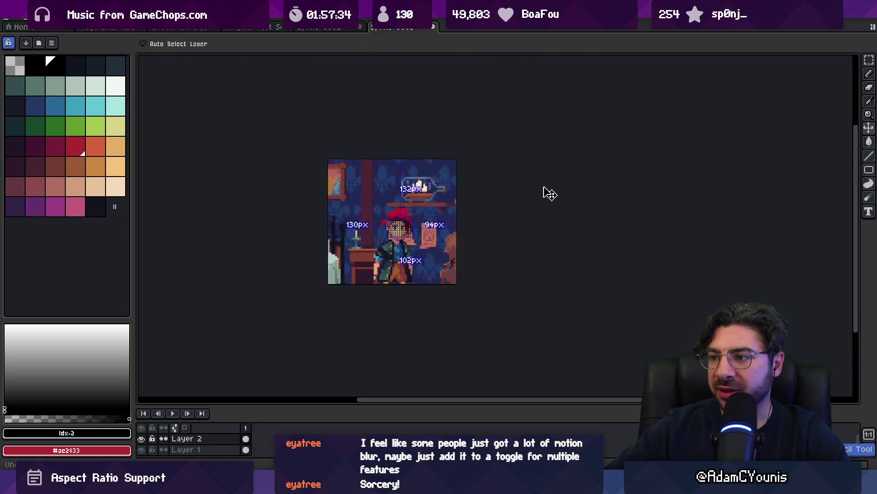
# - Place single black pixels at the left eye's corners with a 1px brush, then hide Layer 1
pyautogui.scroll(5, 238, 292)
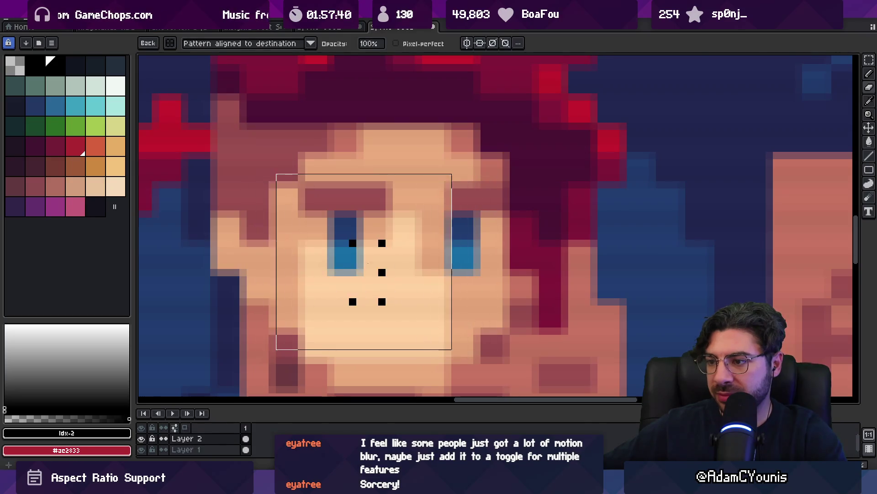
pyautogui.click(360, 258)
pyautogui.press('Escape')
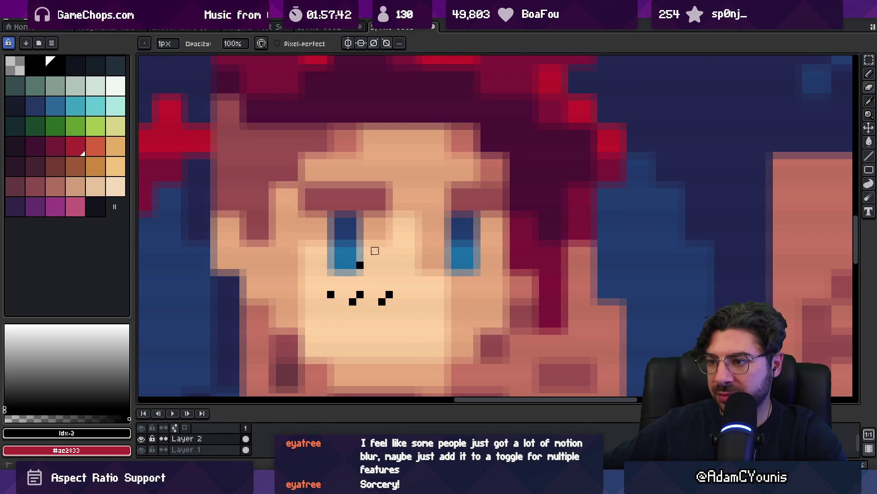
pyautogui.scroll(2, 333, 259)
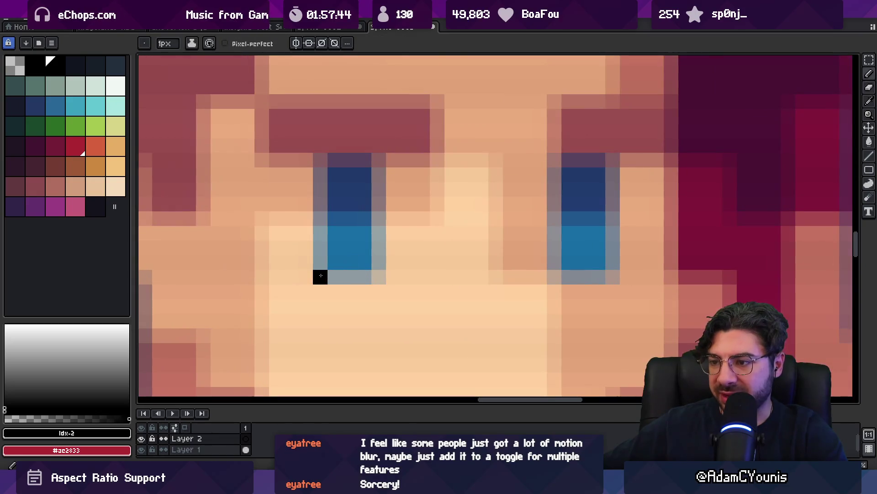
pyautogui.click(382, 279)
pyautogui.click(379, 219)
pyautogui.click(321, 219)
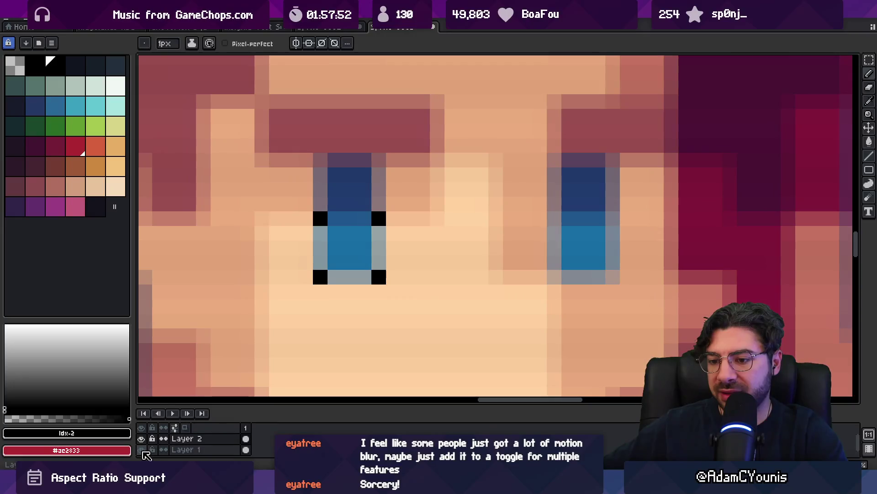
pyautogui.click(142, 449)
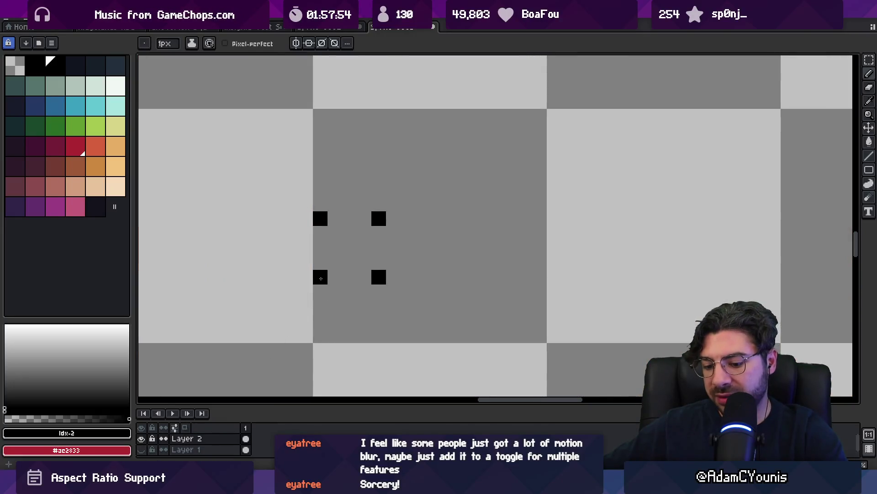
# - Pick black and set the brush opacity to 50%, undoing a stray pixel
pyautogui.keyDown('alt'); pyautogui.click(321, 278); pyautogui.keyUp('alt')
pyautogui.click(348, 279)
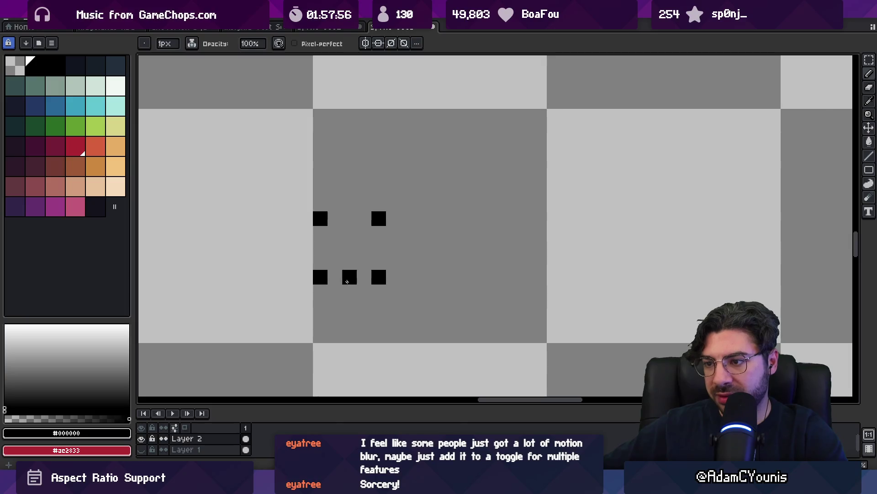
pyautogui.hotkey('ctrl', 'z')
pyautogui.click(251, 44)
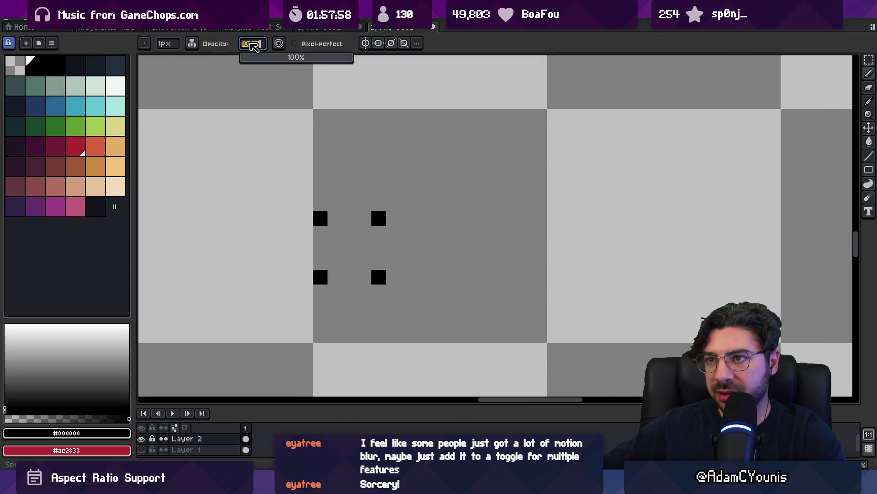
pyautogui.write('50')
pyautogui.press('Return')
# - Draw the square's half-opacity edges between the corner pixels, show Layer 1, and pick up the square
pyautogui.moveTo(335, 276)
pyautogui.mouseDown()
pyautogui.moveTo(364, 277)
pyautogui.moveTo(379, 234)
pyautogui.mouseUp()
pyautogui.moveTo(321, 233); pyautogui.dragTo(321, 262)
pyautogui.moveTo(335, 218); pyautogui.dragTo(364, 218)
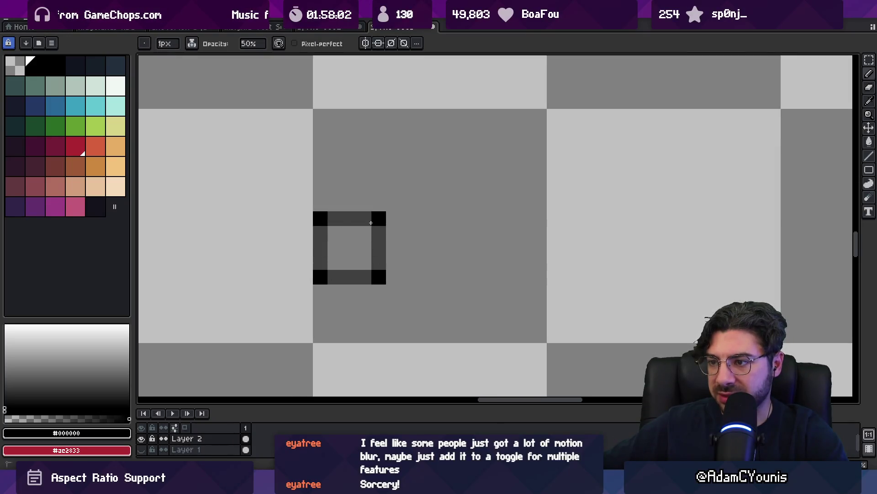
pyautogui.press('v')
pyautogui.click(142, 450)
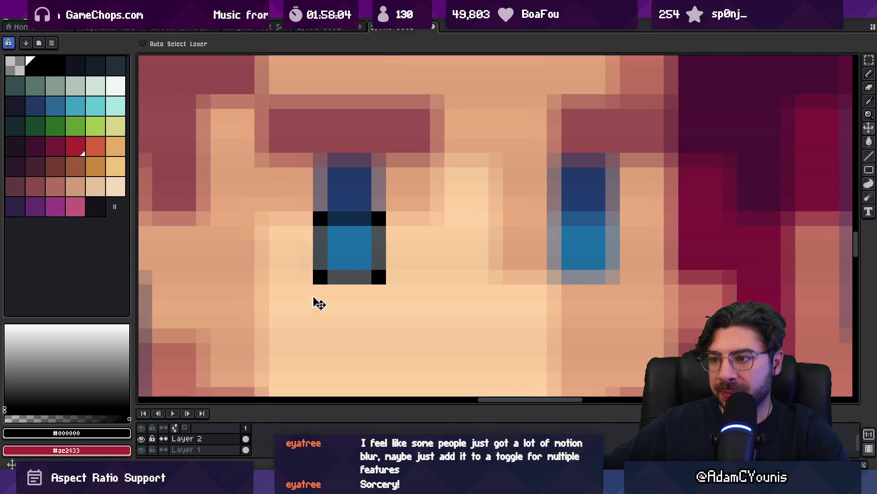
pyautogui.click(295, 206)
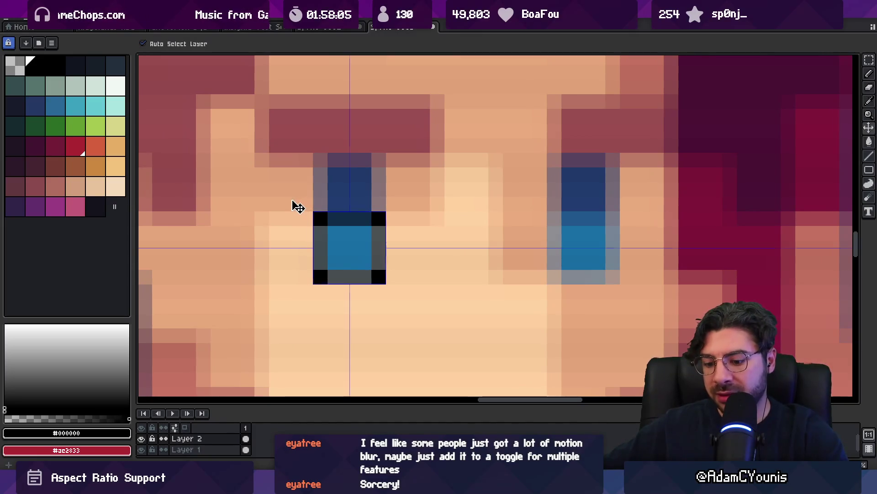
pyautogui.click(326, 216)
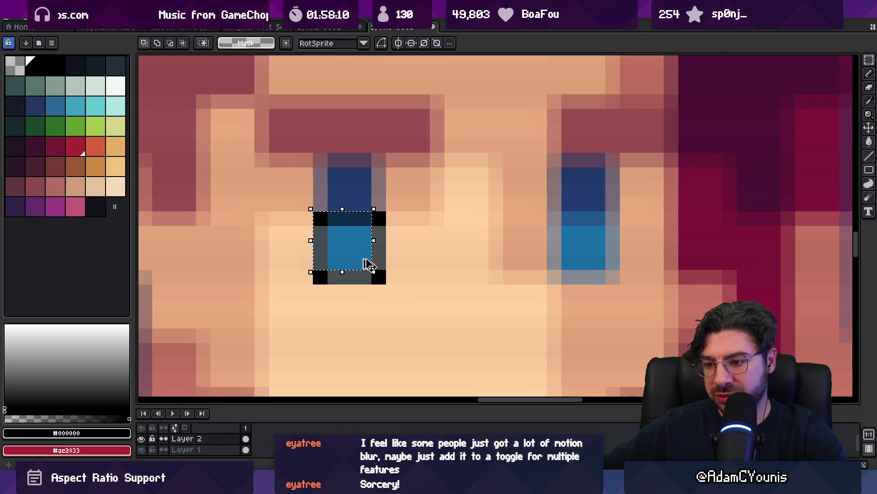
# - Set brush opacity to 100% and paint dark edges along the eye's left and top
pyautogui.press('b')
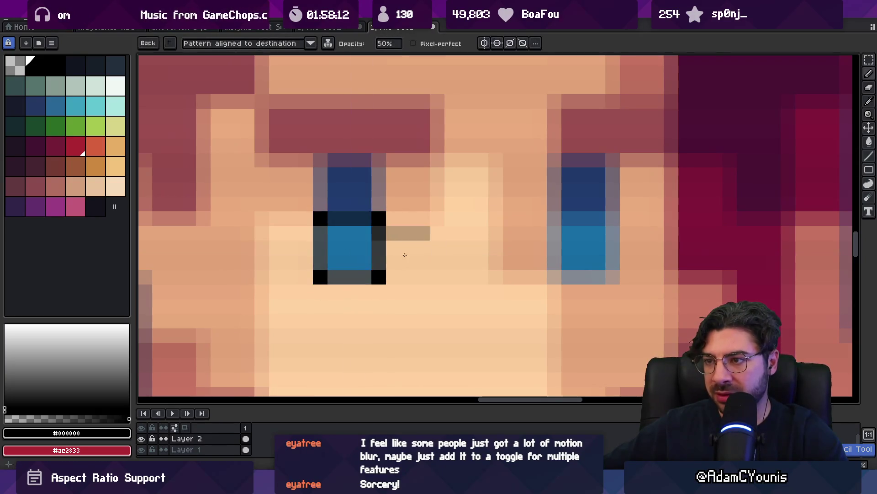
pyautogui.moveTo(335, 208); pyautogui.dragTo(335, 157)
pyautogui.hotkey('ctrl', 'z')
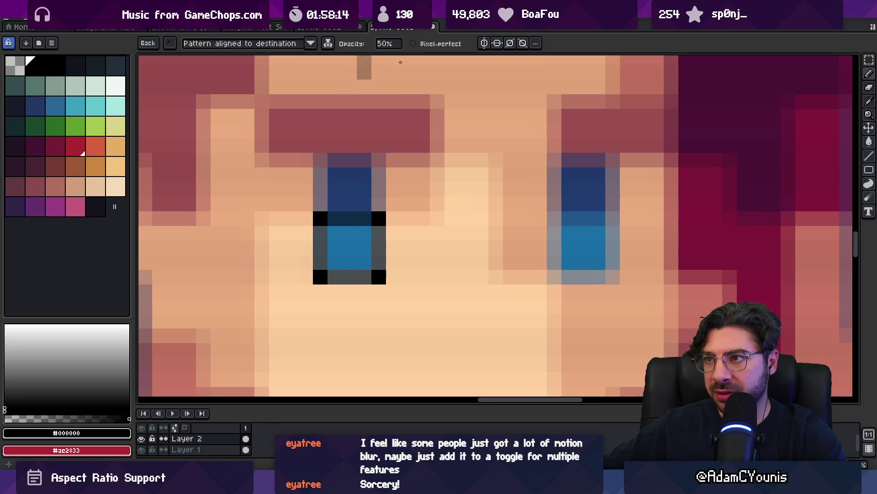
pyautogui.click(397, 44)
pyautogui.write('100')
pyautogui.press('Return')
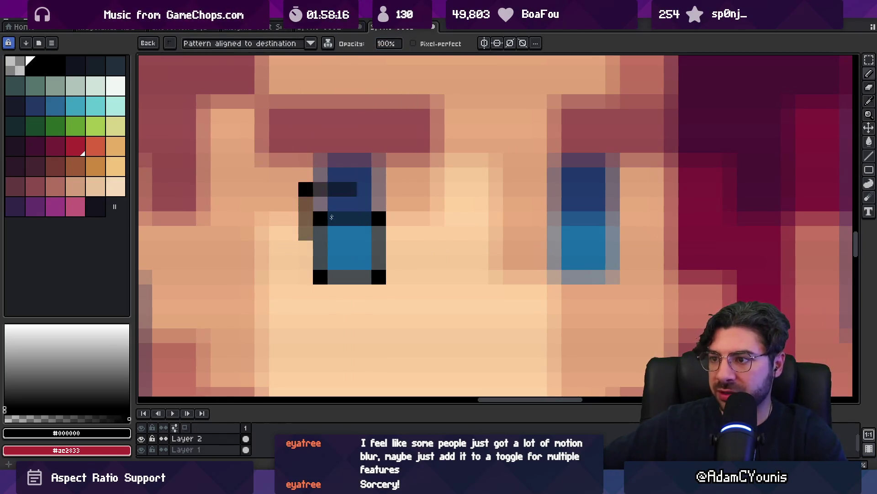
pyautogui.moveTo(364, 218); pyautogui.dragTo(321, 269)
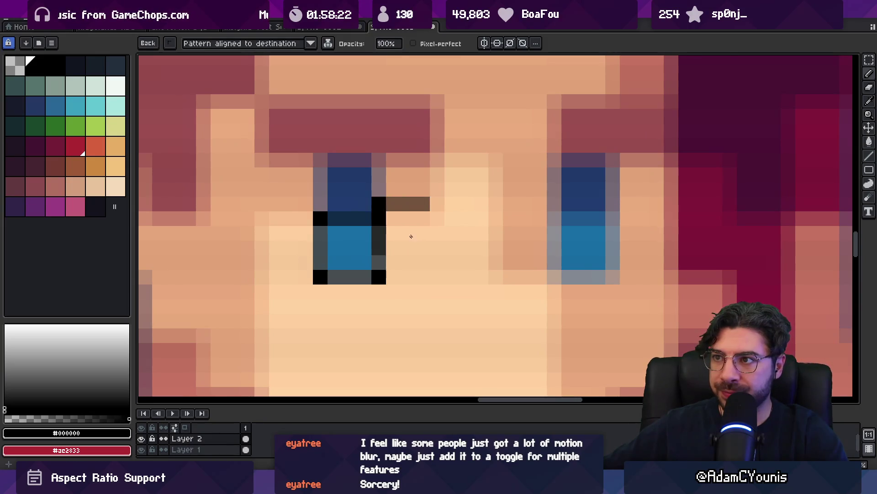
# - Try copying and redrawing the eye block, revert it, then stamp black dots across the face
pyautogui.press('m')
pyautogui.moveTo(315, 213)
pyautogui.mouseDown()
pyautogui.moveTo(384, 282)
pyautogui.moveTo(378, 264)
pyautogui.moveTo(477, 270)
pyautogui.mouseUp()
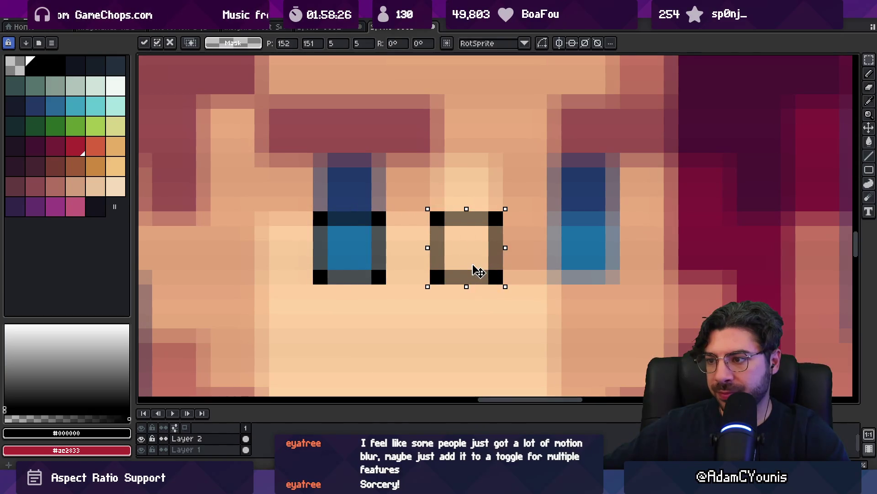
pyautogui.press('Escape')
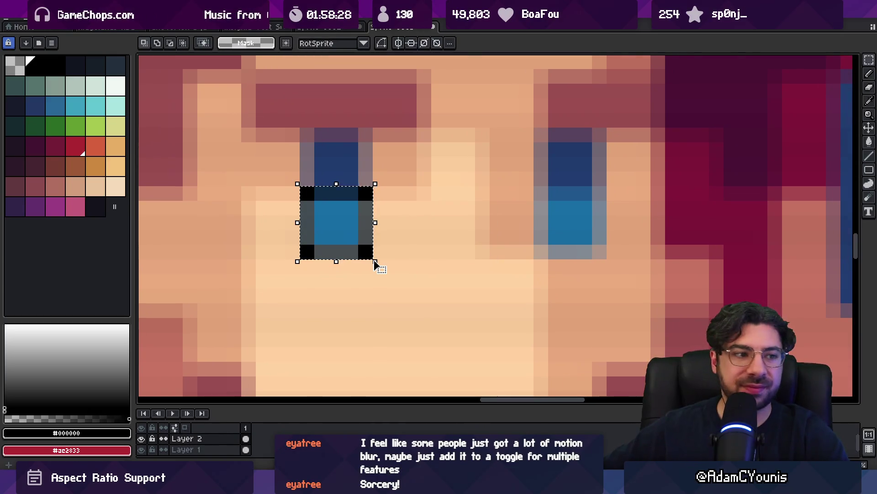
pyautogui.press('b')
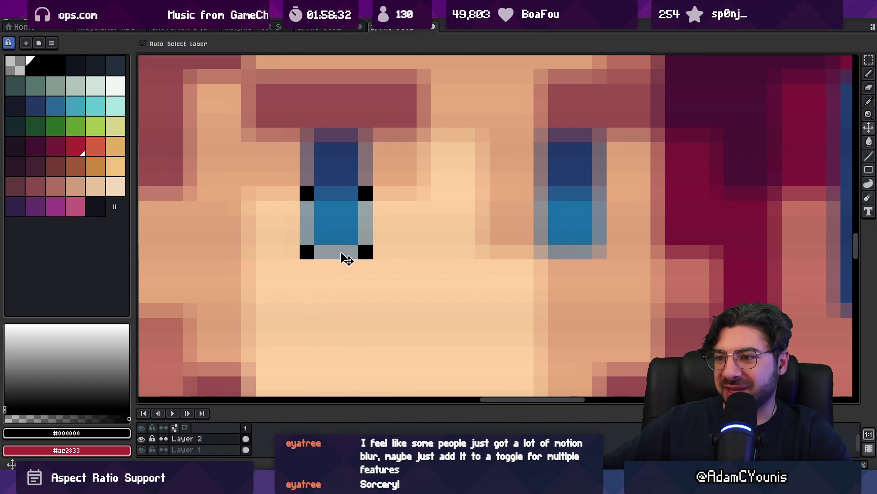
pyautogui.click(303, 194)
pyautogui.moveTo(302, 194); pyautogui.dragTo(366, 248)
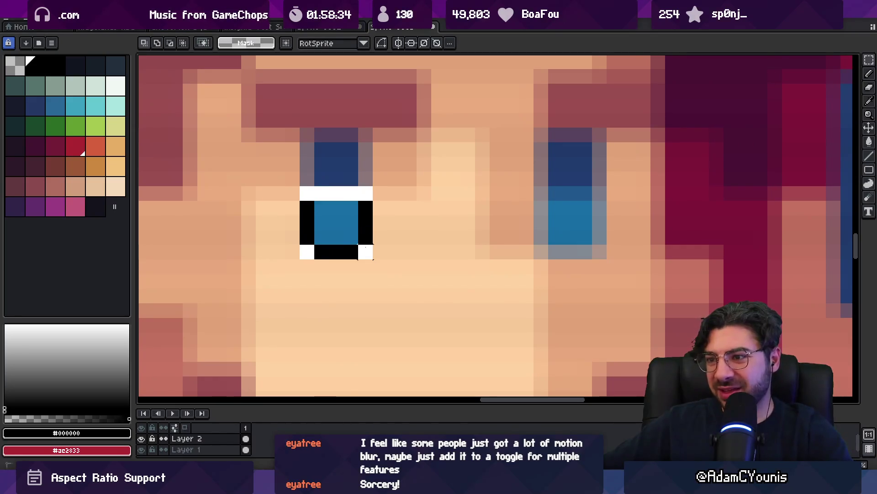
pyautogui.hotkey('ctrl', 'z')
pyautogui.hotkey('ctrl', 'z')
pyautogui.hotkey('ctrl', 'z')
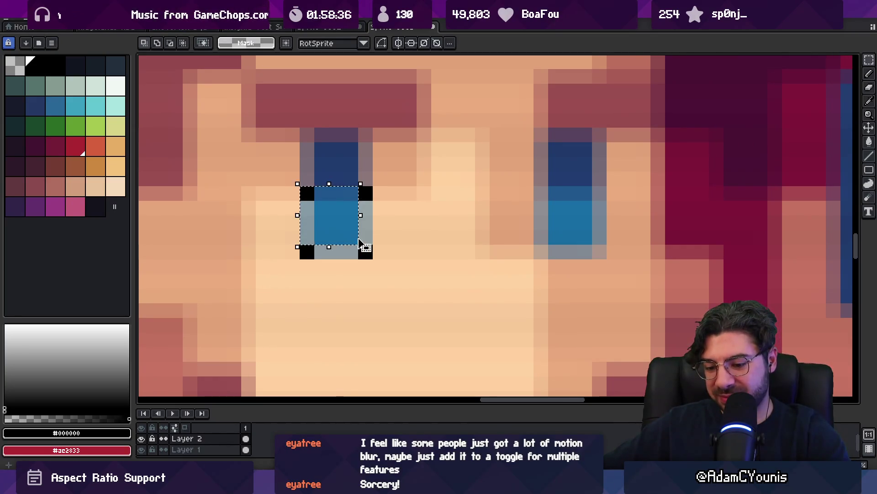
pyautogui.moveTo(335, 223)
pyautogui.mouseDown()
pyautogui.moveTo(451, 304)
pyautogui.moveTo(392, 206)
pyautogui.mouseUp()
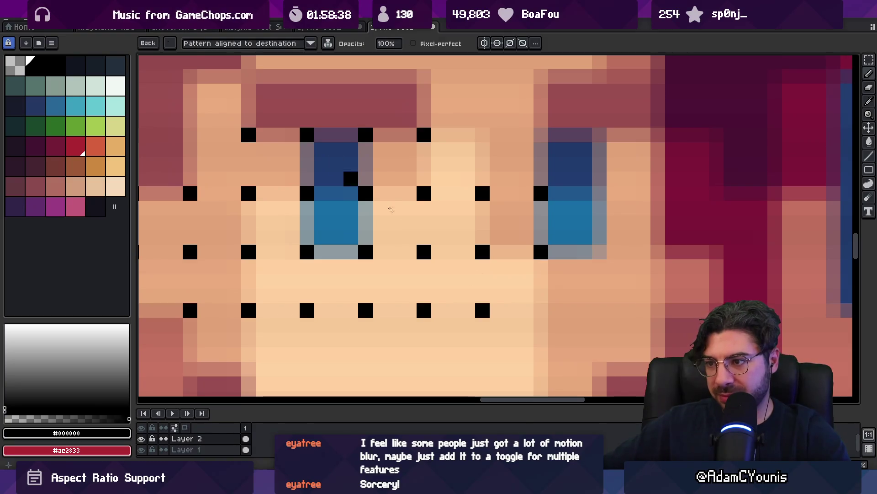
# - Add dot rows across the brow, lower face and left background
pyautogui.scroll(-2, 346, 224)
pyautogui.moveTo(253, 206); pyautogui.dragTo(458, 198)
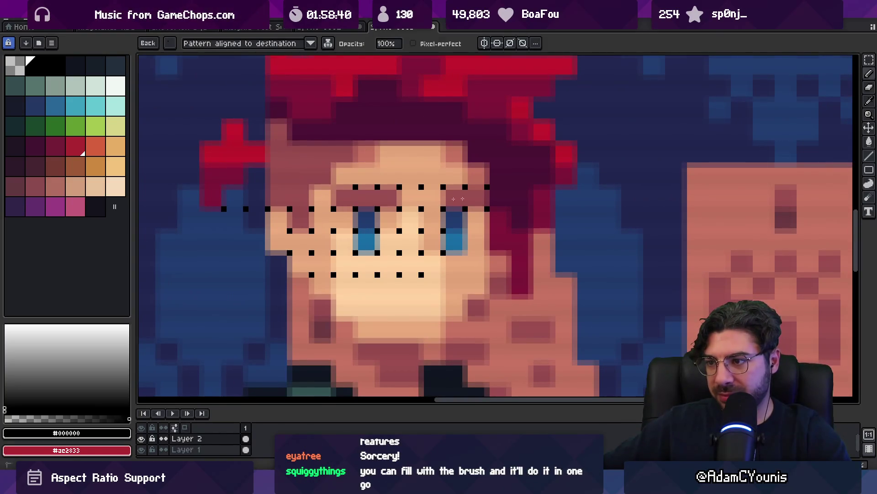
pyautogui.moveTo(211, 196)
pyautogui.mouseDown()
pyautogui.moveTo(457, 234)
pyautogui.moveTo(283, 275)
pyautogui.moveTo(310, 320)
pyautogui.moveTo(172, 274)
pyautogui.mouseUp()
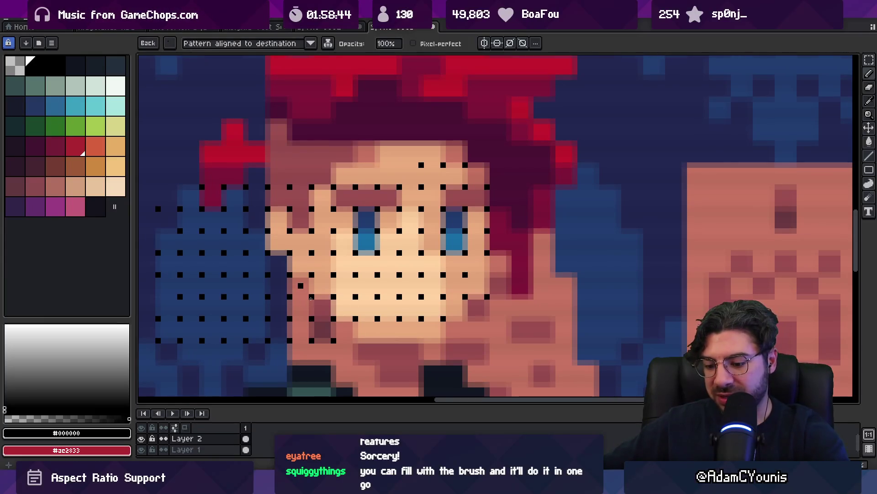
# - Spread the dot pattern over the whole artwork and reposition the view to review it
pyautogui.press('m')
pyautogui.moveTo(267, 187); pyautogui.dragTo(472, 312)
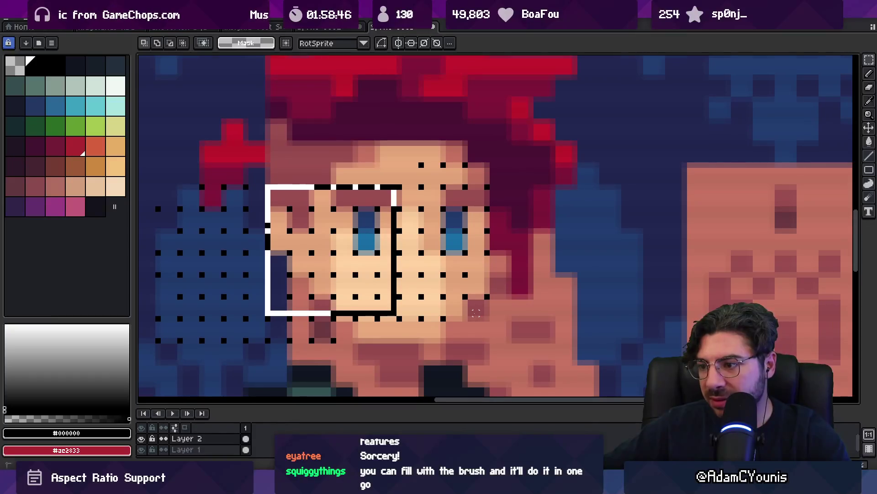
pyautogui.hotkey('ctrl', 'd')
pyautogui.press('b')
pyautogui.scroll(-3, 475, 313)
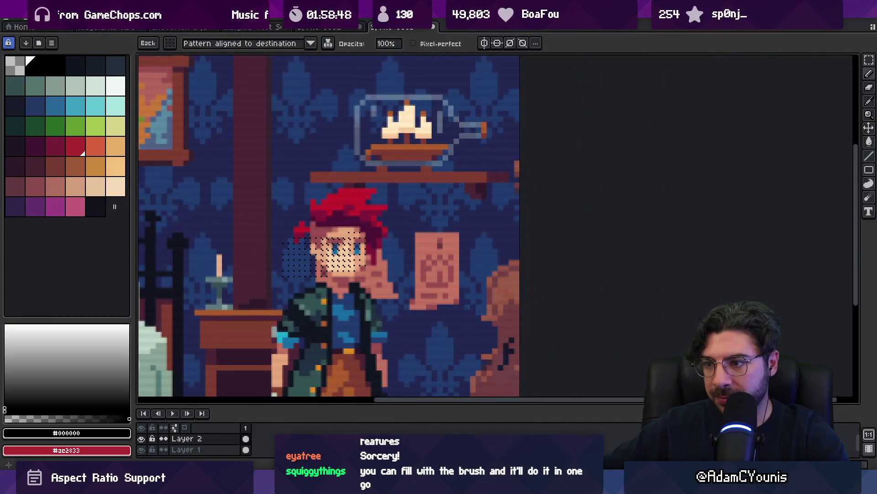
pyautogui.moveTo(353, 222)
pyautogui.mouseDown()
pyautogui.moveTo(415, 221)
pyautogui.moveTo(415, 259)
pyautogui.moveTo(455, 275)
pyautogui.mouseUp()
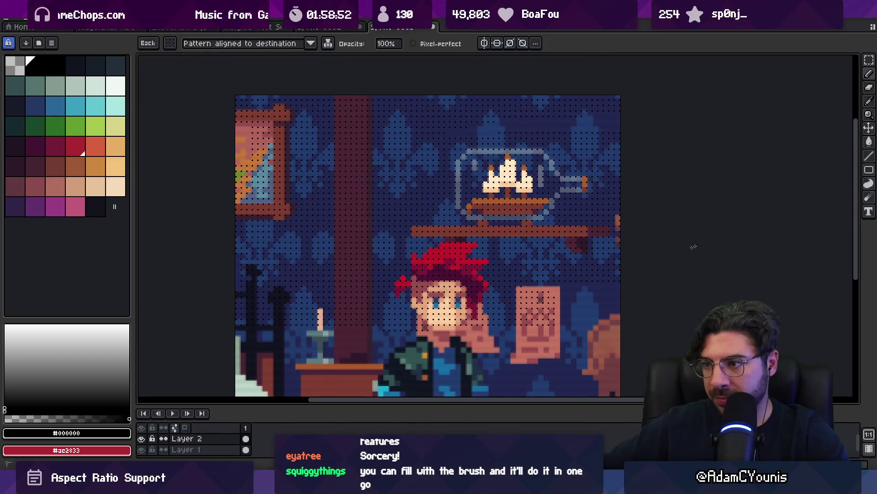
pyautogui.scroll(-3, 544, 329)
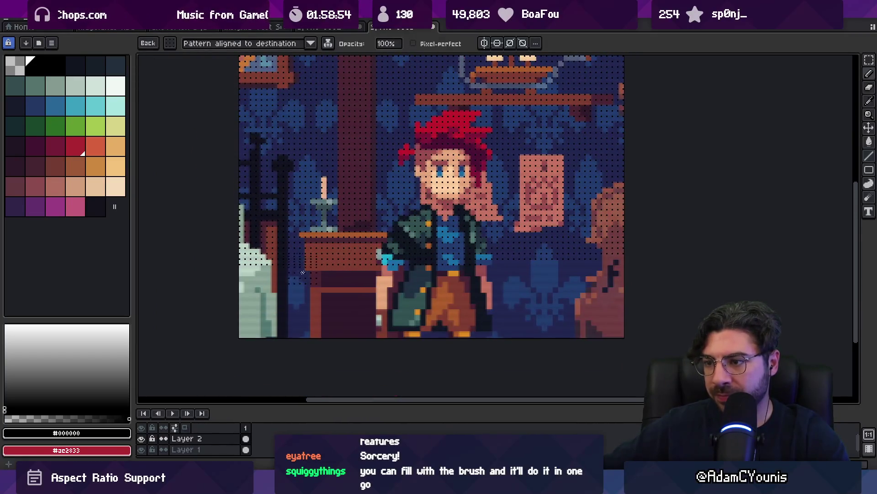
pyautogui.moveTo(355, 298); pyautogui.dragTo(364, 298)
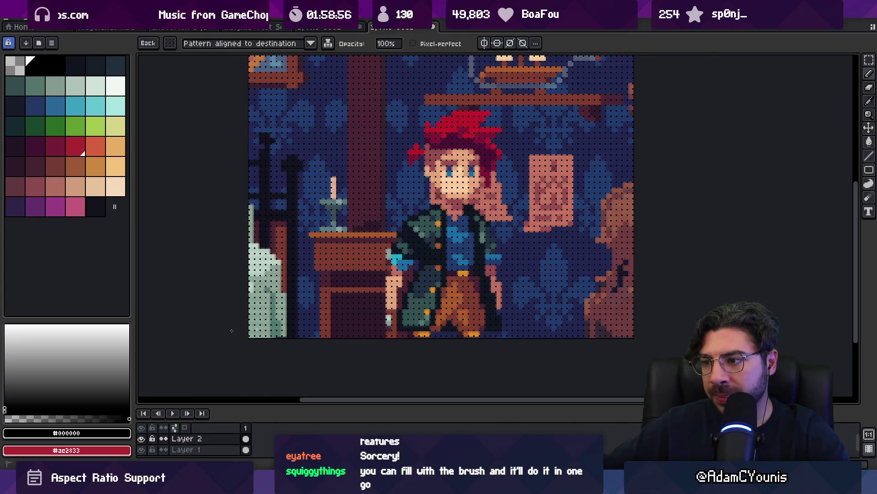
pyautogui.moveTo(448, 147); pyautogui.dragTo(439, 283)
# - Add a new layer above Layer 2 and paint a dense dot pattern over the face
pyautogui.scroll(4, 439, 283)
pyautogui.press('v')
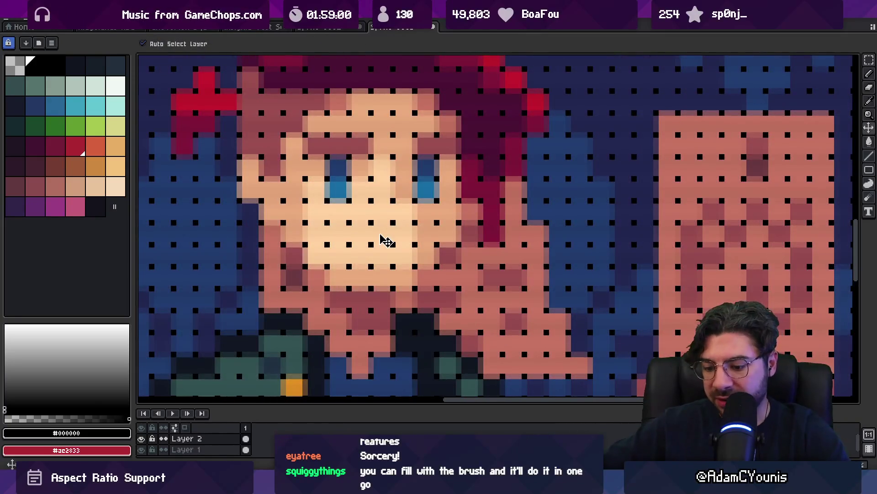
pyautogui.hotkey('shift', 'n')
pyautogui.press('b')
pyautogui.moveTo(382, 239); pyautogui.dragTo(350, 232)
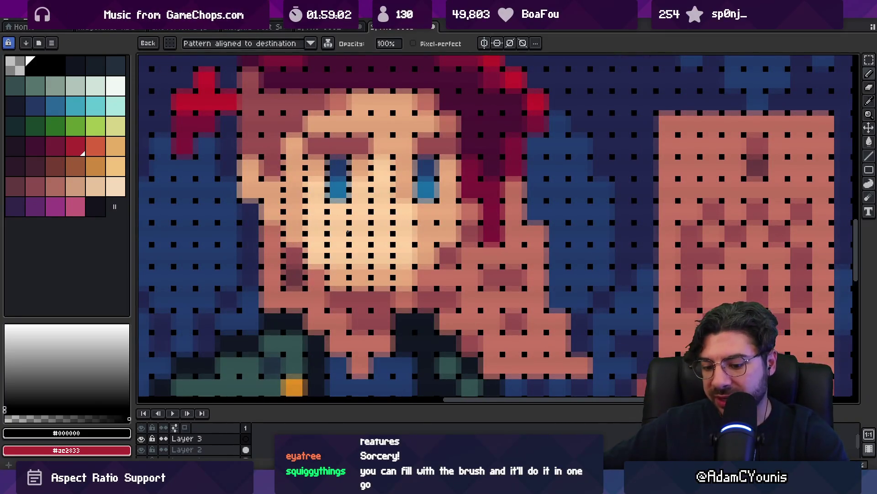
pyautogui.press('Escape')
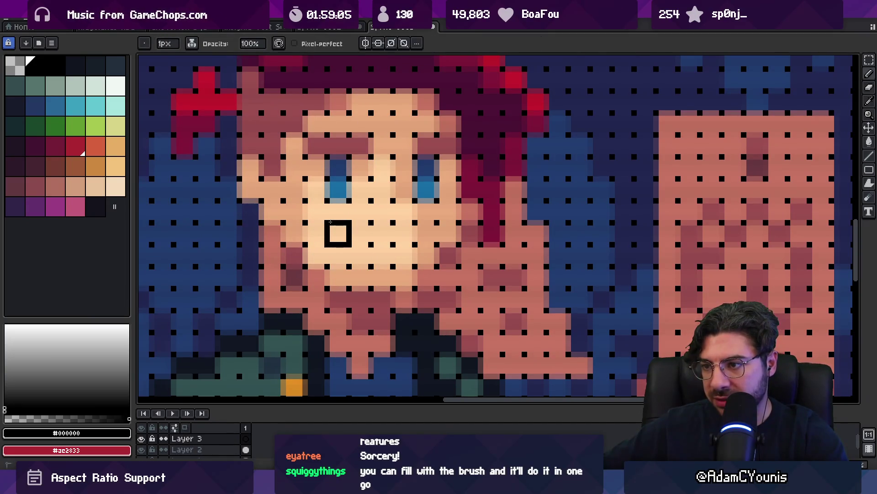
# - Turn the small black square on the face into a pattern brush and select the face area
pyautogui.press('m')
pyautogui.moveTo(322, 219)
pyautogui.mouseDown()
pyautogui.moveTo(350, 245)
pyautogui.moveTo(228, 247)
pyautogui.moveTo(572, 221)
pyautogui.moveTo(270, 191)
pyautogui.moveTo(215, 217)
pyautogui.moveTo(457, 297)
pyautogui.moveTo(312, 222)
pyautogui.moveTo(205, 137)
pyautogui.moveTo(169, 160)
pyautogui.moveTo(498, 133)
pyautogui.moveTo(565, 178)
pyautogui.moveTo(594, 178)
pyautogui.moveTo(535, 293)
pyautogui.moveTo(584, 284)
pyautogui.moveTo(397, 245)
pyautogui.mouseUp()
pyautogui.hotkey('ctrl', 'b')
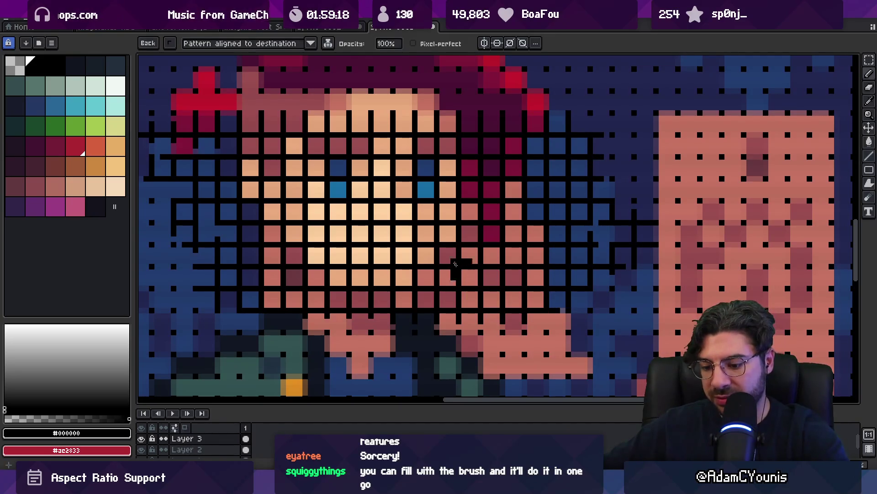
pyautogui.press('m')
pyautogui.moveTo(304, 133); pyautogui.dragTo(482, 313)
pyautogui.scroll(-2, 413, 261)
# - Fill and paint the grid pattern over the selected face, then undo the strokes
pyautogui.scroll(-3, 407, 258)
pyautogui.press('b')
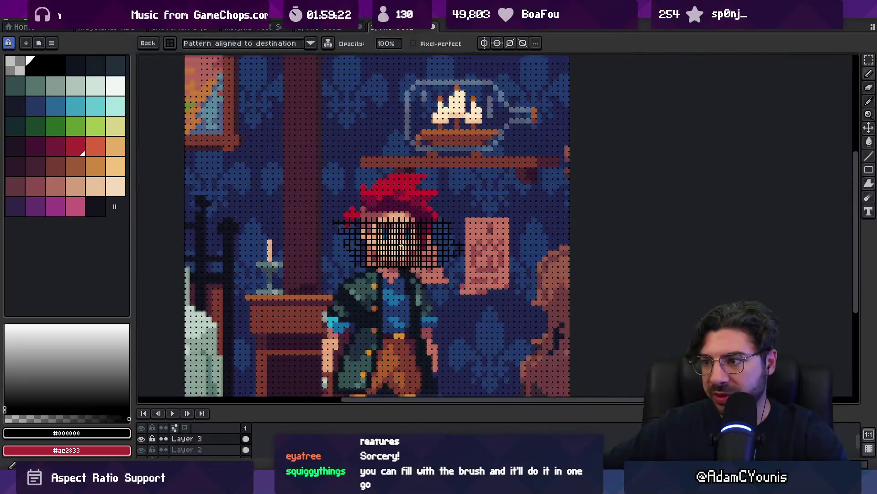
pyautogui.click(398, 246)
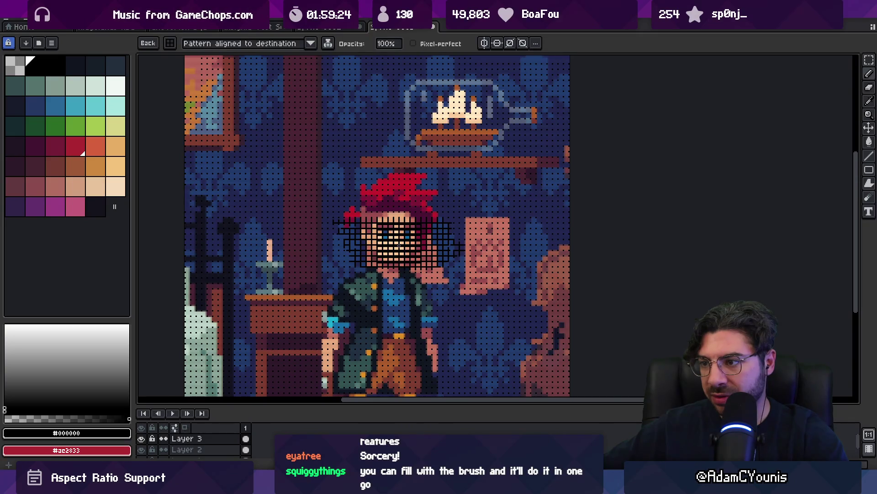
pyautogui.moveTo(398, 246)
pyautogui.mouseDown()
pyautogui.moveTo(502, 215)
pyautogui.moveTo(368, 228)
pyautogui.mouseUp()
pyautogui.hotkey('ctrl', 'z')
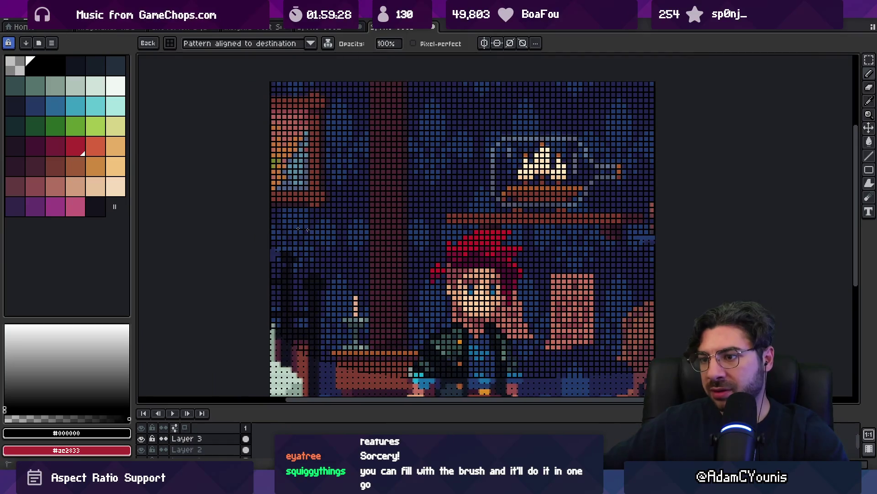
pyautogui.scroll(-5, 293, 229)
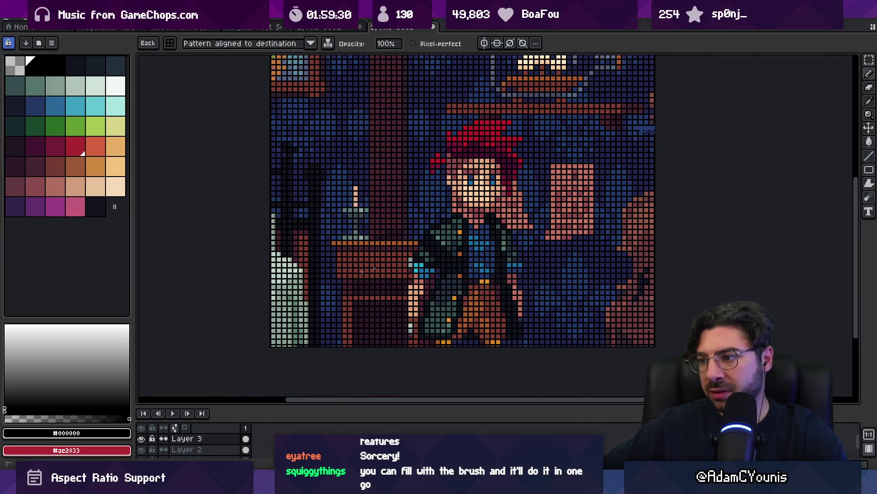
pyautogui.scroll(2, 514, 86)
pyautogui.scroll(-3, 531, 147)
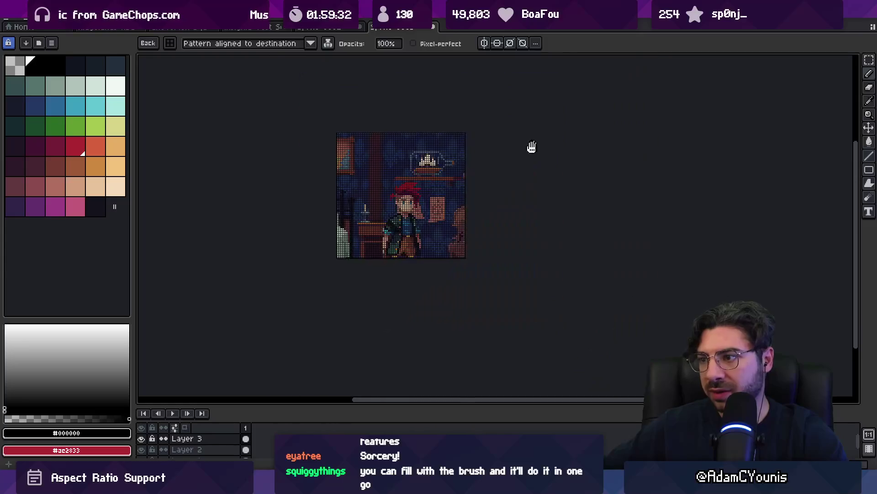
pyautogui.scroll(2, 464, 196)
# - Lower the opacity of Layer 3 and Layer 2 in their layer properties
pyautogui.doubleClick(180, 440)
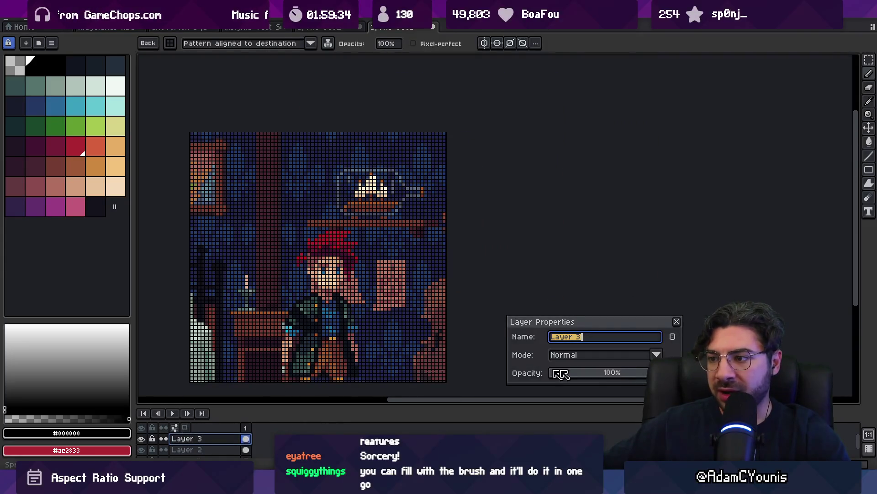
pyautogui.click(617, 373)
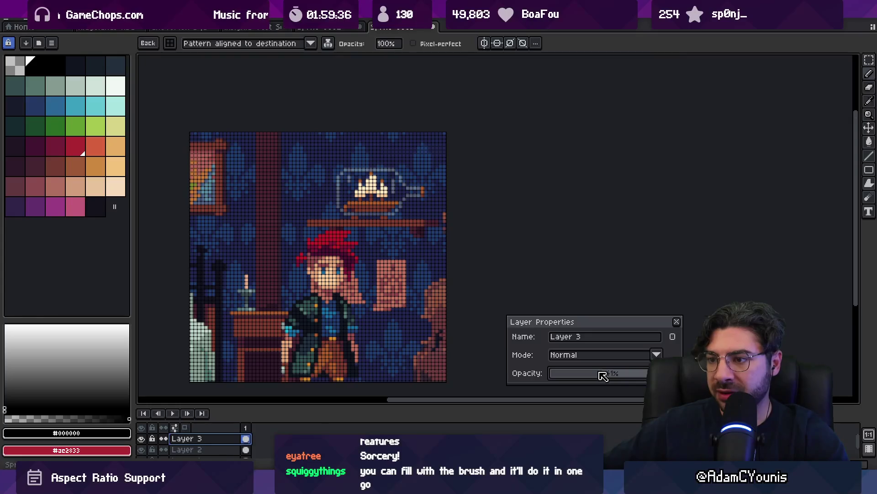
pyautogui.scroll(-2, 424, 286)
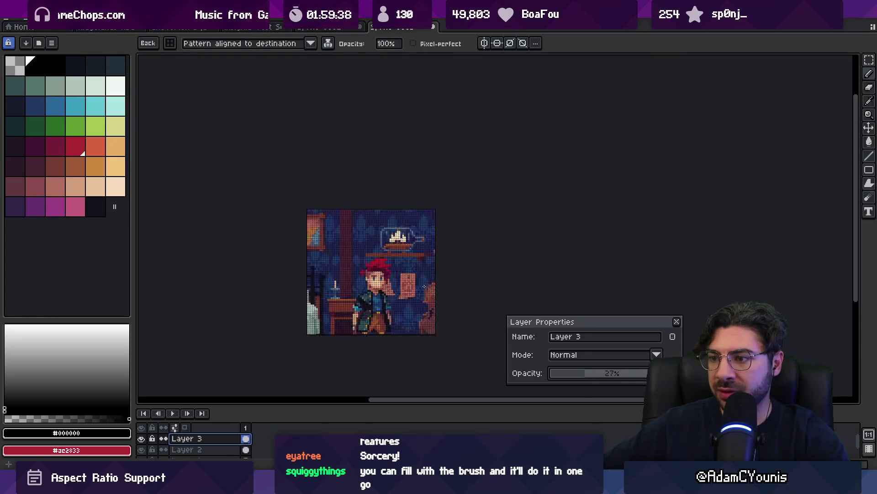
pyautogui.click(567, 377)
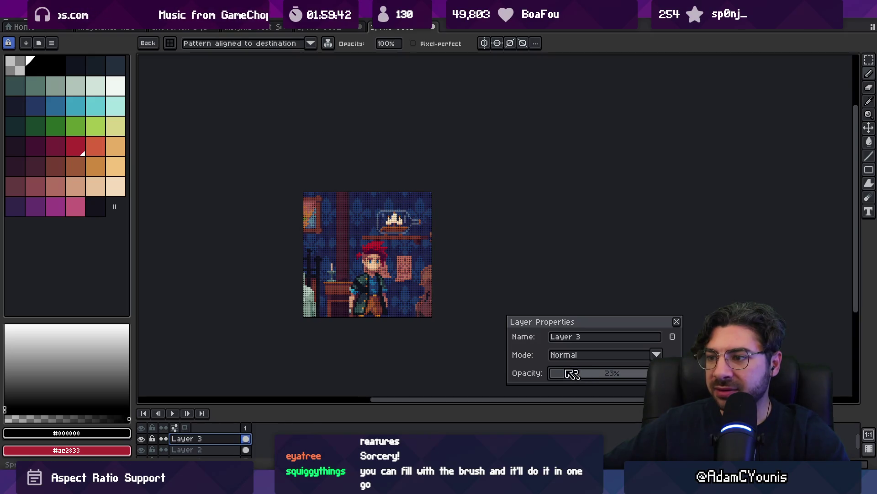
pyautogui.click(227, 450)
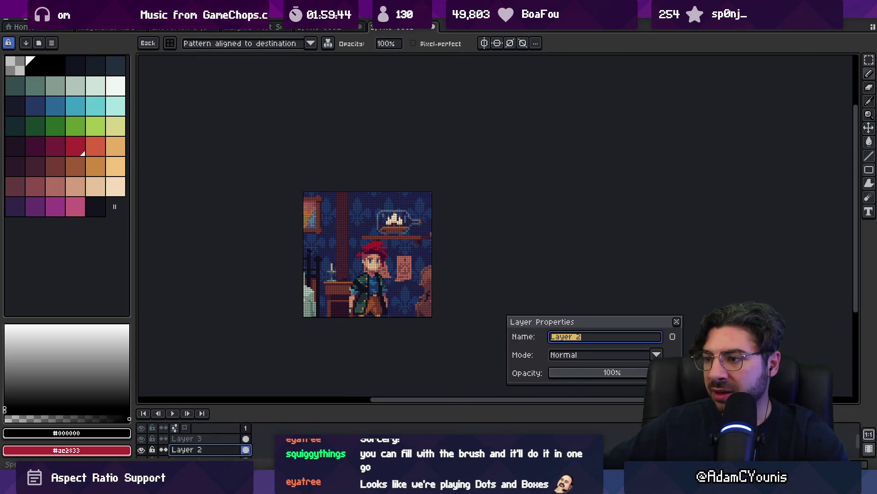
pyautogui.click(646, 373)
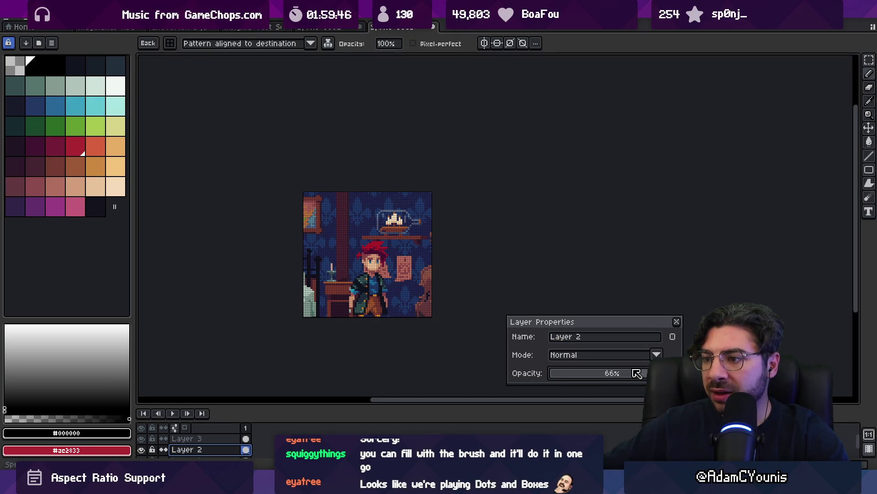
pyautogui.moveTo(622, 375); pyautogui.dragTo(605, 375)
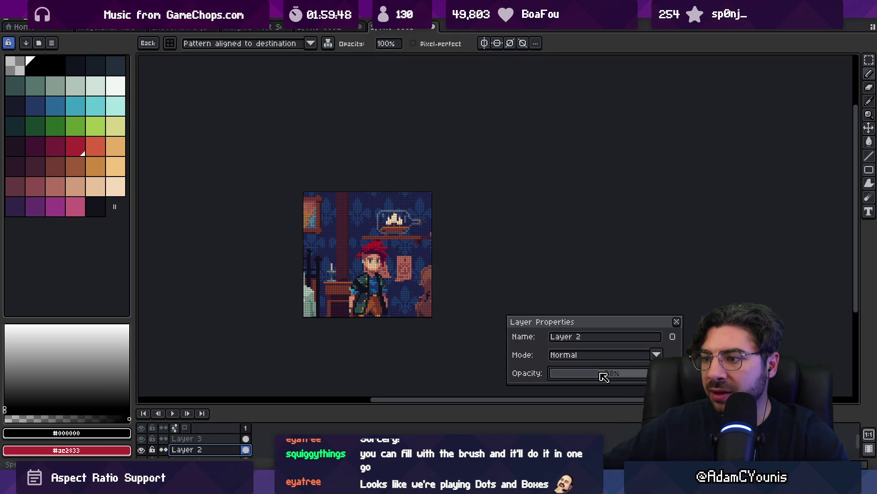
pyautogui.press('Return')
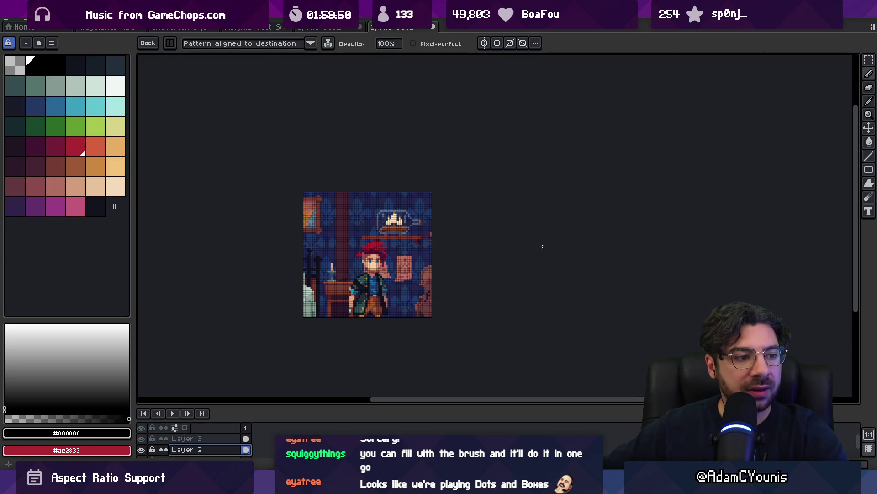
# - Open and dismiss the Color Curve adjustment, returning to the pencil brush
pyautogui.scroll(2, 389, 287)
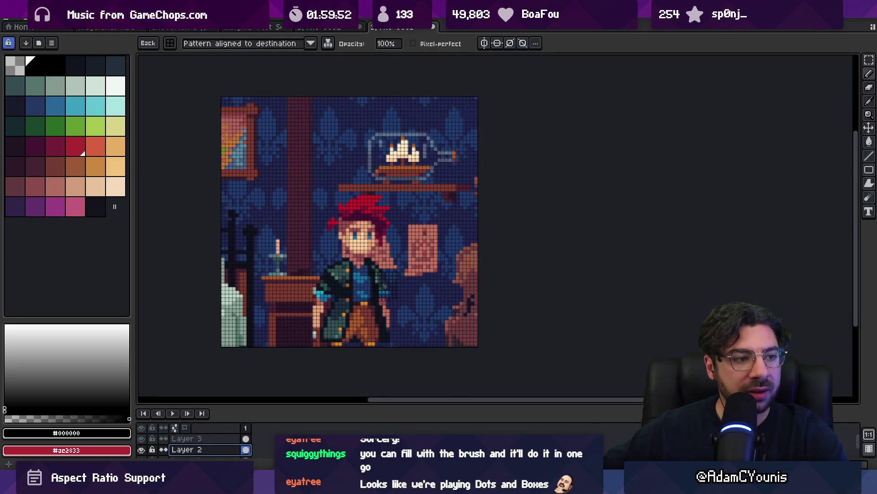
pyautogui.hotkey('ctrl', 'm')
pyautogui.click(621, 183)
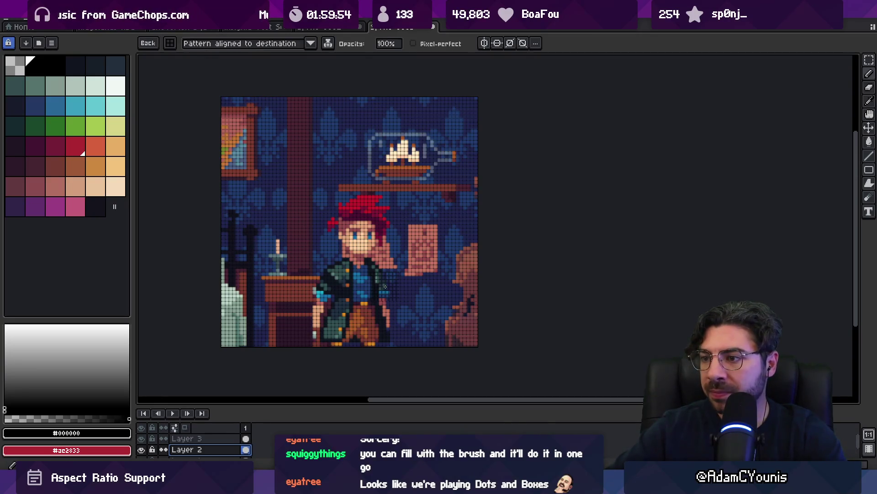
pyautogui.press('b')
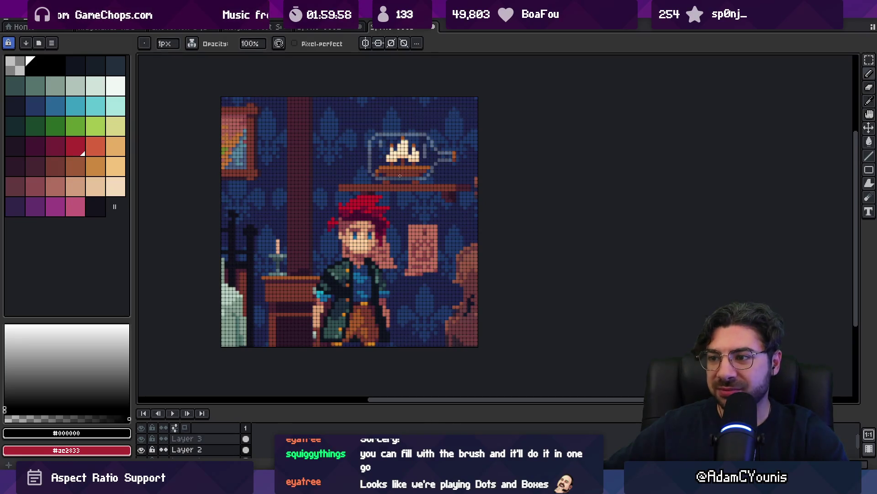
# - Zoom in and out to inspect the softened grid, then switch back to Unity
pyautogui.scroll(1, 329, 216)
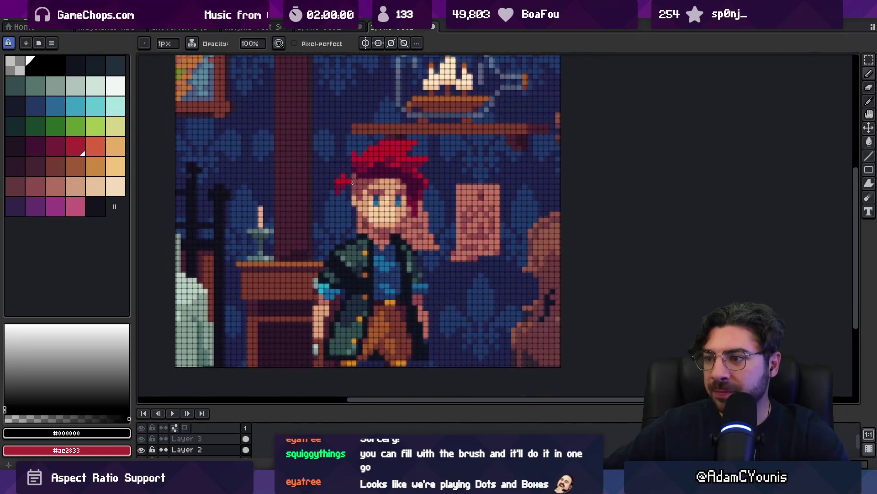
pyautogui.scroll(-3, 343, 189)
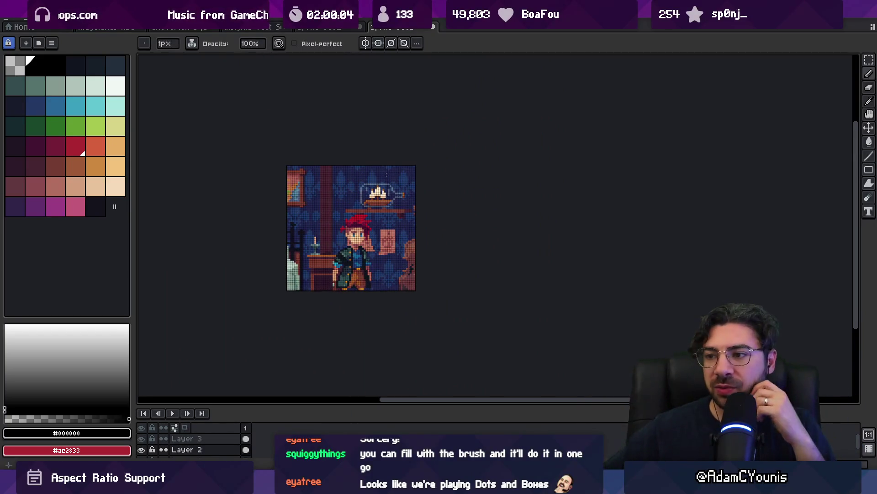
pyautogui.scroll(2, 305, 159)
pyautogui.scroll(1, 305, 158)
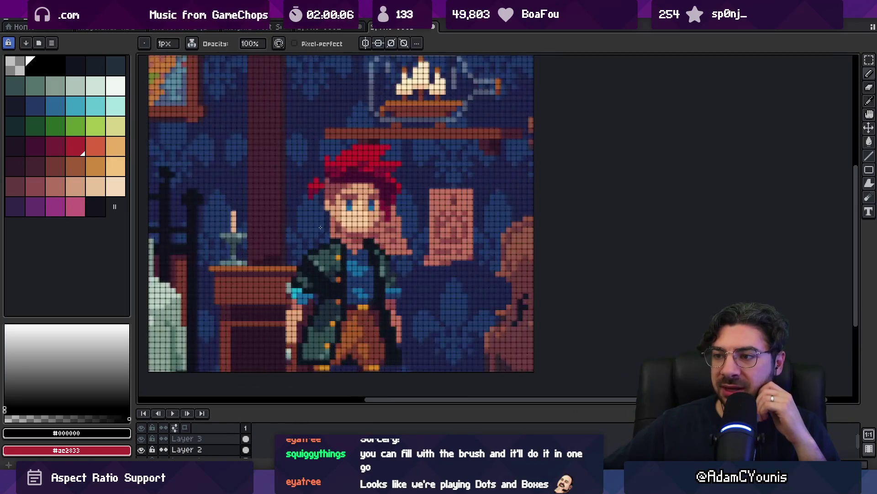
pyautogui.scroll(-3, 342, 219)
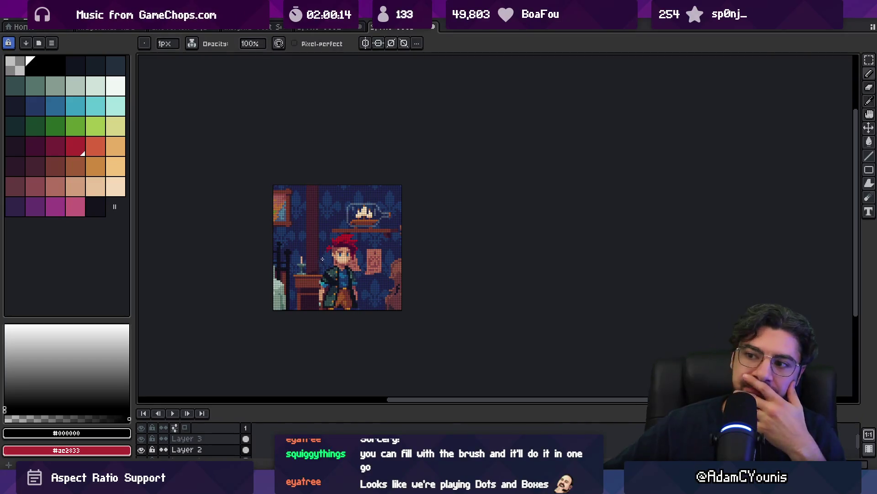
pyautogui.scroll(2, 329, 247)
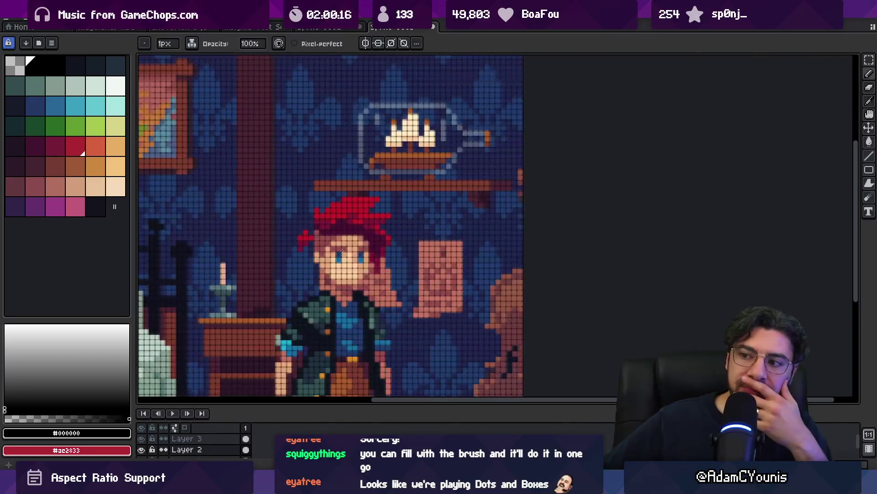
pyautogui.scroll(-2, 342, 251)
pyautogui.scroll(-1, 445, 176)
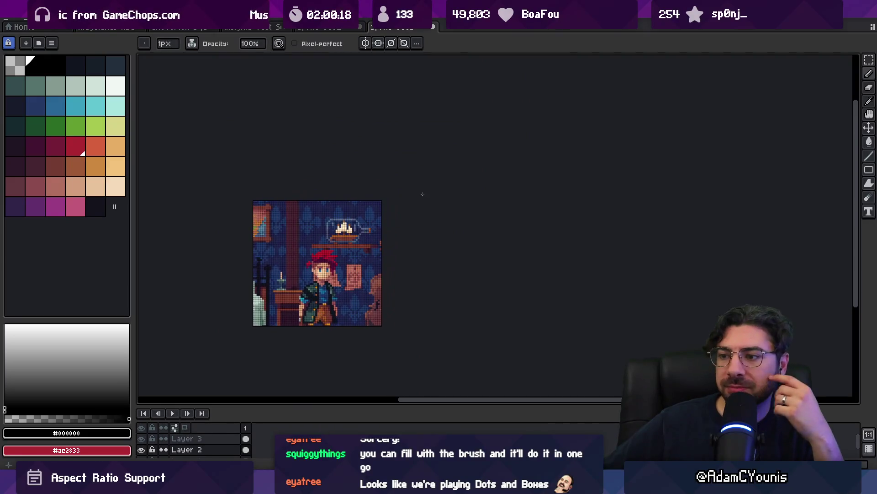
pyautogui.scroll(1, 394, 200)
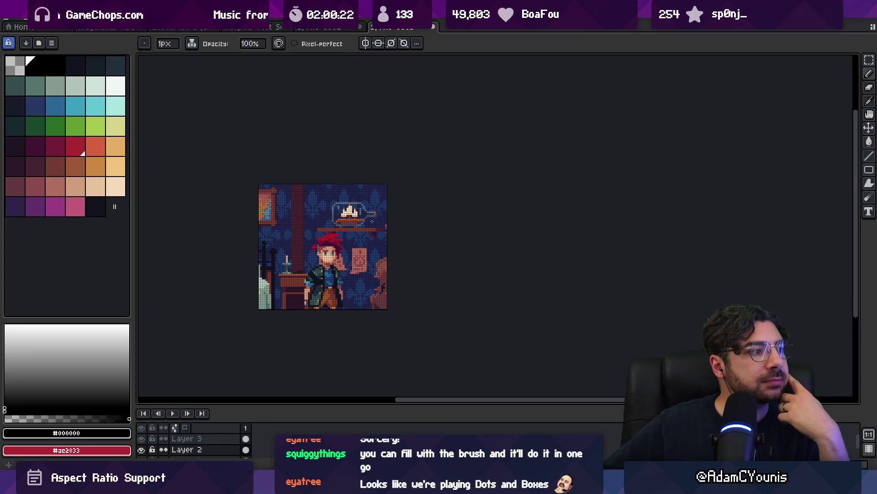
pyautogui.scroll(2, 372, 222)
pyautogui.scroll(1, 446, 211)
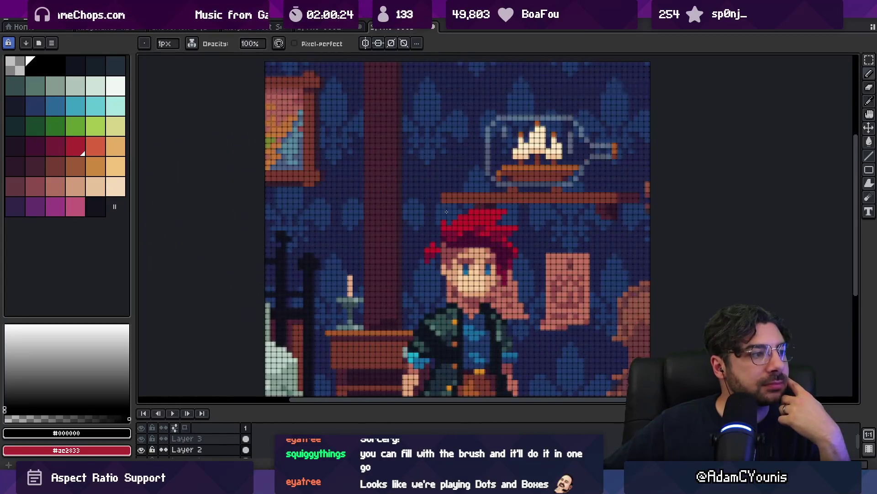
pyautogui.scroll(-3, 439, 200)
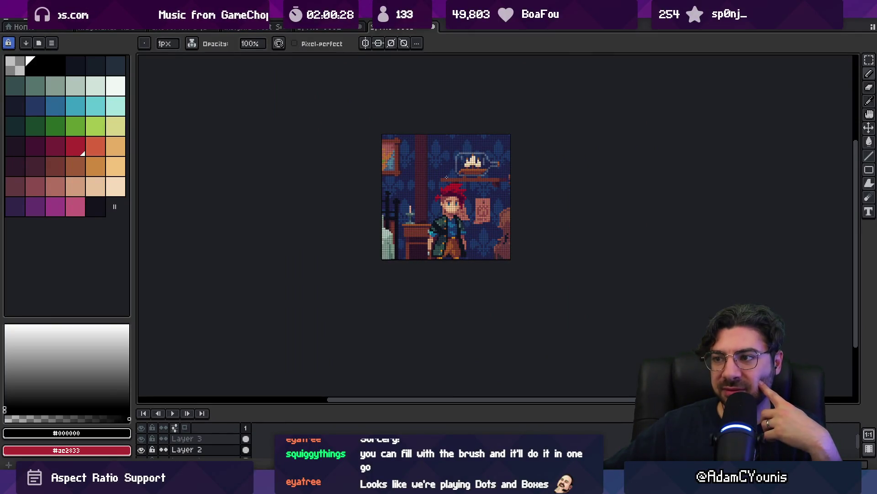
pyautogui.hotkey('alt', 'Tab')
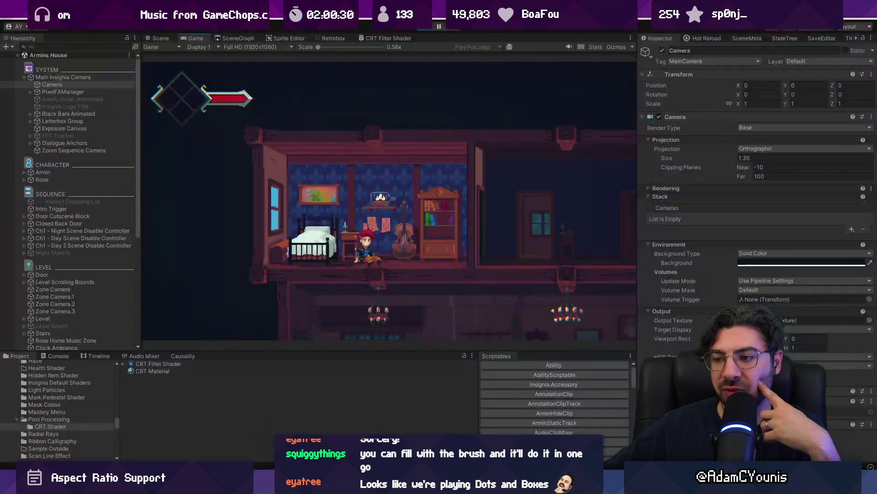
# - Play full-screen, walking the character right through the hallway and down the stairs
pyautogui.press('F11')
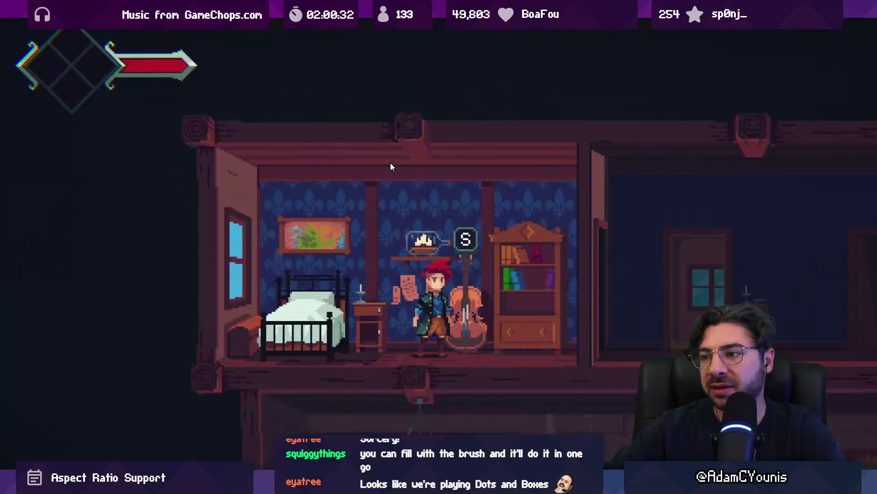
pyautogui.press('Right')
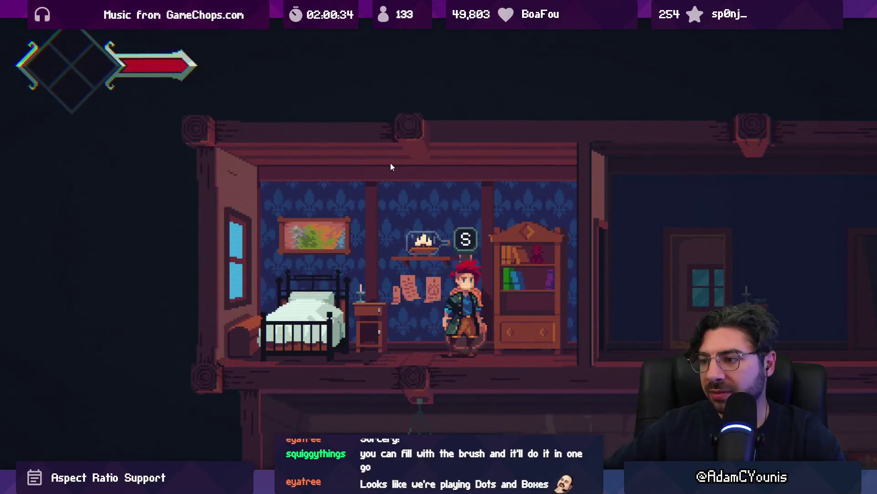
pyautogui.press('Right')
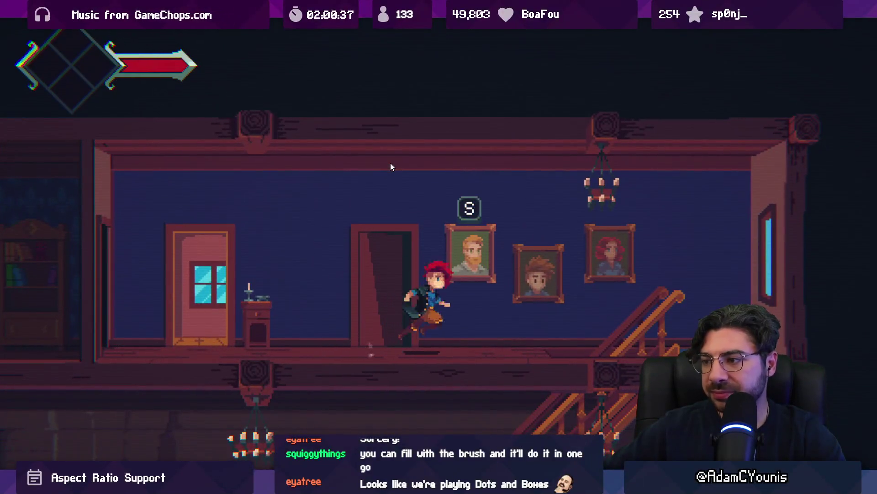
pyautogui.press('Right')
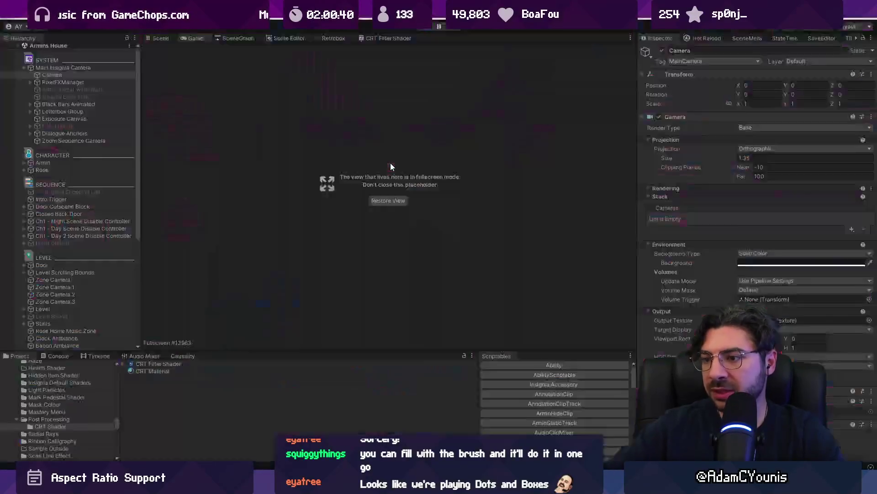
# - Stop the game, raise the CRT Material's Scan Line Black to 1, and play again
pyautogui.hotkey('ctrl', 'shift', 'F7')
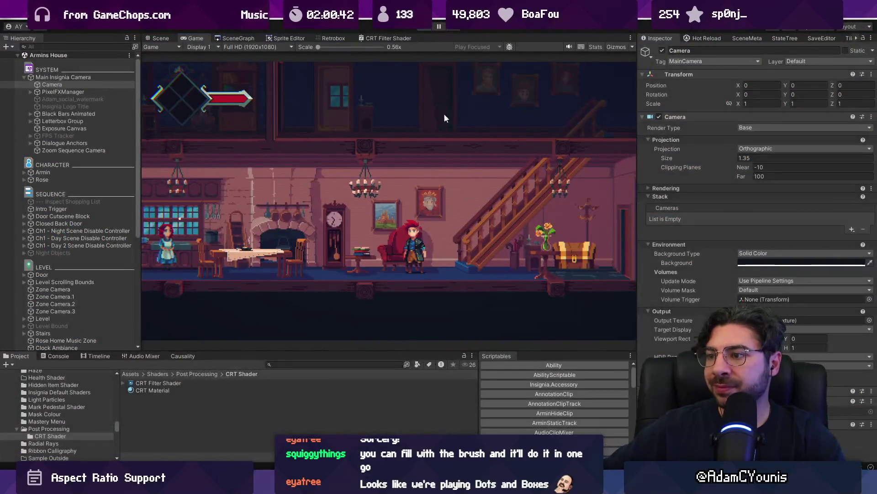
pyautogui.hotkey('ctrl', 'p')
pyautogui.click(175, 391)
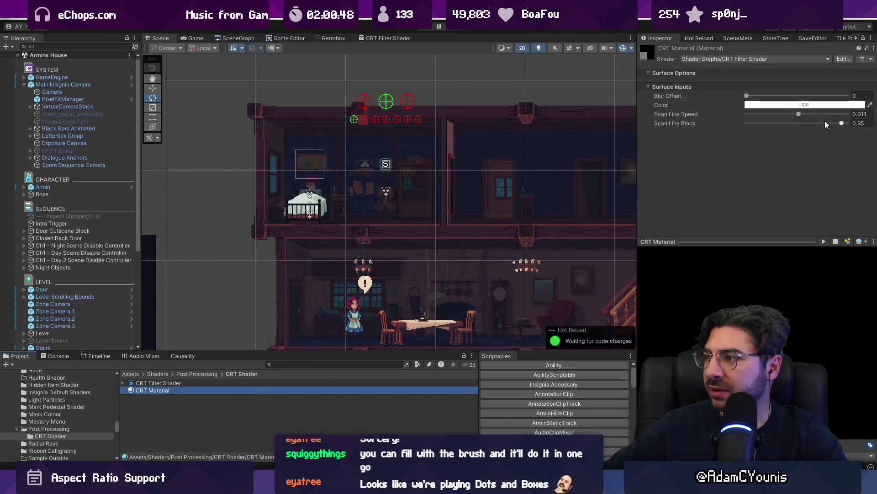
pyautogui.moveTo(841, 123); pyautogui.dragTo(850, 123)
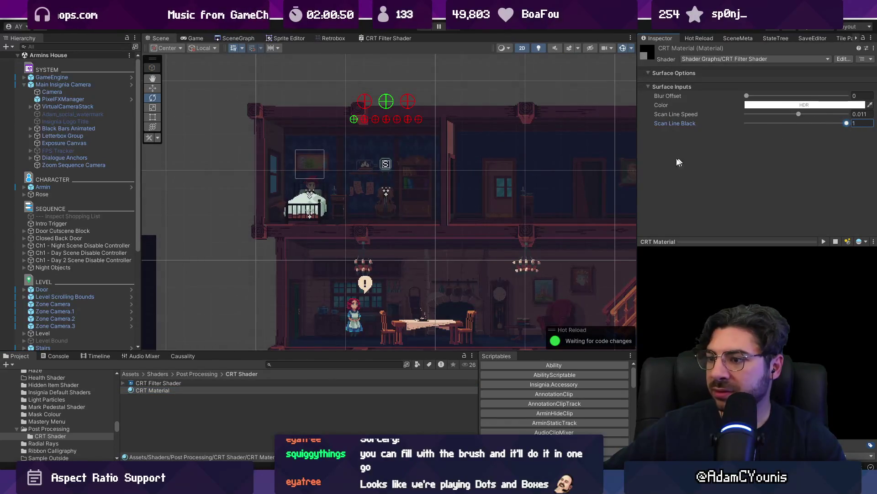
pyautogui.hotkey('ctrl', 'p')
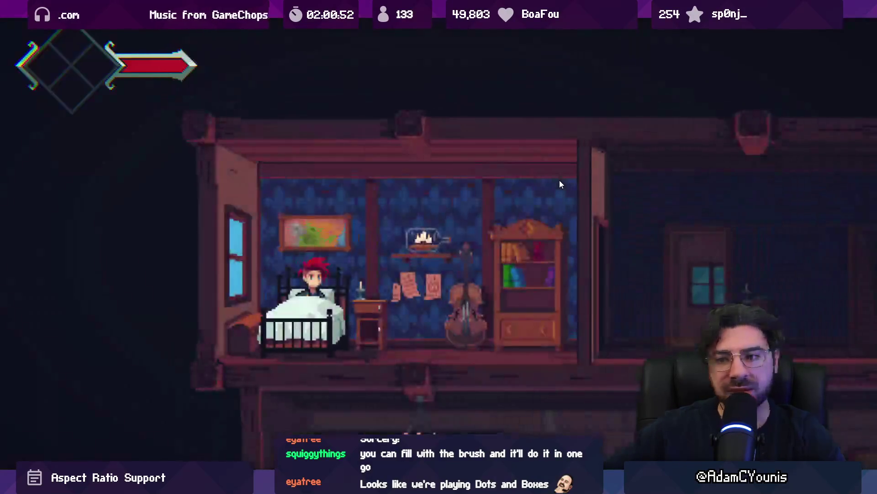
# - Walk the character out of the bedroom and left to the forest cottage, then exit full screen
pyautogui.press('Right')
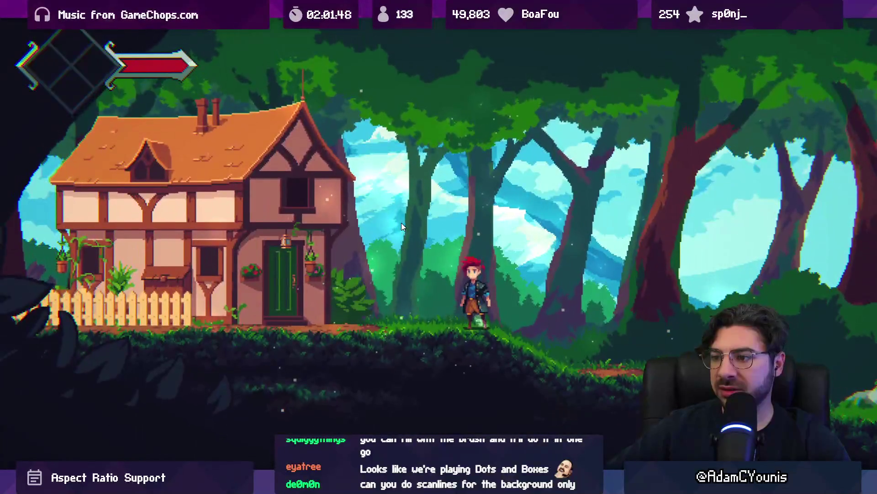
pyautogui.press('Left')
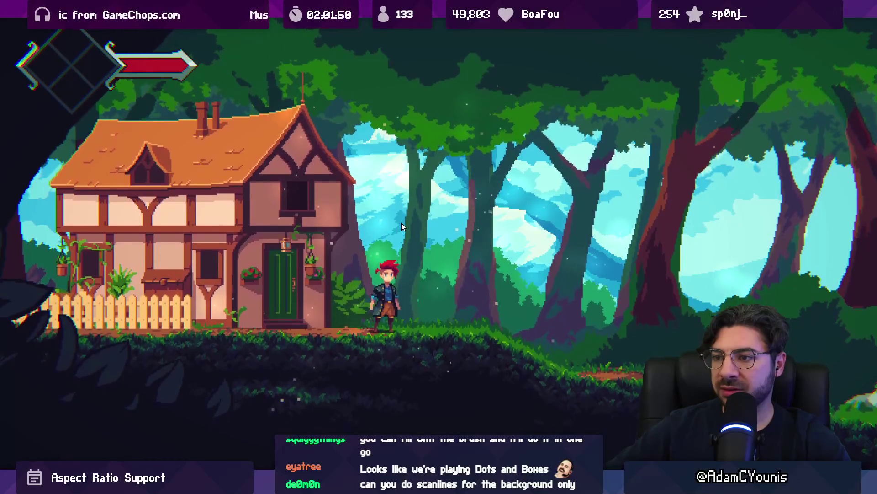
pyautogui.hotkey('shift', 'space')
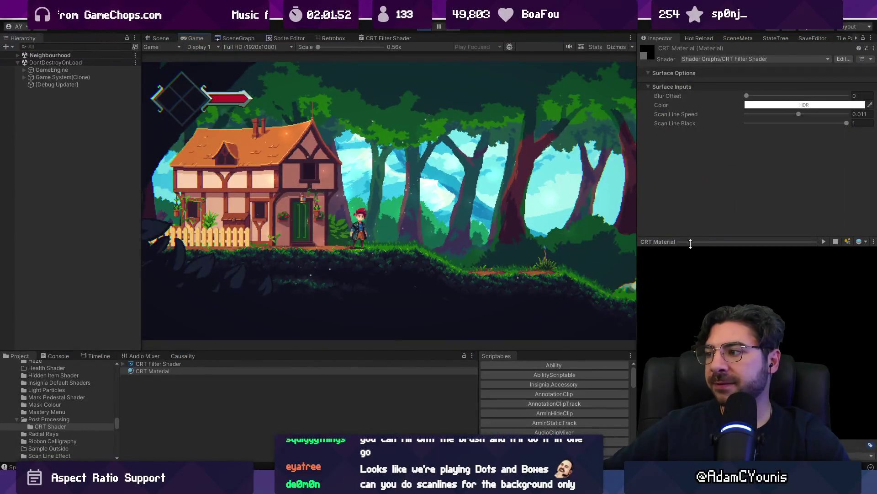
# - Lower Scan Line Black, compare in full screen, raise it to about 0.92 and adjust Scan Line Speed
pyautogui.moveTo(845, 124); pyautogui.dragTo(831, 128)
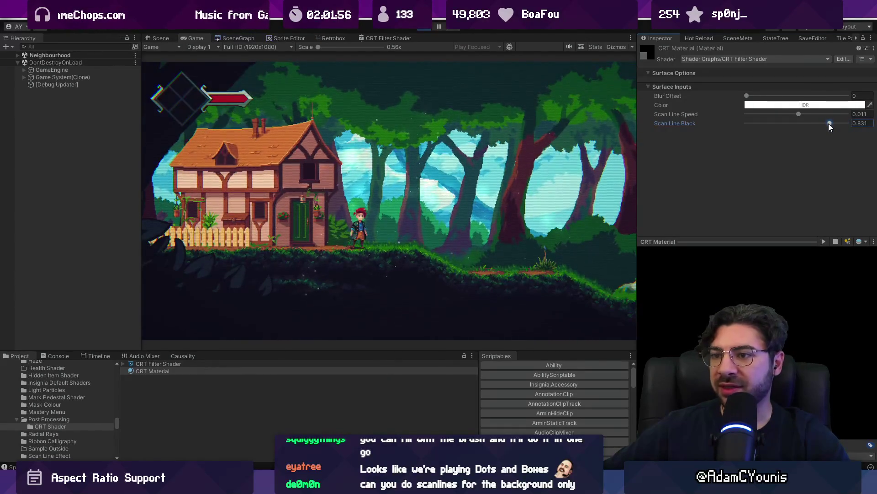
pyautogui.hotkey('shift', 'space')
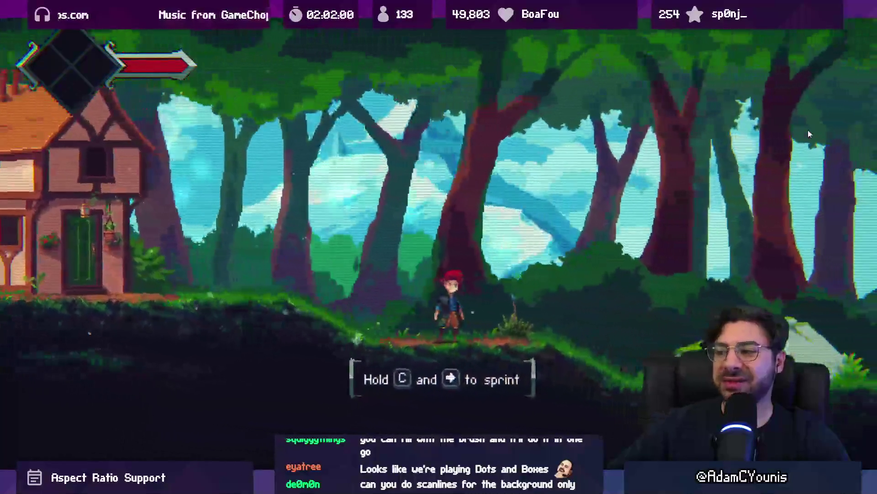
pyautogui.hotkey('alt', 'Tab')
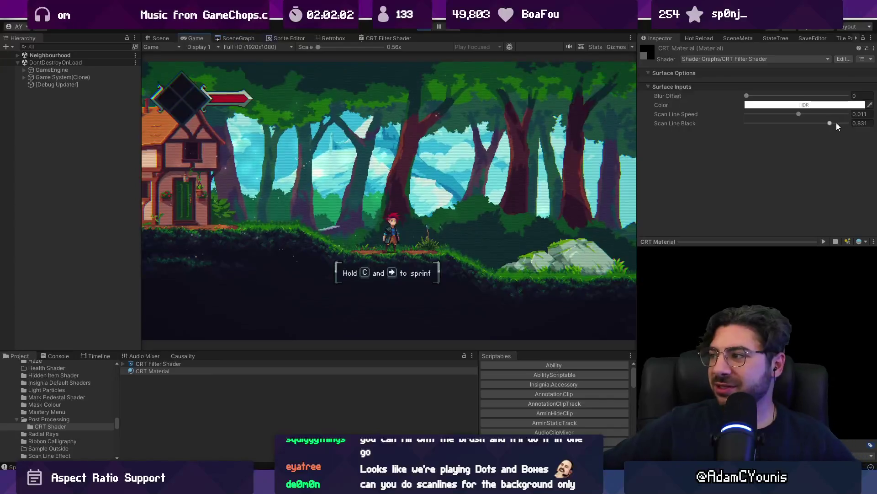
pyautogui.moveTo(830, 123); pyautogui.dragTo(840, 122)
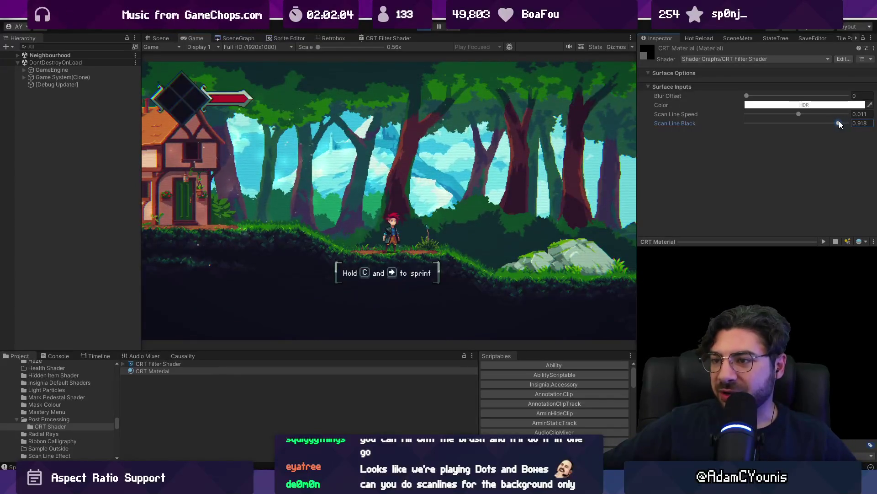
pyautogui.moveTo(799, 113); pyautogui.dragTo(793, 116)
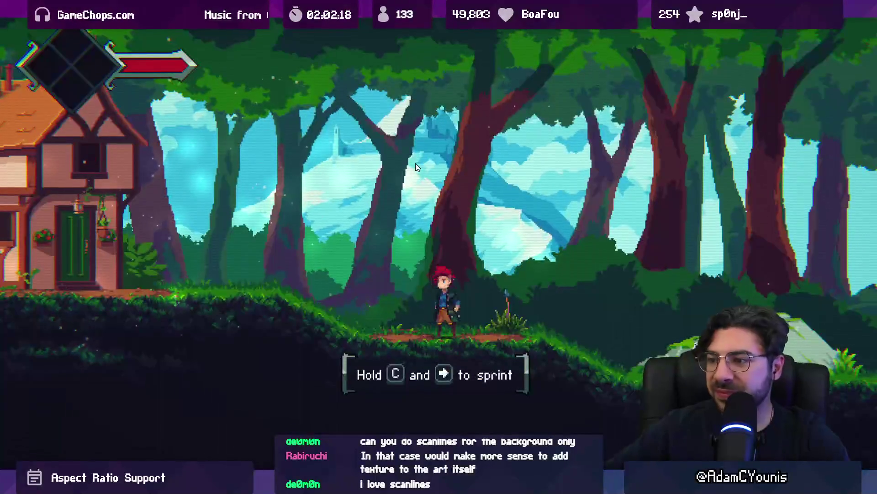
# - Walk and jump the character left back to the house, exit full screen and stop the game
pyautogui.press('Left')
pyautogui.press('space')
pyautogui.press('Left')
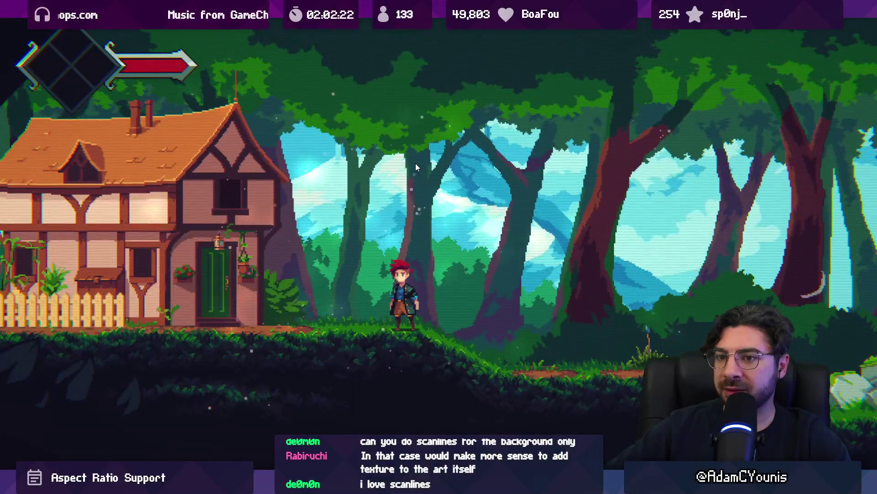
pyautogui.press('F11')
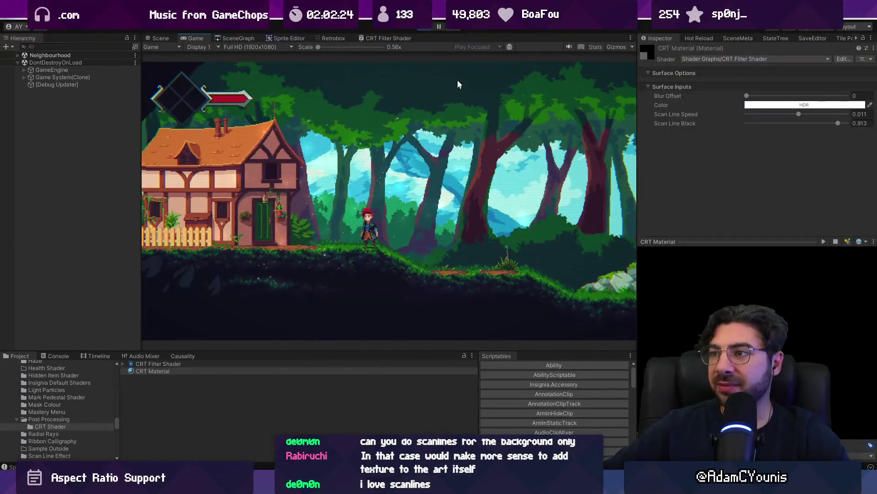
pyautogui.click(425, 27)
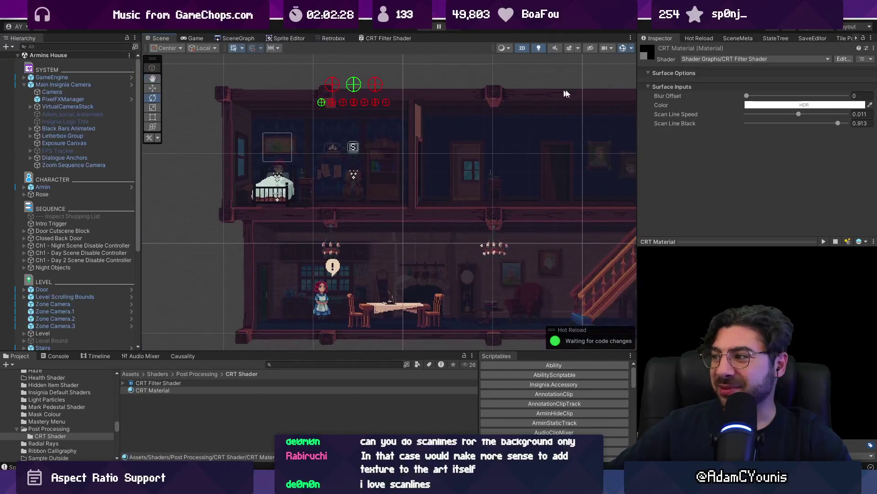
# - Check the Main Insignia Camera and CRT Material, enlarge the Project panel and search for videosettings
pyautogui.click(87, 84)
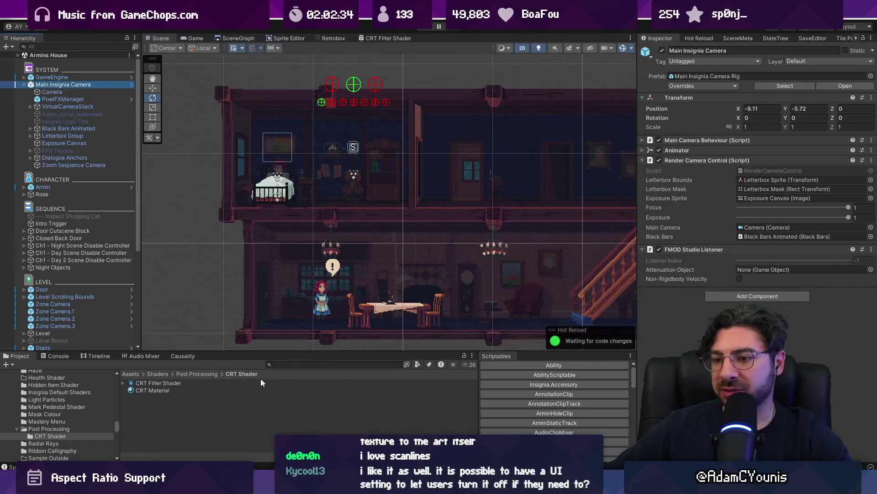
pyautogui.moveTo(277, 352); pyautogui.dragTo(278, 287)
pyautogui.click(294, 299)
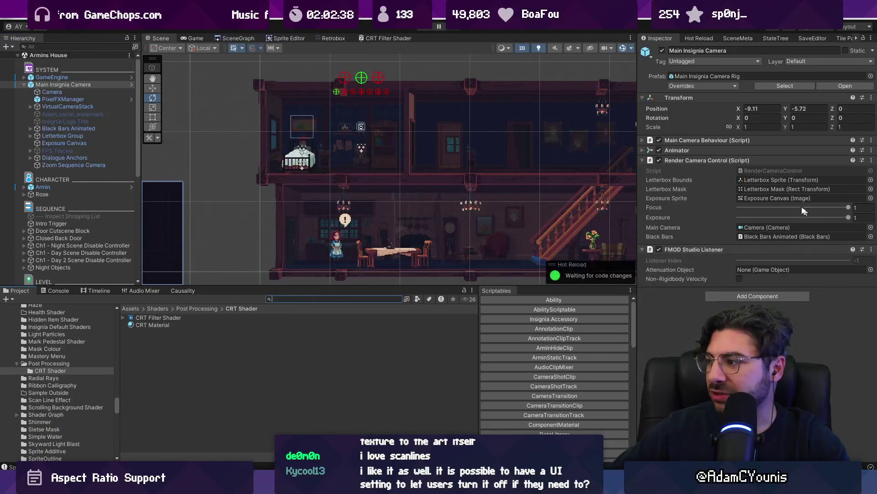
pyautogui.click(154, 325)
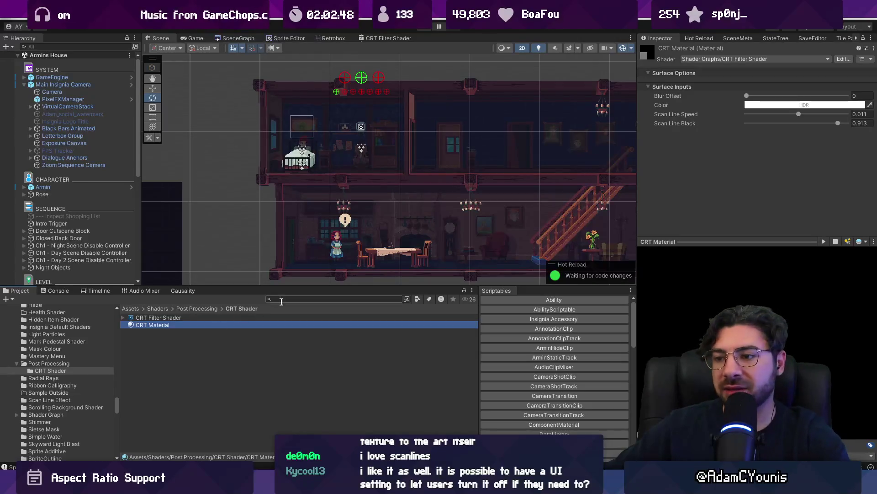
pyautogui.click(288, 300)
pyautogui.write('videosettings')
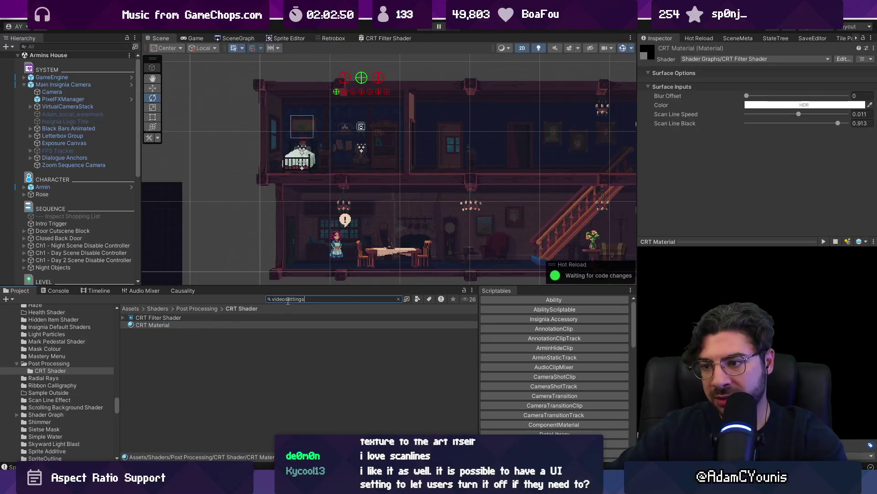
# - Select the VideoSettings search result and open the Video Settings prefab for editing
pyautogui.click(151, 317)
pyautogui.doubleClick(327, 299)
pyautogui.press('BackSpace')
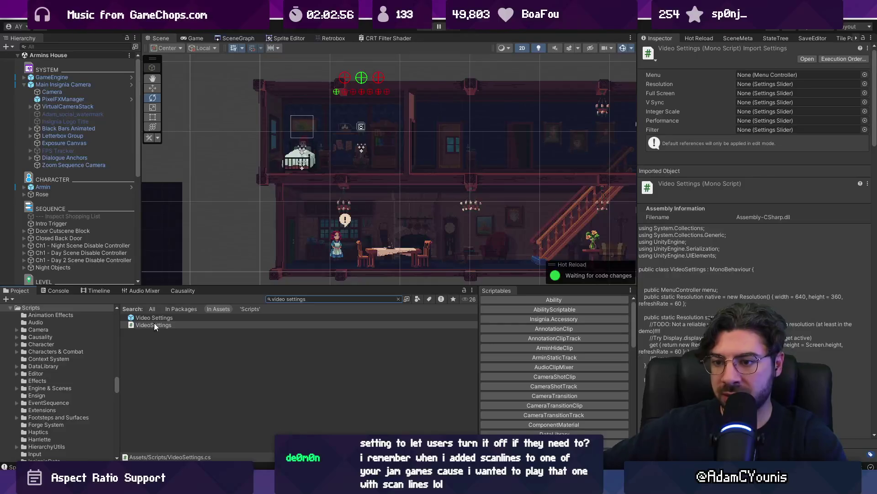
pyautogui.doubleClick(157, 318)
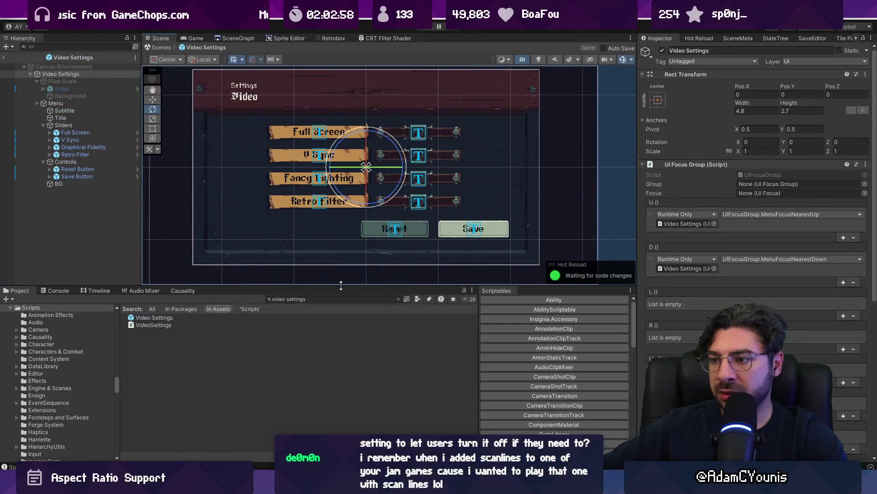
pyautogui.moveTo(341, 285); pyautogui.dragTo(356, 374)
# - Inspect the Retro Filter row, its Settings Label and text object, then collapse the row
pyautogui.click(304, 257)
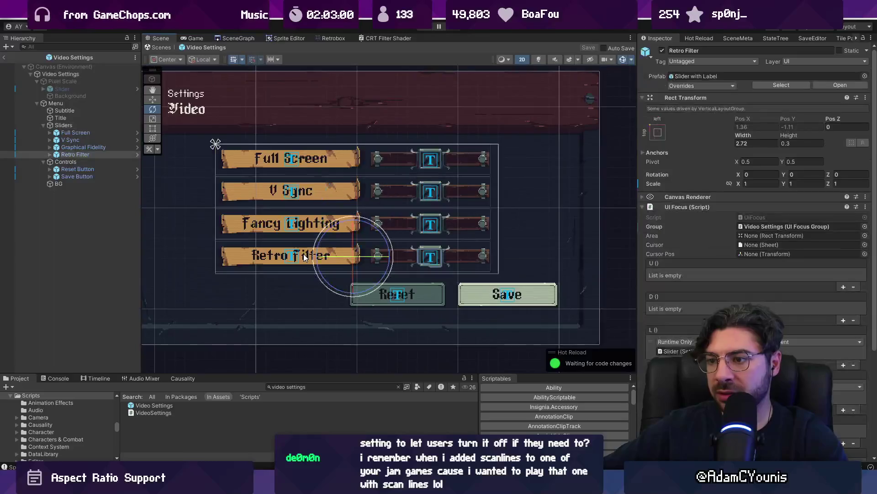
pyautogui.click(305, 257)
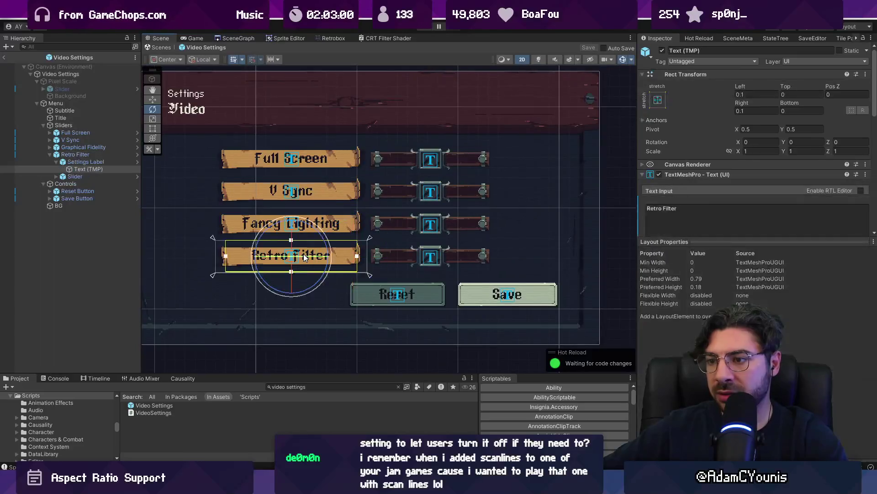
pyautogui.click(97, 157)
pyautogui.click(98, 162)
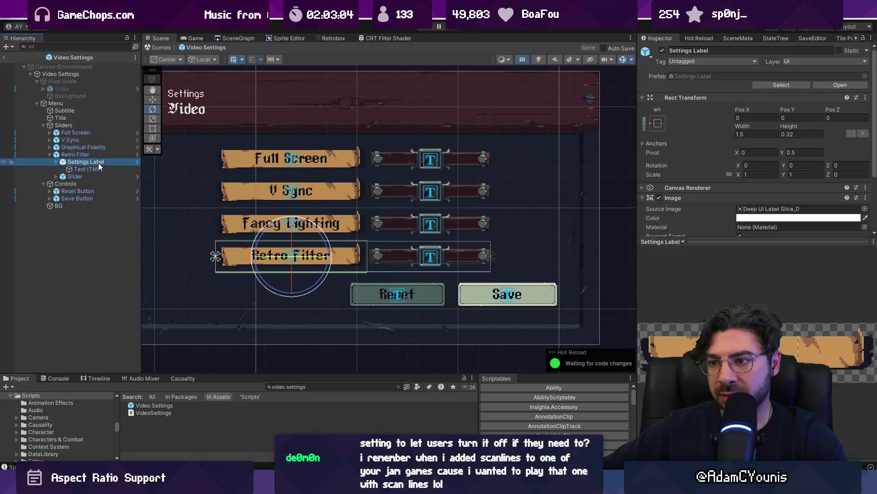
pyautogui.click(98, 169)
pyautogui.click(98, 163)
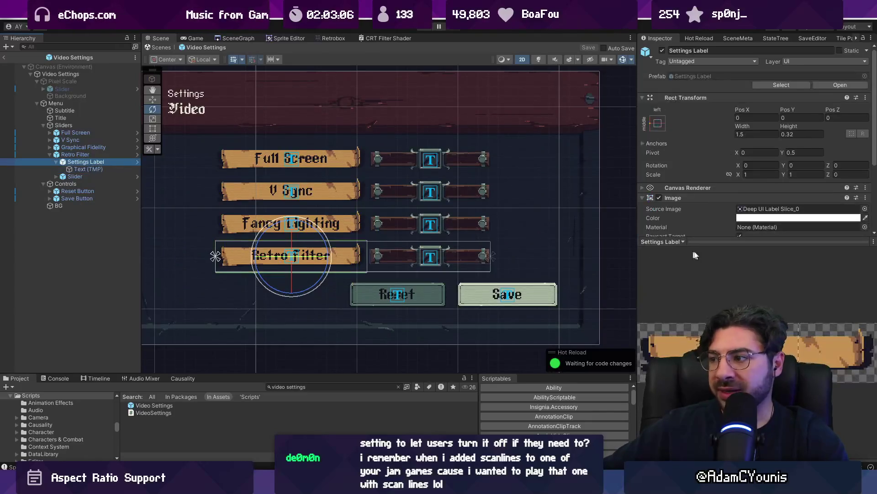
pyautogui.moveTo(662, 241); pyautogui.dragTo(662, 455)
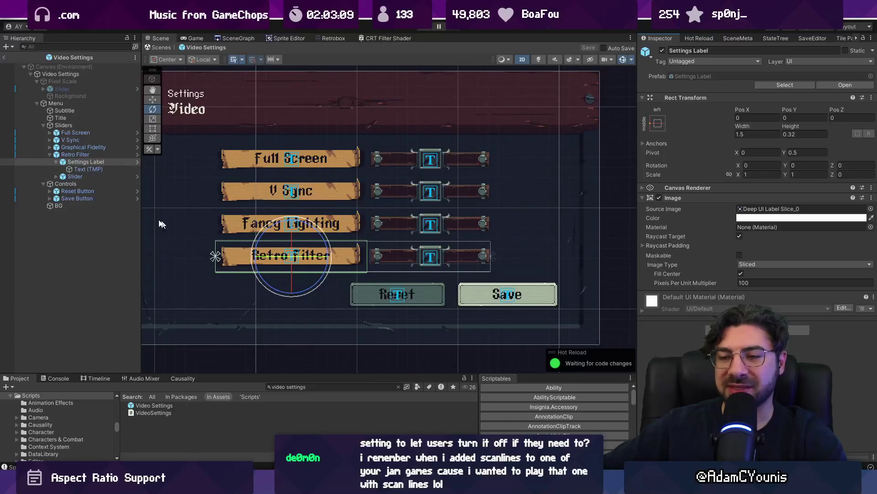
pyautogui.click(95, 155)
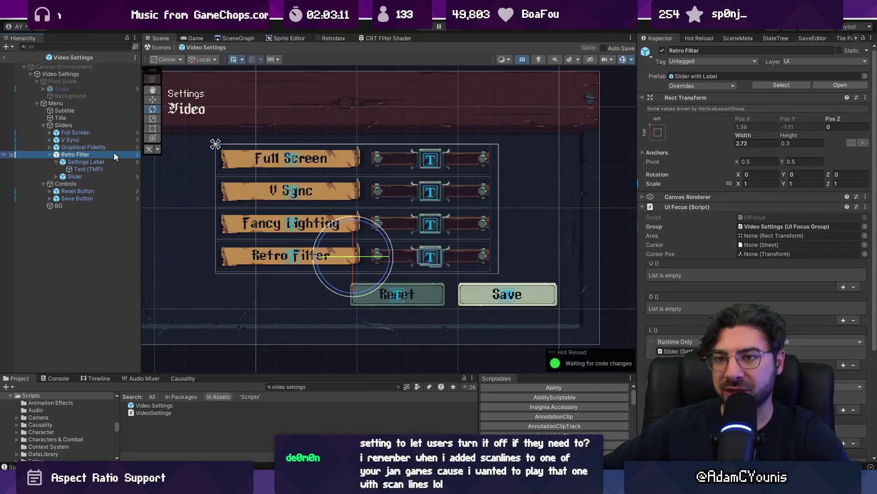
pyautogui.click(50, 155)
# - Duplicate the Retro Filter row and rename the copy to Scanlines
pyautogui.hotkey('ctrl', 'd')
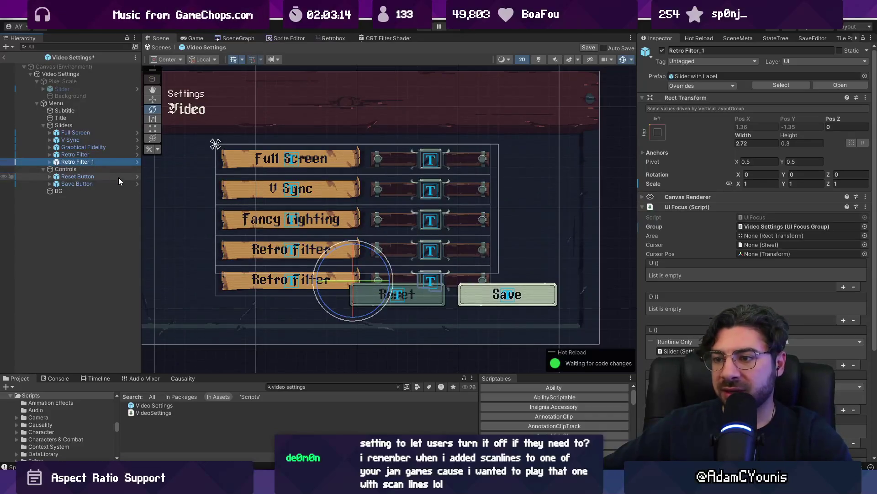
pyautogui.press('F2')
pyautogui.write('Scanlines')
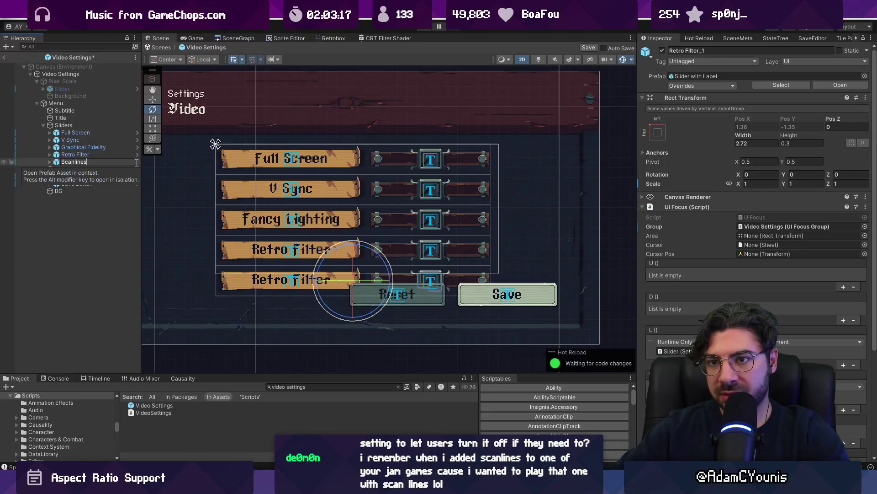
pyautogui.press('Return')
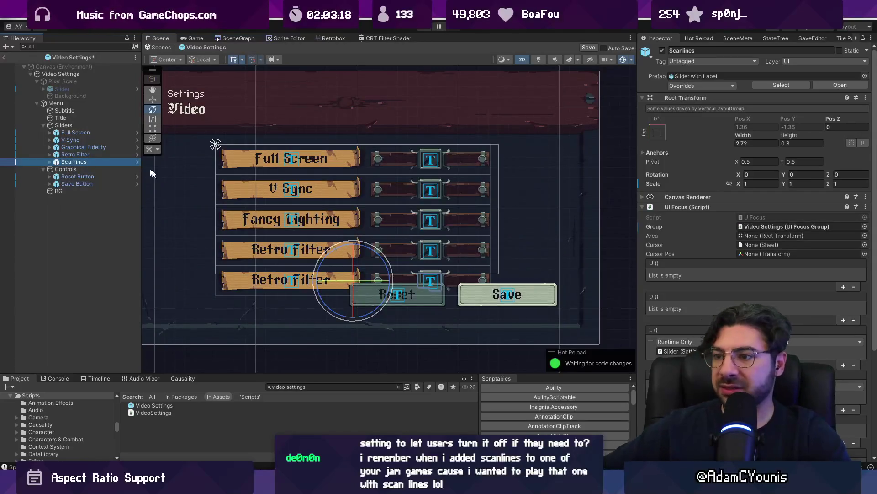
# - Select the Controls group that holds the Reset and Save buttons
pyautogui.scroll(-2, 224, 187)
pyautogui.scroll(1, 294, 207)
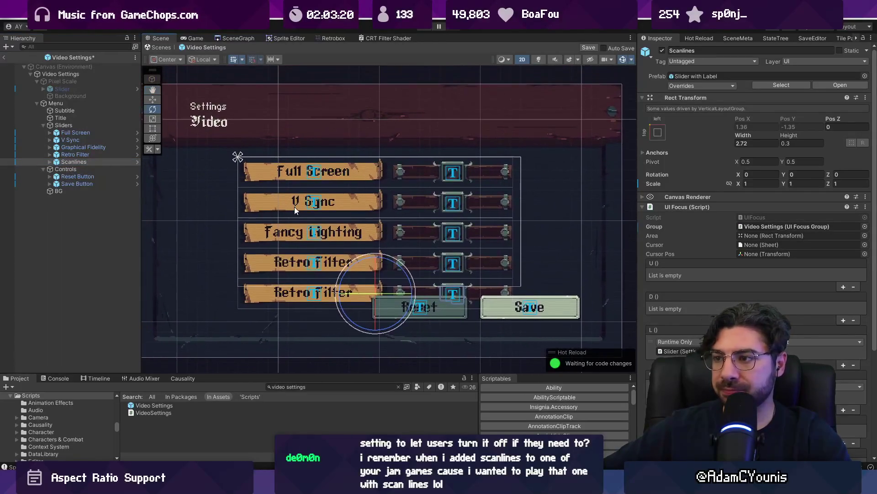
pyautogui.click(78, 169)
# - Drag the Reset and Save buttons down below the five slider rows, then select the Sliders group
pyautogui.press('w')
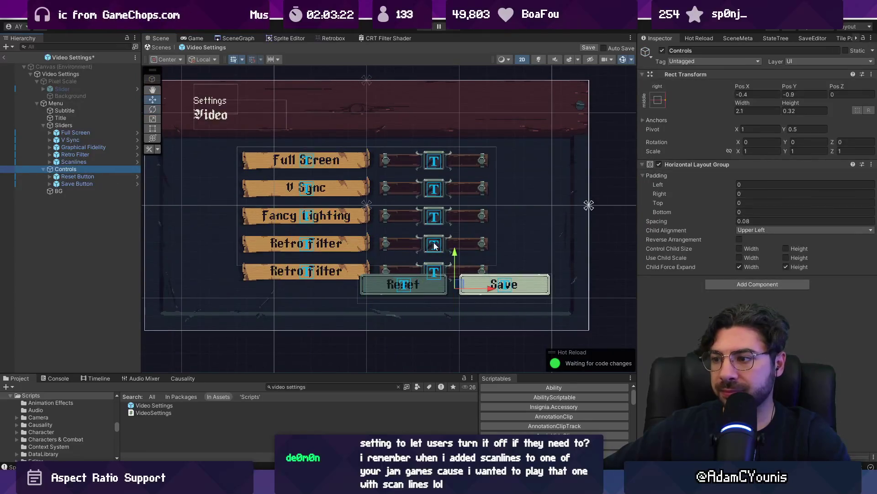
pyautogui.moveTo(455, 254); pyautogui.dragTo(454, 269)
pyautogui.scroll(-1, 391, 244)
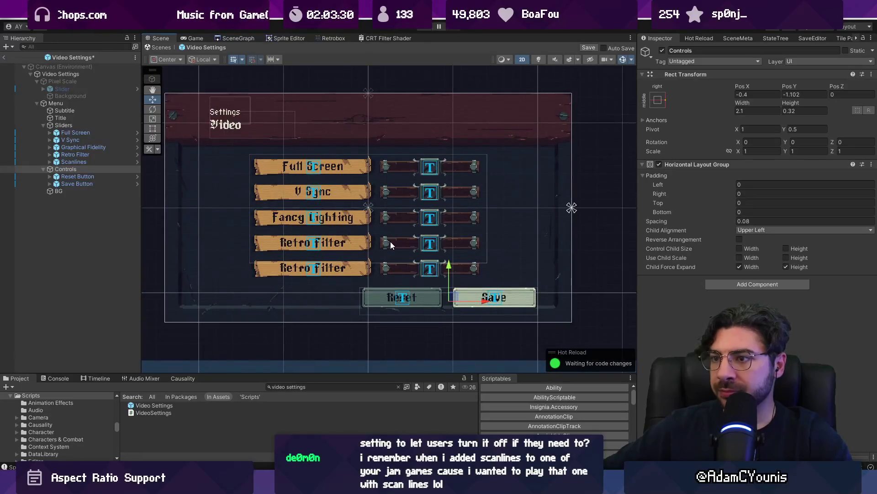
pyautogui.click(64, 125)
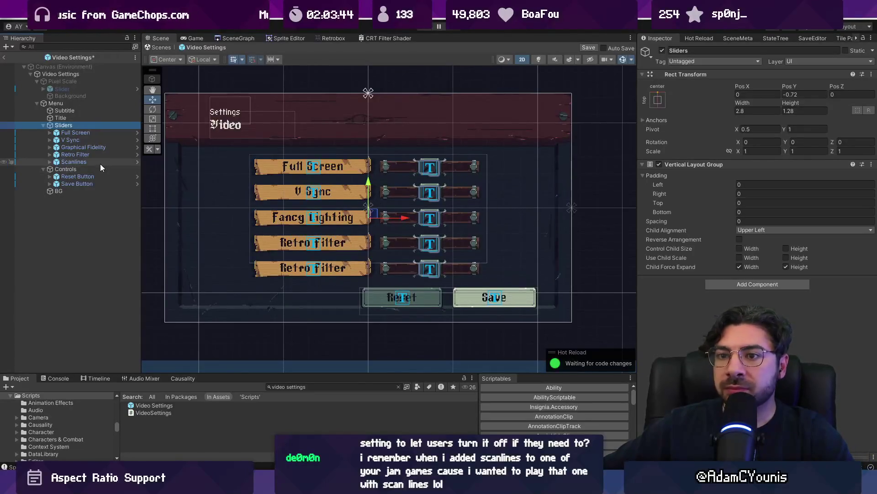
pyautogui.click(77, 133)
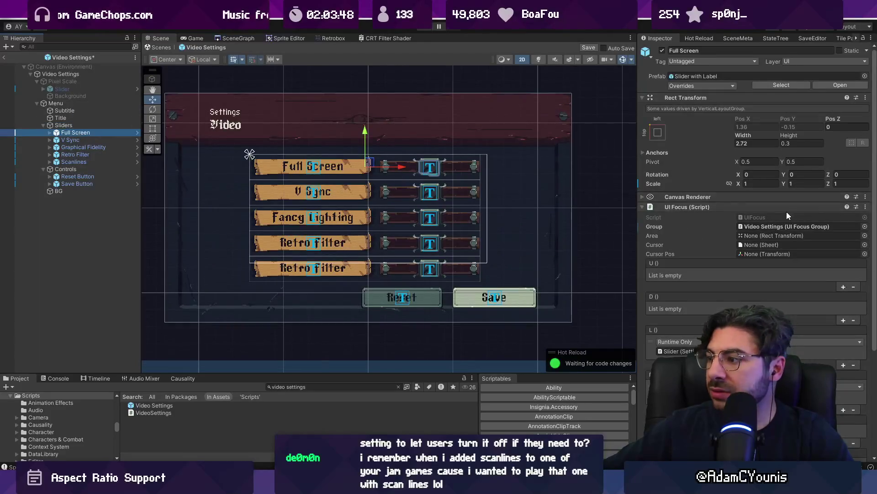
pyautogui.scroll(-3, 786, 213)
pyautogui.press('Down')
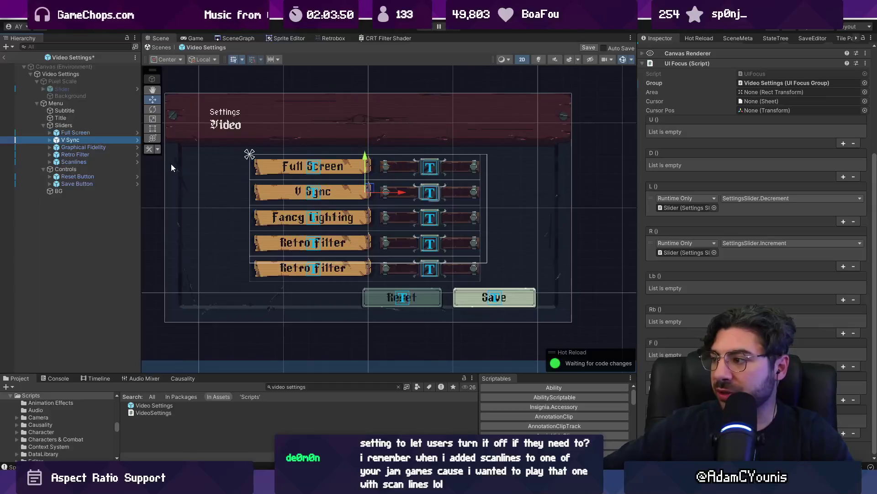
pyautogui.press('Down')
pyautogui.press('Down')
pyautogui.press('Down')
pyautogui.press('Up')
pyautogui.press('Up')
pyautogui.press('Up')
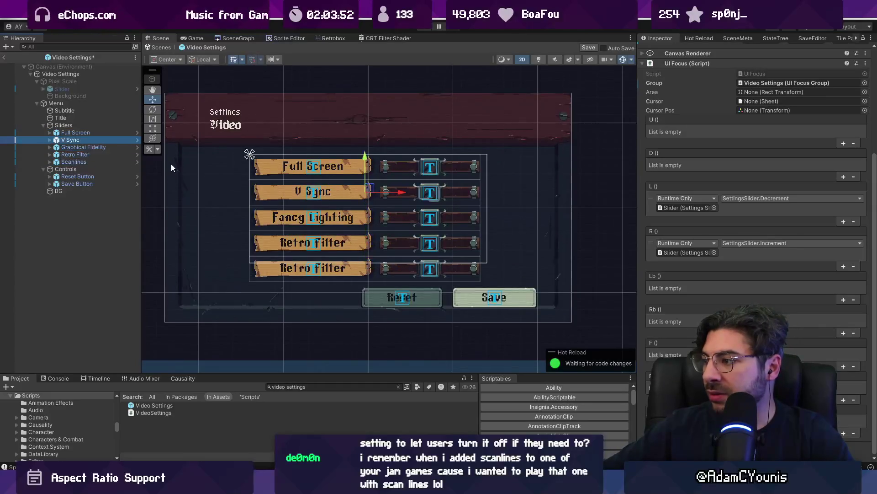
pyautogui.press('Down')
pyautogui.press('Down')
pyautogui.press('Up')
pyautogui.press('Up')
pyautogui.press('Up')
pyautogui.press('Up')
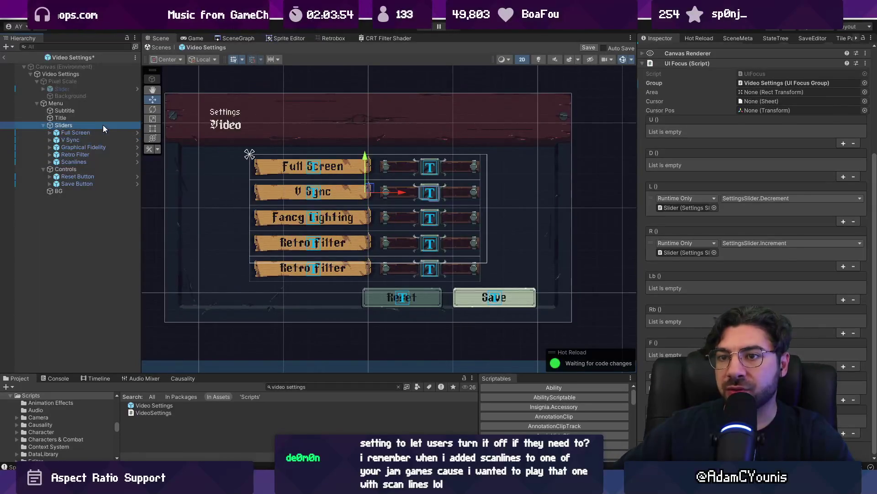
pyautogui.press('Down')
pyautogui.press('Up')
pyautogui.press('Up')
pyautogui.press('Up')
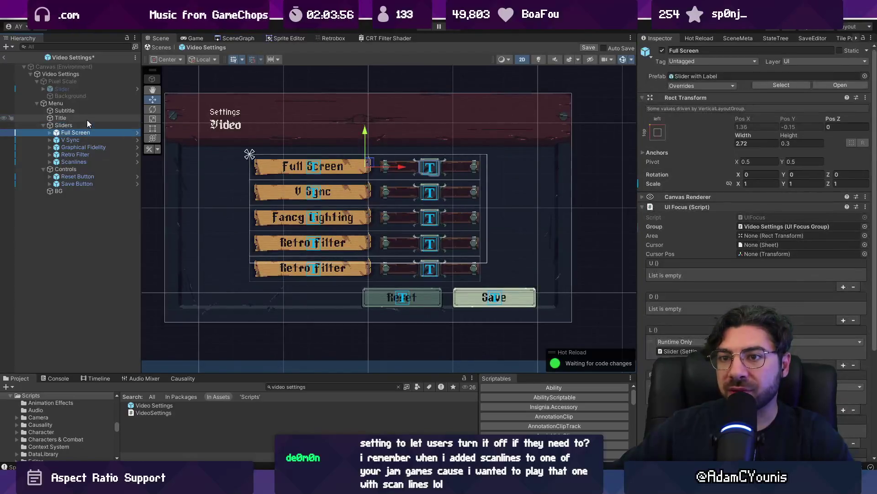
pyautogui.click(103, 132)
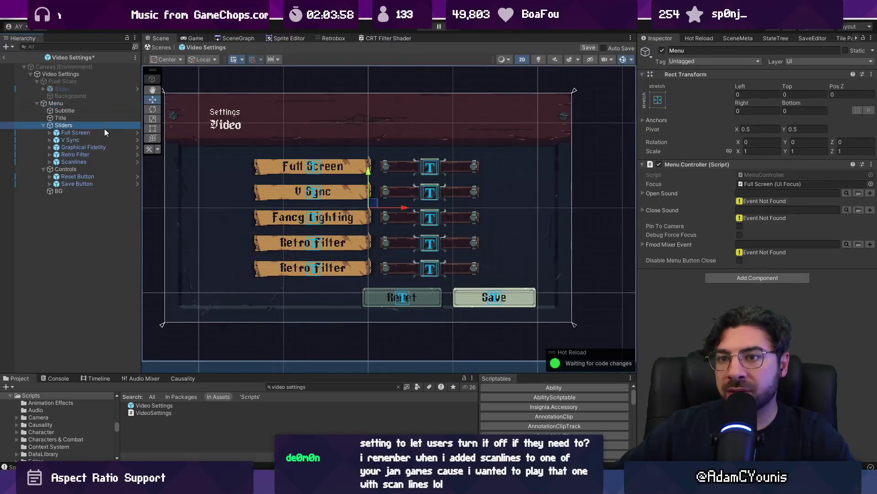
pyautogui.scroll(-5, 720, 222)
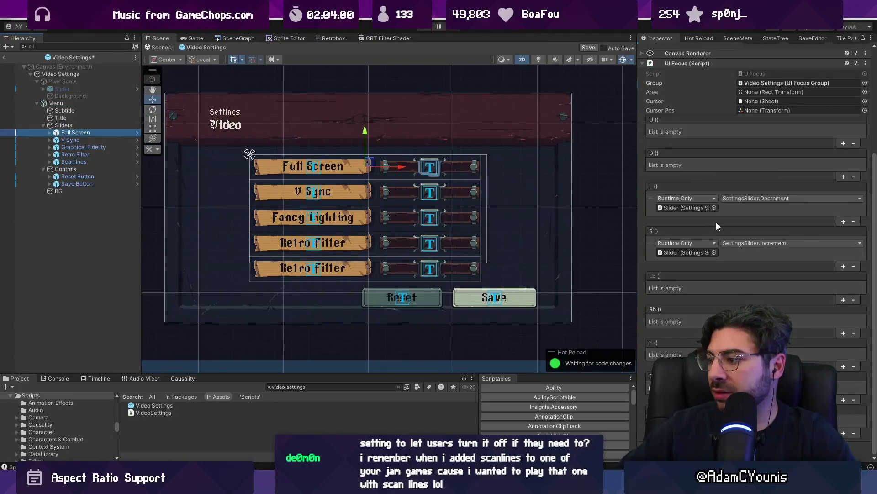
pyautogui.scroll(1, 678, 184)
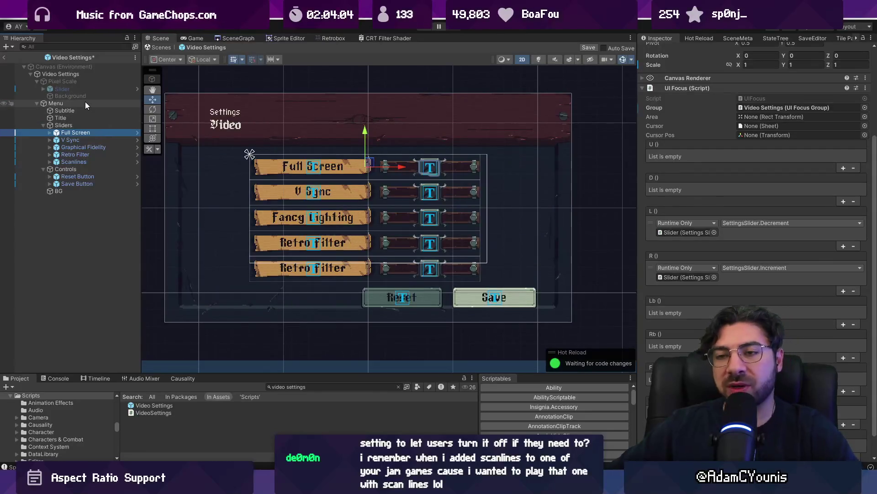
pyautogui.click(83, 168)
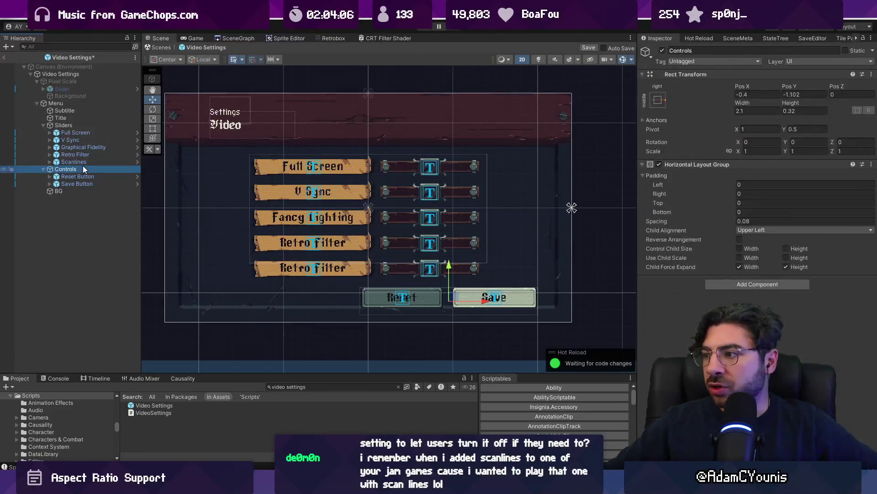
pyautogui.click(90, 176)
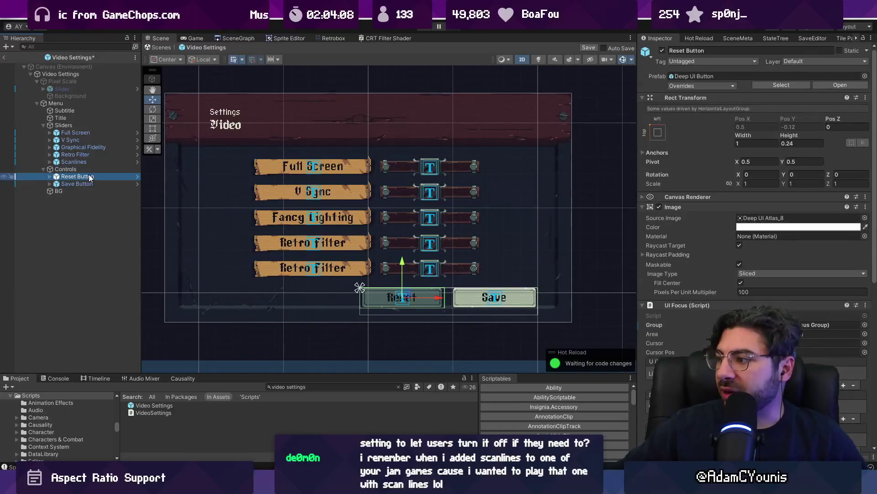
pyautogui.scroll(-10, 678, 229)
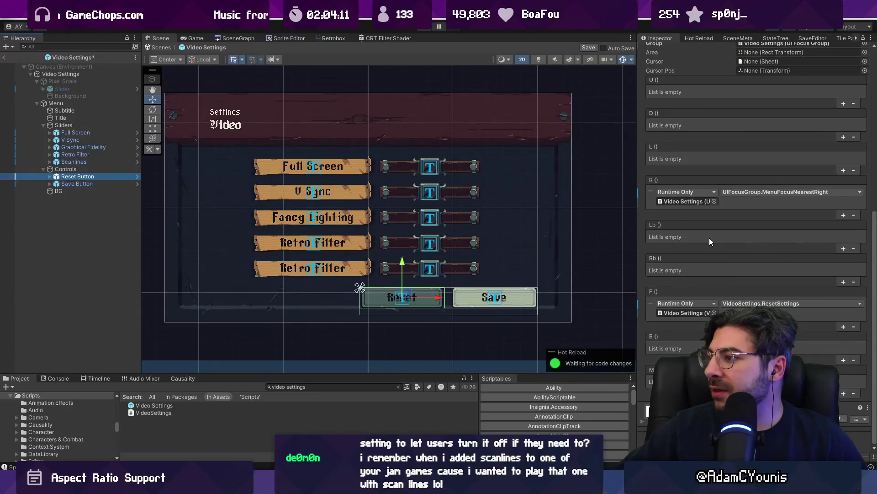
pyautogui.scroll(10, 709, 238)
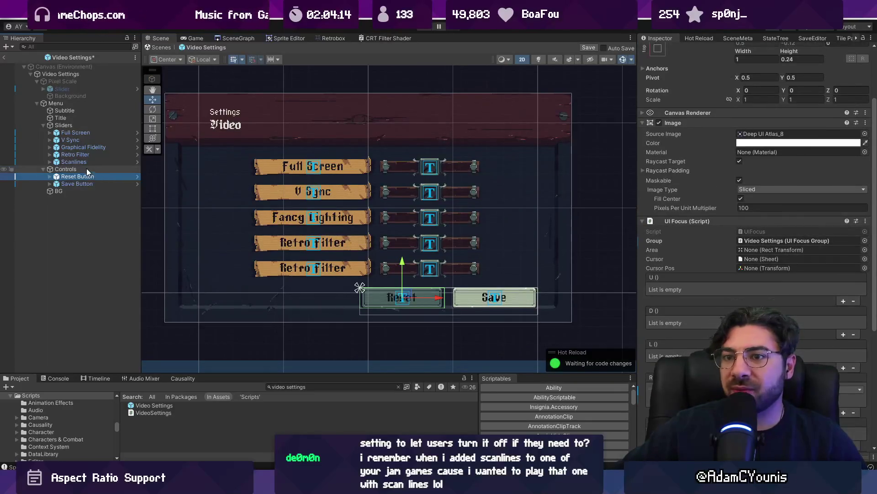
pyautogui.click(80, 162)
pyautogui.press('Right')
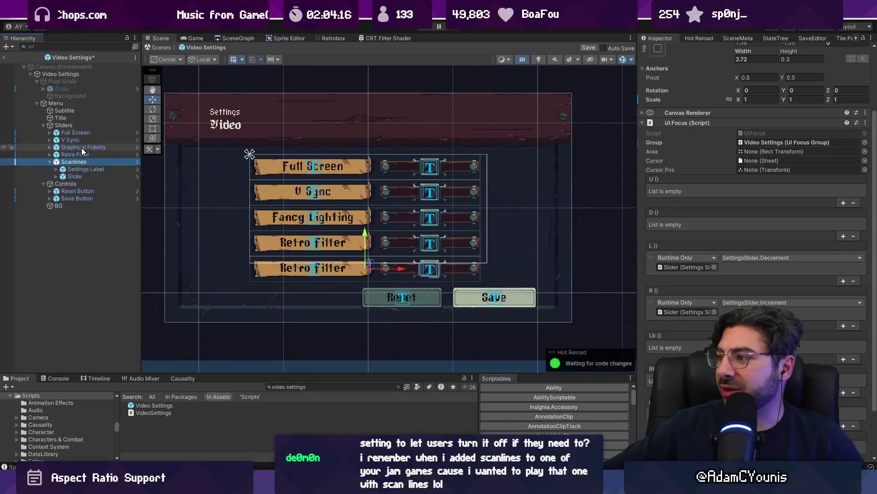
# - Inspect the Scanlines row's focus group, focus events and settings slider component
pyautogui.click(758, 144)
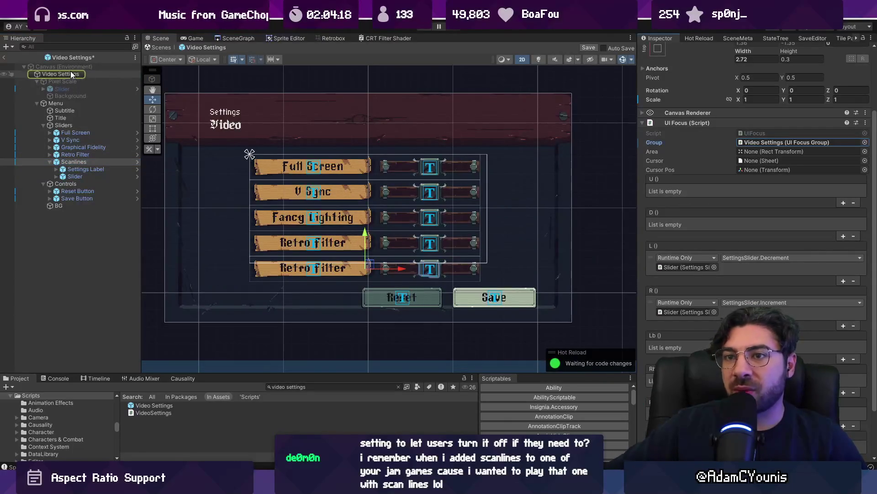
pyautogui.click(71, 73)
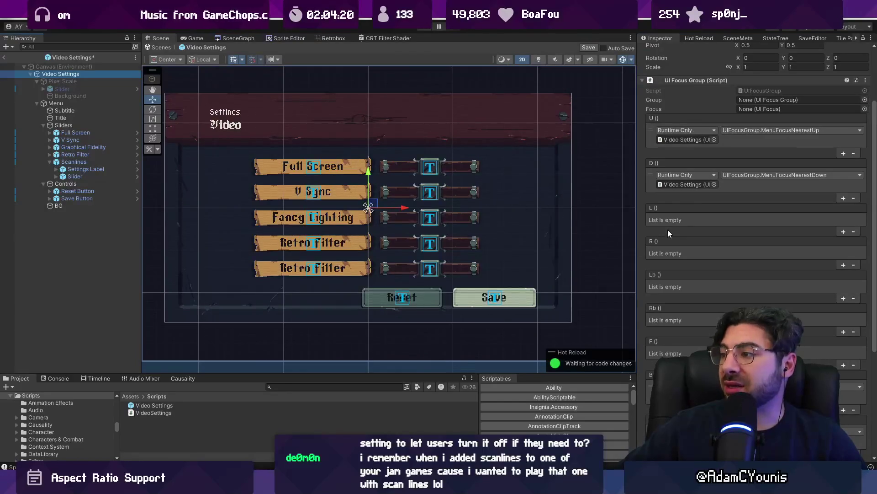
pyautogui.scroll(-1, 706, 242)
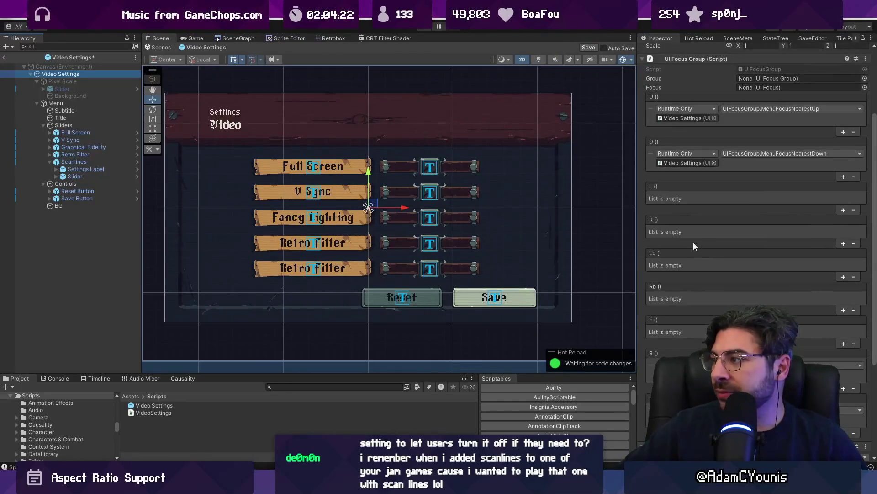
pyautogui.scroll(-1, 690, 243)
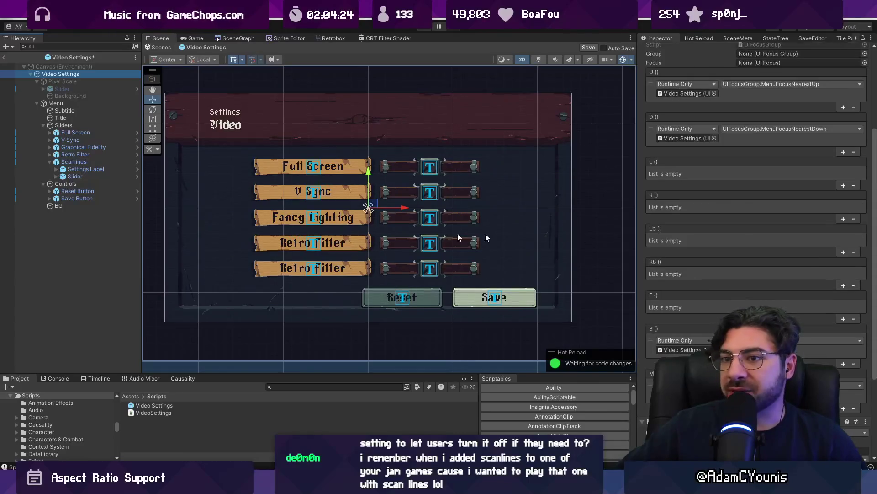
pyautogui.click(49, 162)
pyautogui.click(73, 163)
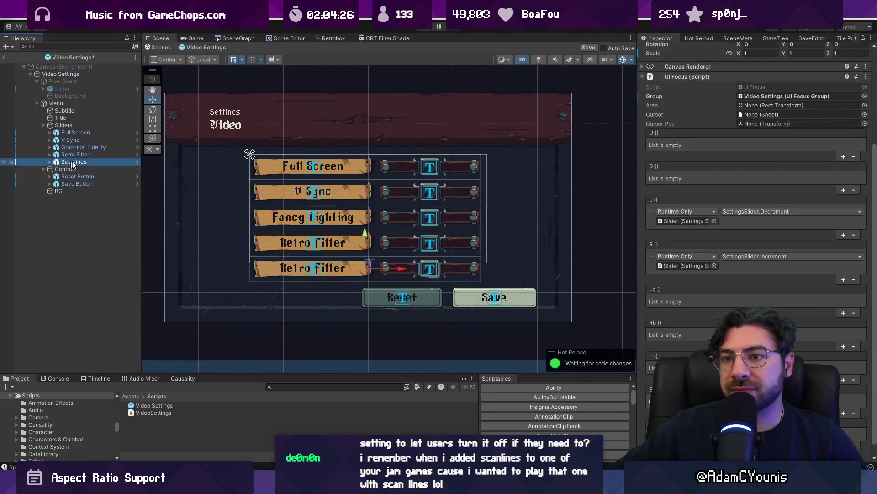
pyautogui.click(693, 220)
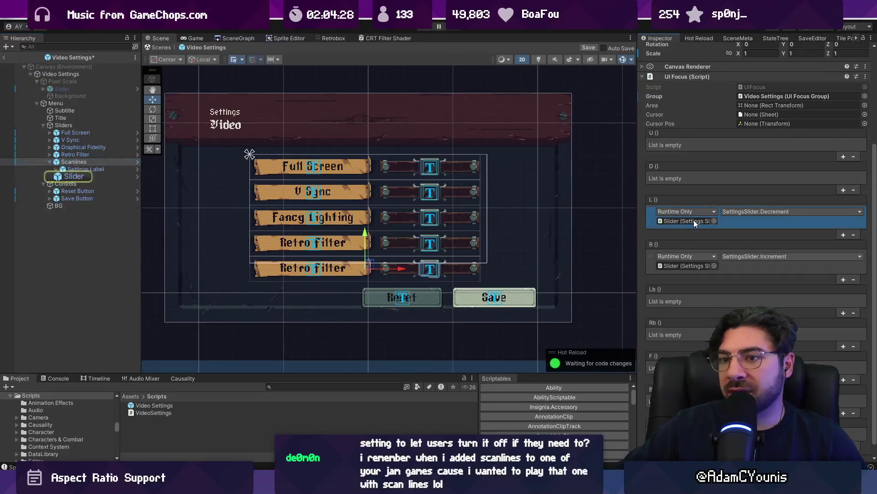
pyautogui.click(86, 176)
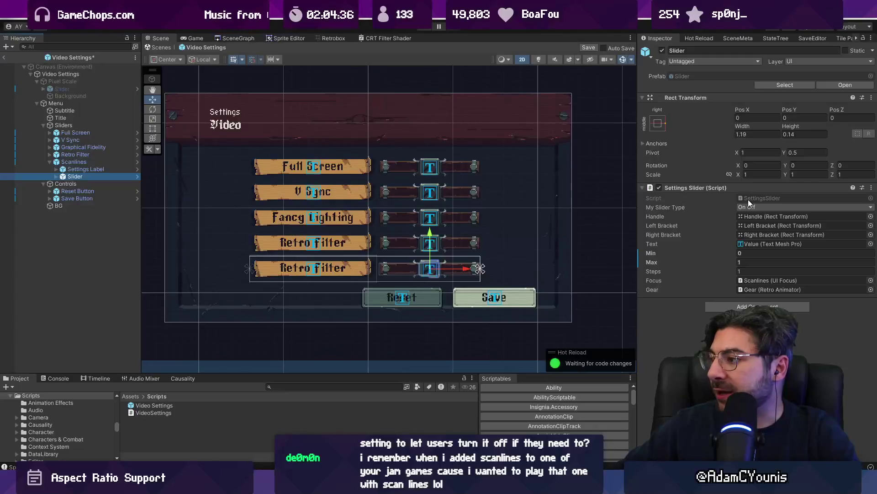
# - Open the VideoSettings script from the Video Settings Inspector in VS Code
pyautogui.click(92, 74)
pyautogui.click(710, 165)
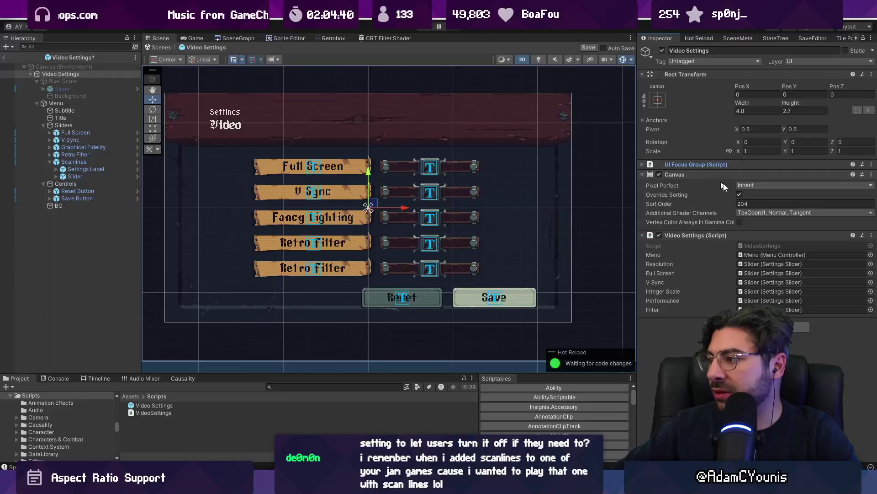
pyautogui.doubleClick(764, 243)
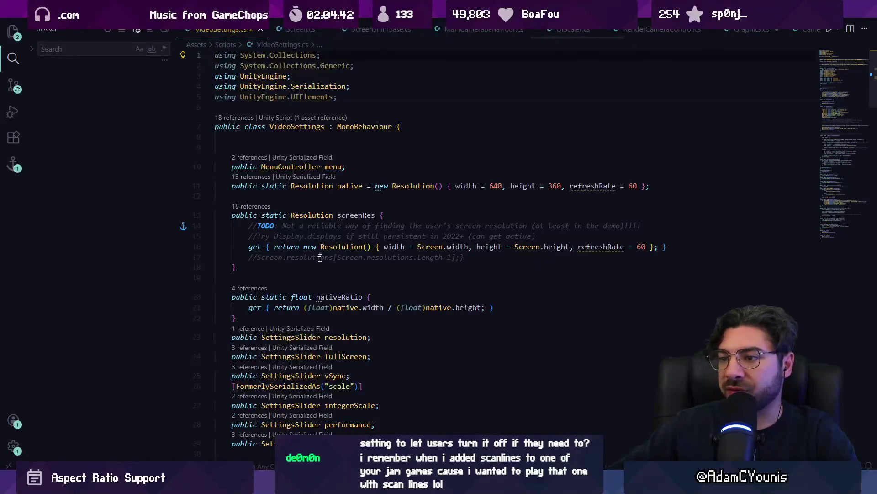
# - Declare a public SettingsSlider scanlines field below the filter slider
pyautogui.press('Return')
pyautogui.write('pu')
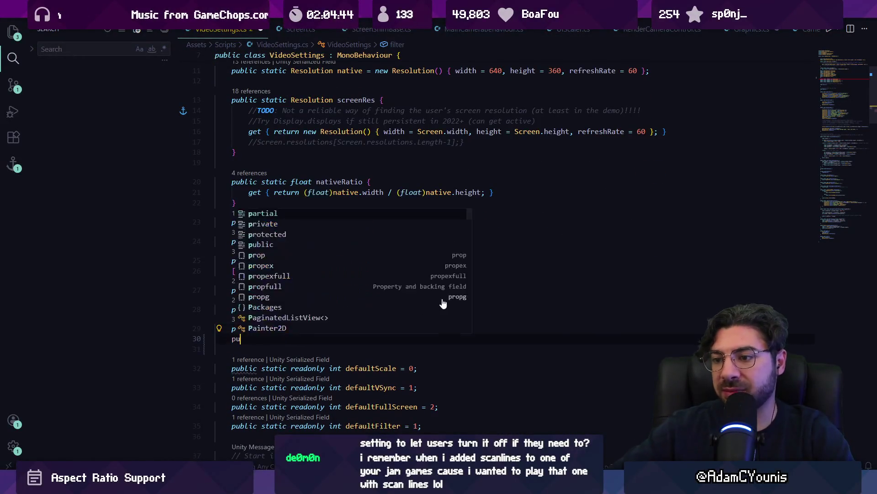
pyautogui.write('blic SettingsSlider scanLi')
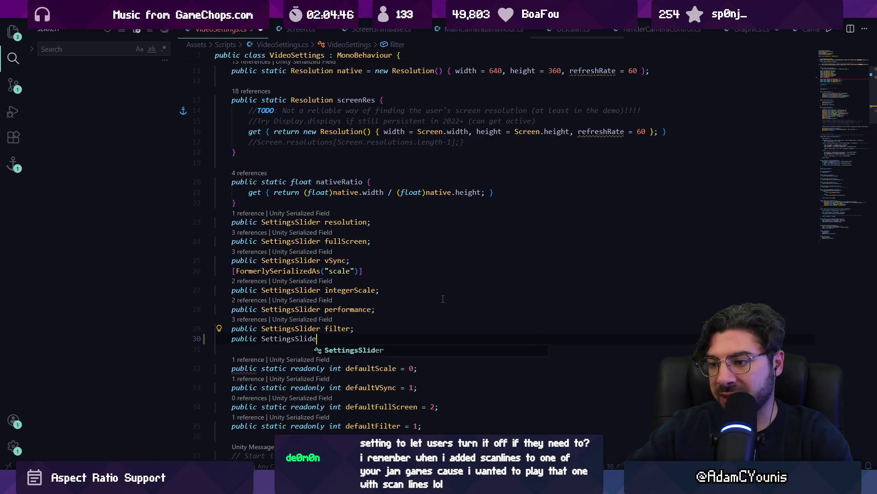
pyautogui.press('BackSpace')
pyautogui.press('BackSpace')
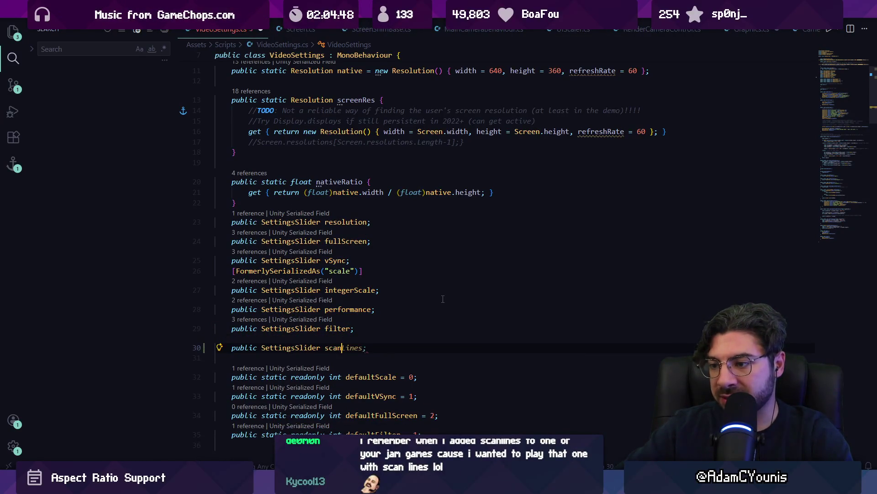
pyautogui.write('lines;')
# - Initialize scanlines from PlayerPrefs "scanlines" in LoadSliders and save the file
pyautogui.scroll(-3, 446, 306)
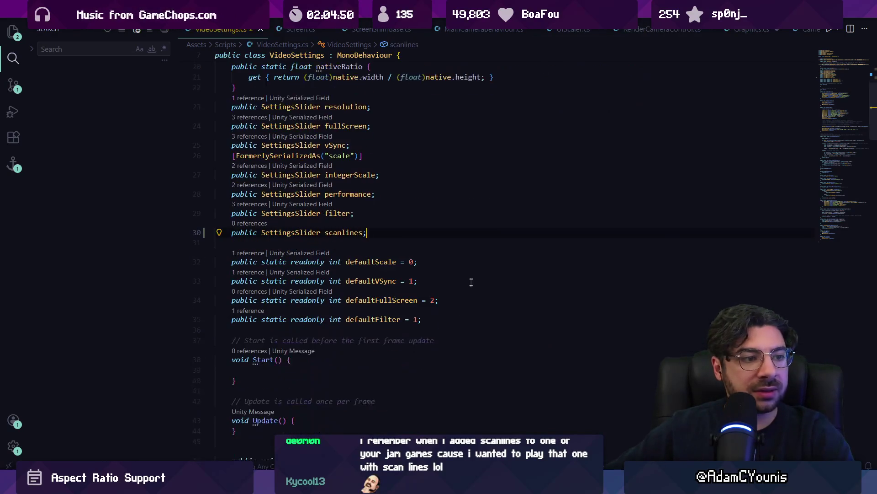
pyautogui.scroll(-5, 379, 248)
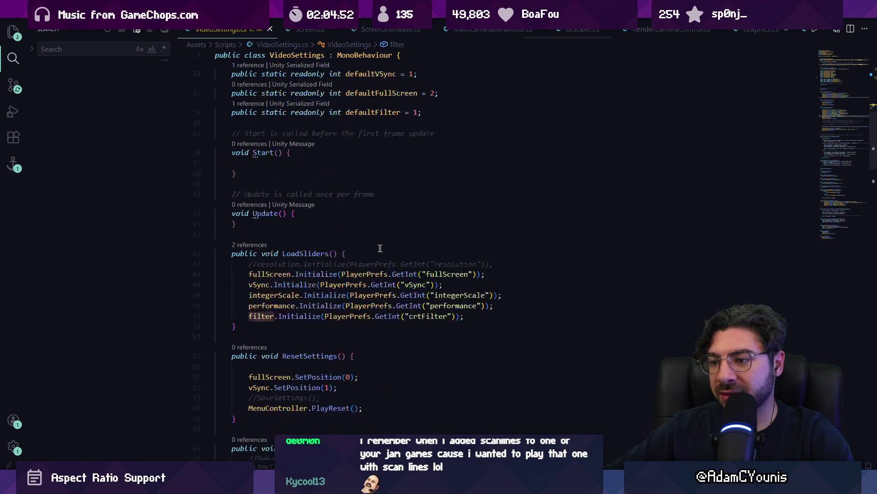
pyautogui.click(472, 316)
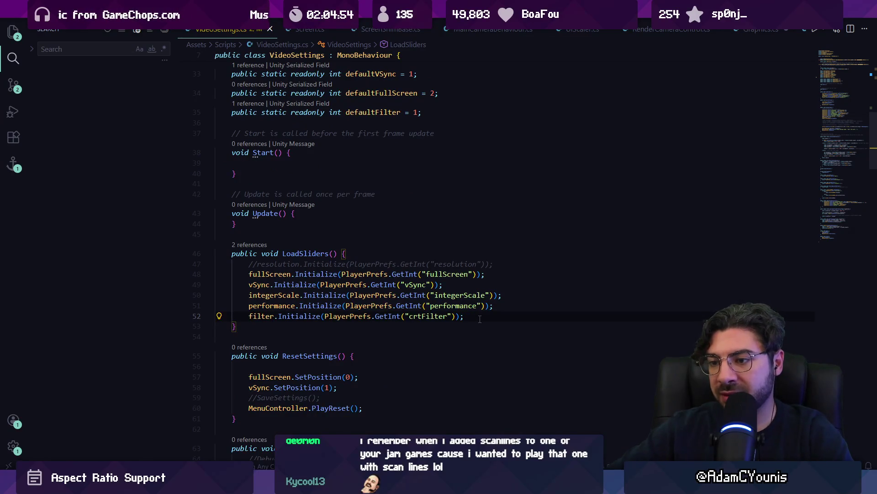
pyautogui.press('Return')
pyautogui.write('f')
pyautogui.press('BackSpace')
pyautogui.write('scanlines')
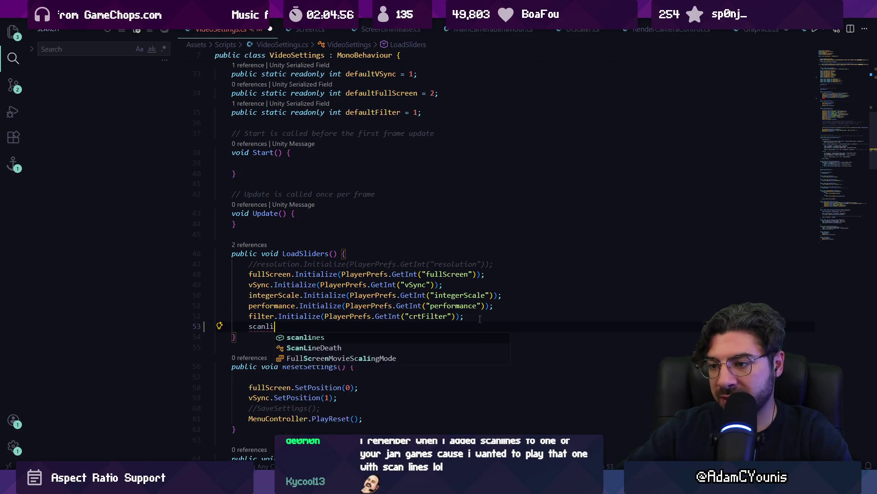
pyautogui.press('Tab')
pyautogui.hotkey('ctrl', 's')
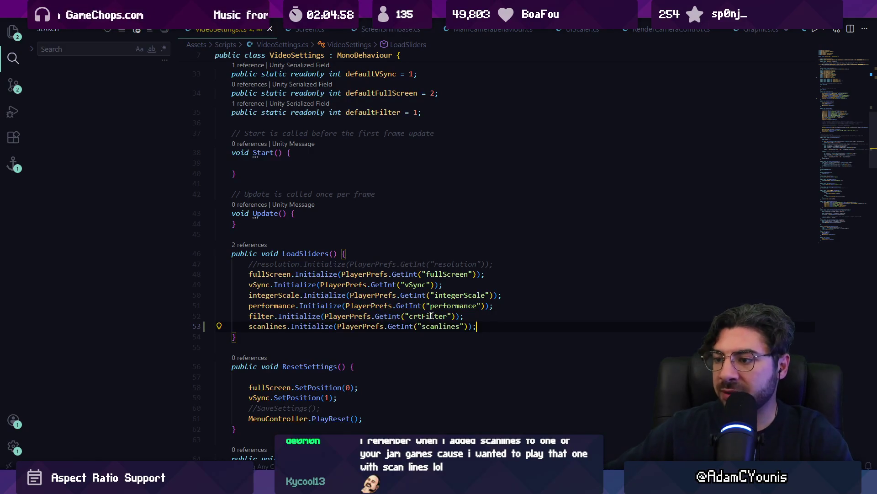
# - Add a matching PlayerPrefs.SetInt("scanlines") line in SaveSettings and save
pyautogui.scroll(-6, 379, 307)
pyautogui.click(467, 303)
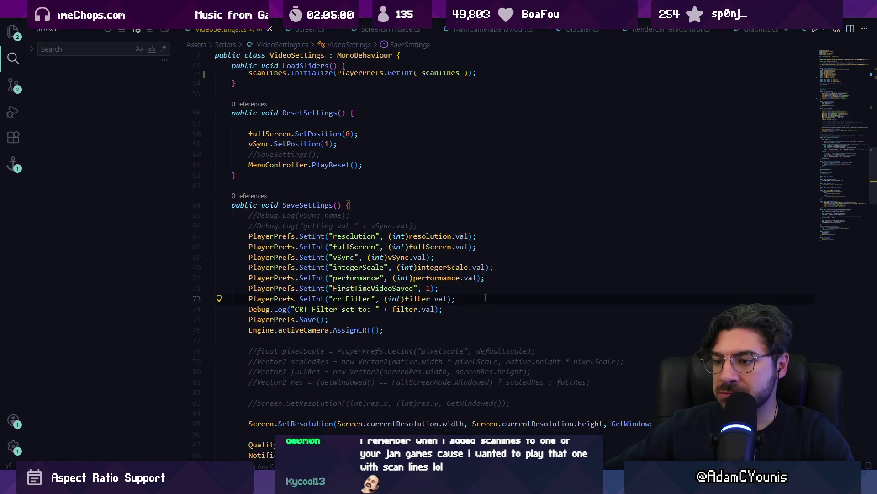
pyautogui.press('Return')
pyautogui.write('PlayerPrefs.SetInt("scanlines", (int)scanlines.val);')
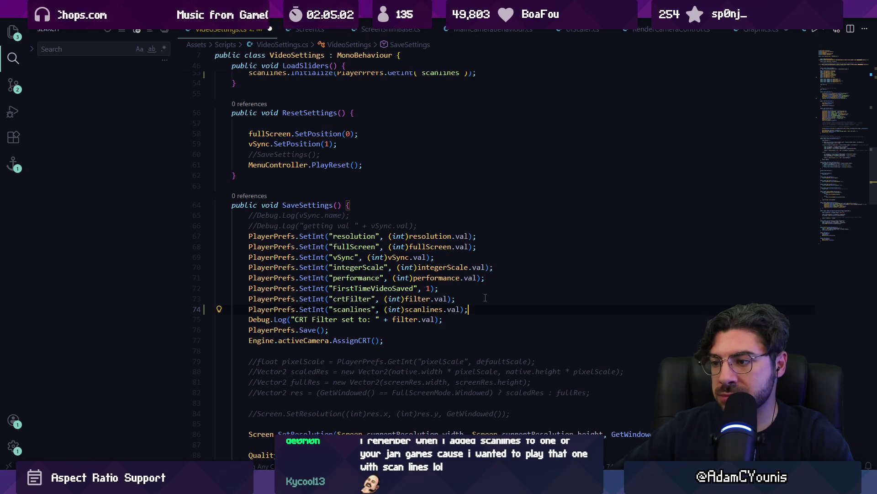
pyautogui.press('Return')
pyautogui.hotkey('ctrl', 's')
pyautogui.scroll(-4, 401, 287)
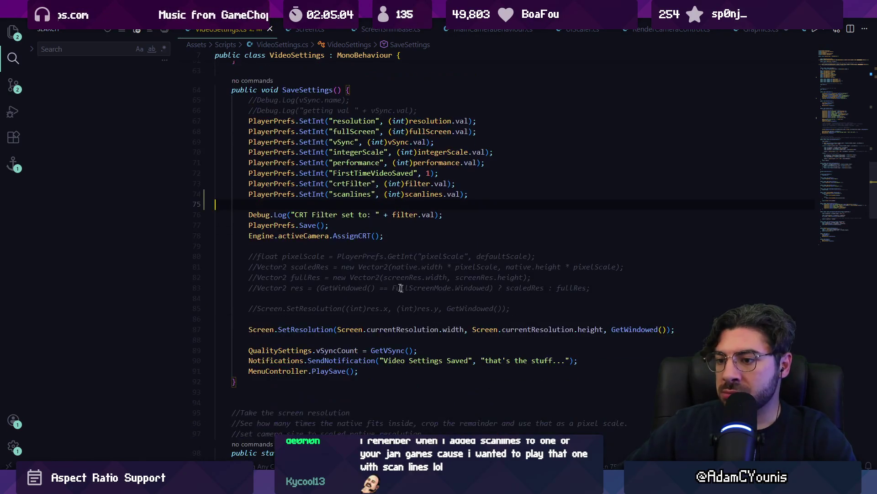
pyautogui.scroll(-20, 401, 287)
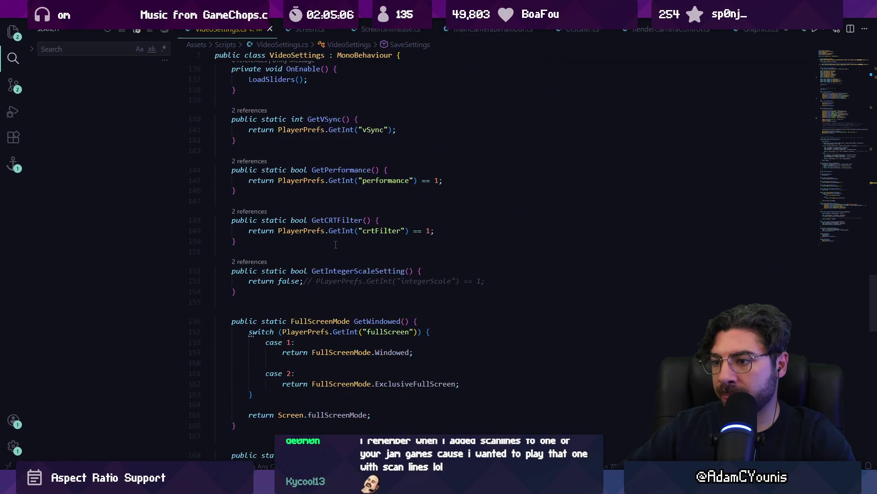
pyautogui.scroll(-7, 335, 244)
# - Set the "scanlines" preference to defaultScanlines in SystemInitialise
pyautogui.click(485, 261)
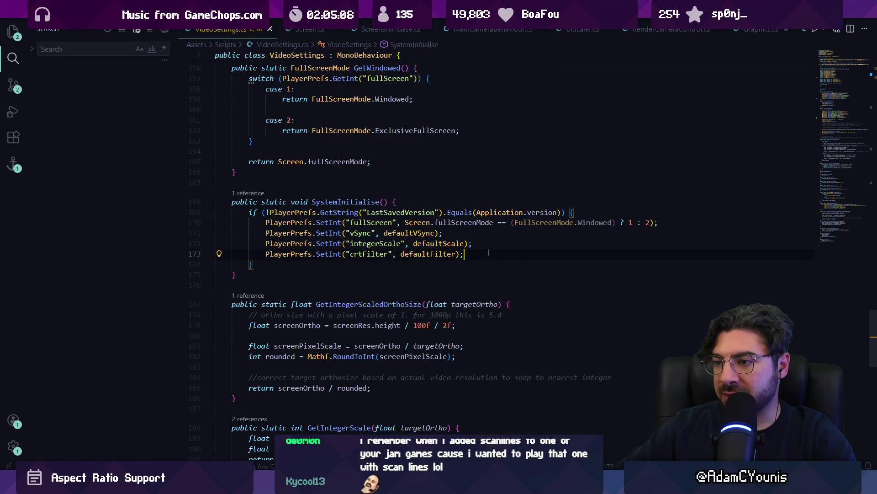
pyautogui.press('Return')
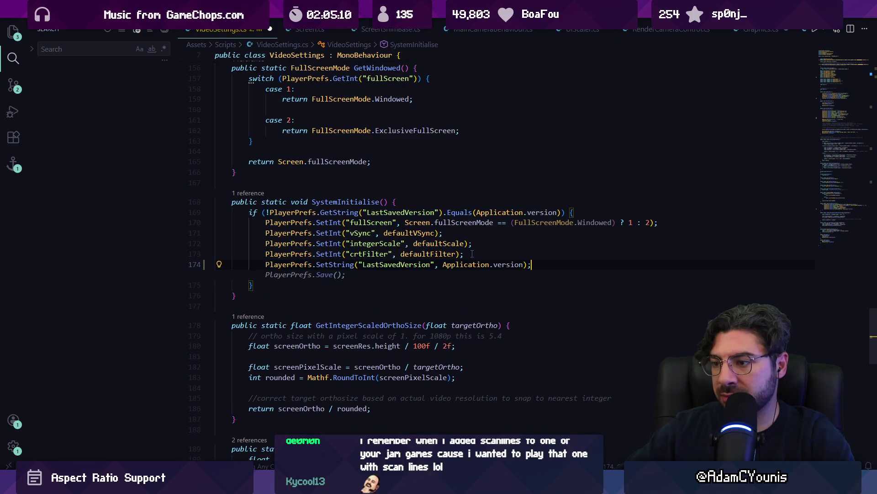
pyautogui.write('PlayerPrefs.')
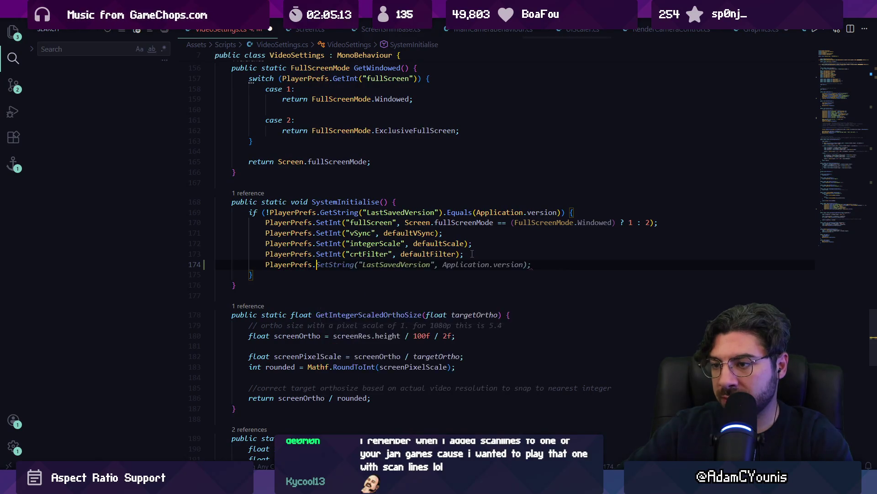
pyautogui.write('SetInt(')
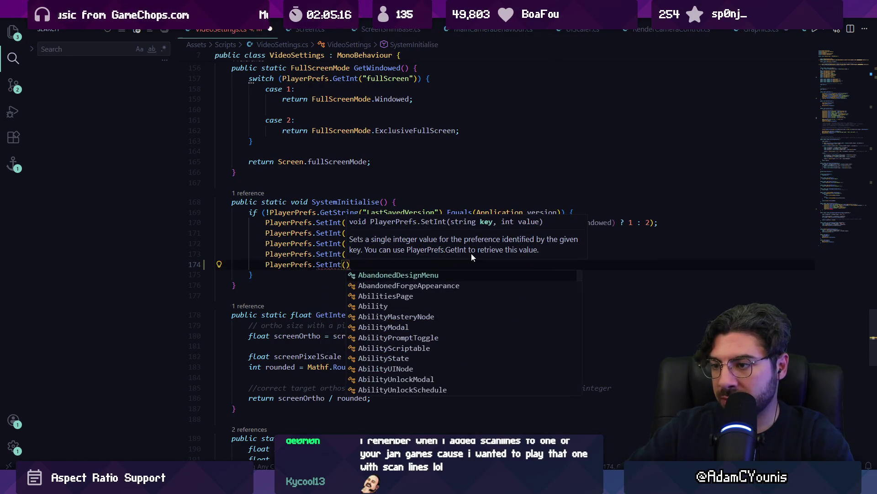
pyautogui.write('"scanlines", 1);')
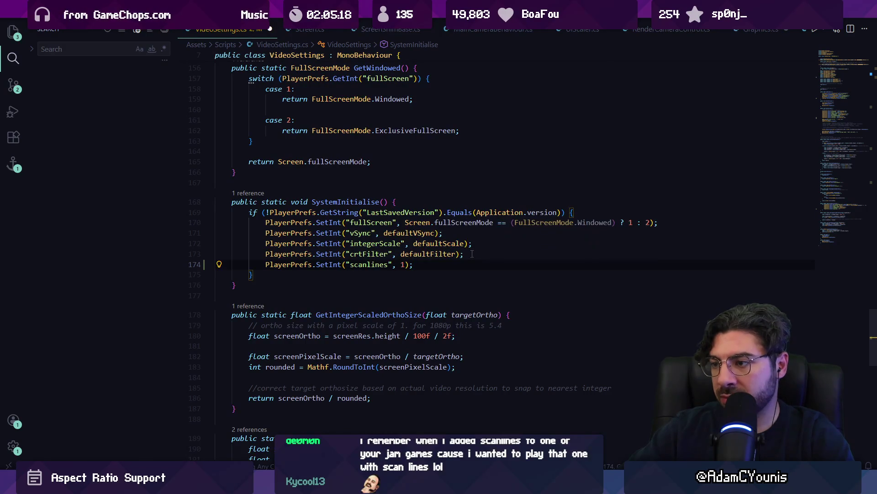
pyautogui.press('Left')
pyautogui.press('Left')
pyautogui.press('BackSpace')
pyautogui.write('d')
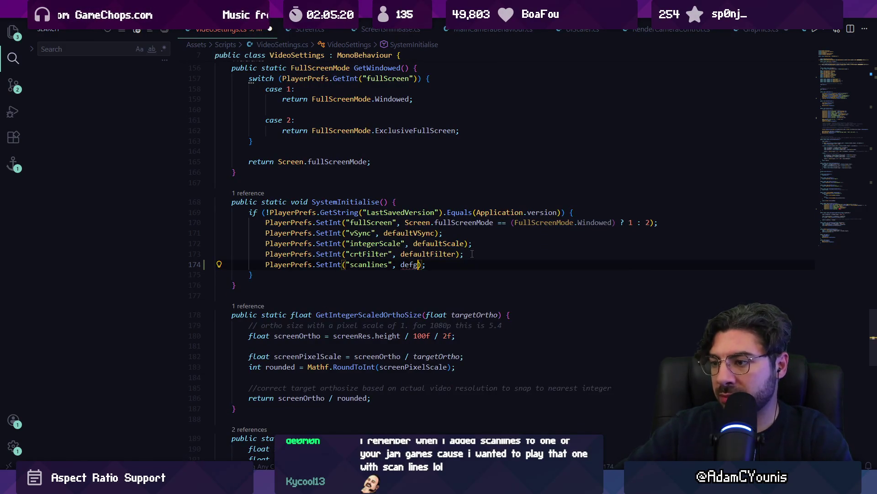
pyautogui.write('efaultScanL')
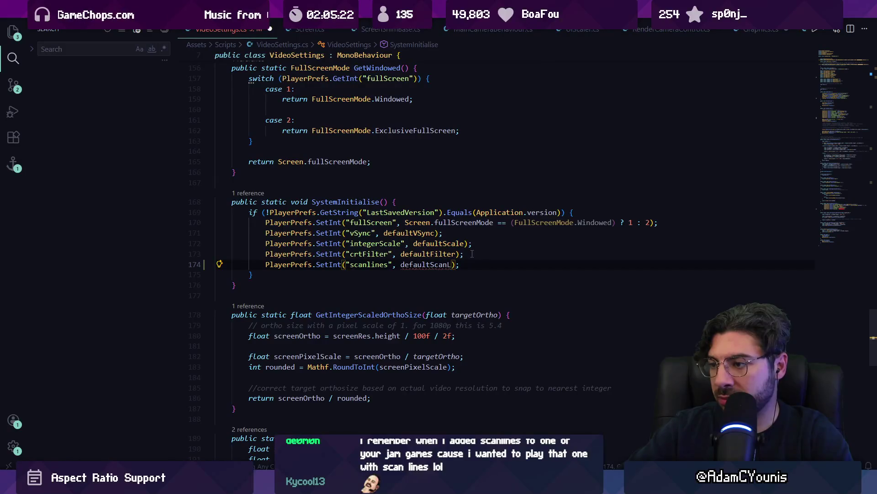
pyautogui.write('lines')
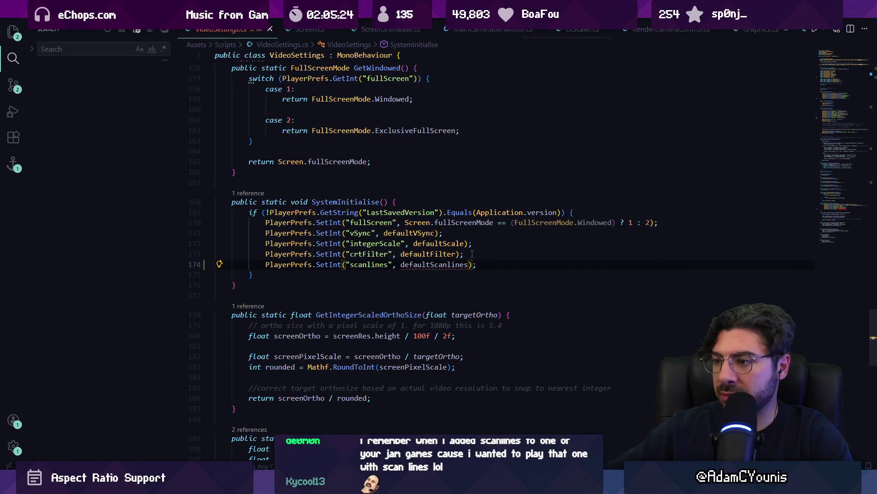
# - Declare defaultScanlines = 1 below defaultFilter and save the file
pyautogui.keyDown('ctrl'); pyautogui.click(430, 254); pyautogui.keyUp('ctrl')
pyautogui.click(446, 189)
pyautogui.press('Return')
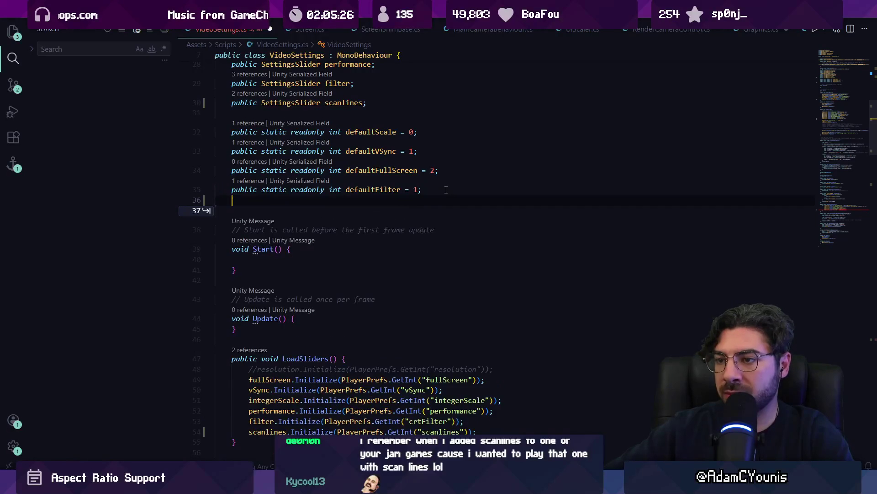
pyautogui.hotkey('ctrl', 's')
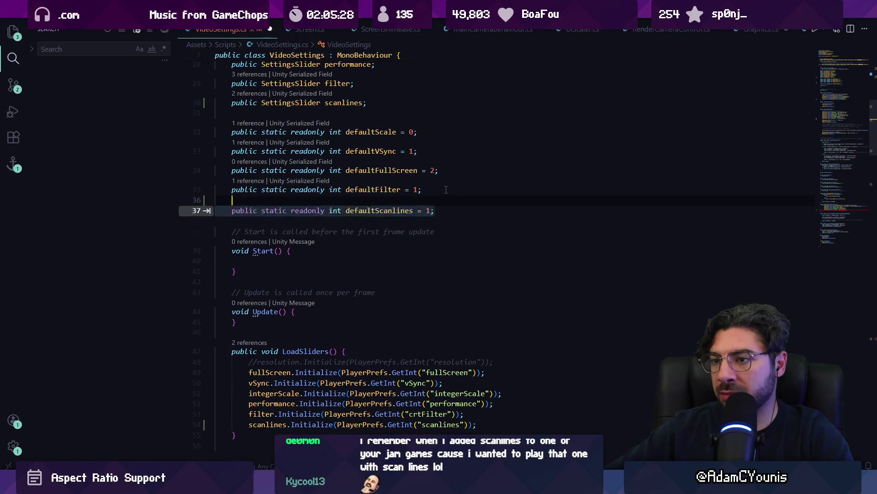
pyautogui.press('Tab')
pyautogui.press('Return')
pyautogui.press('BackSpace')
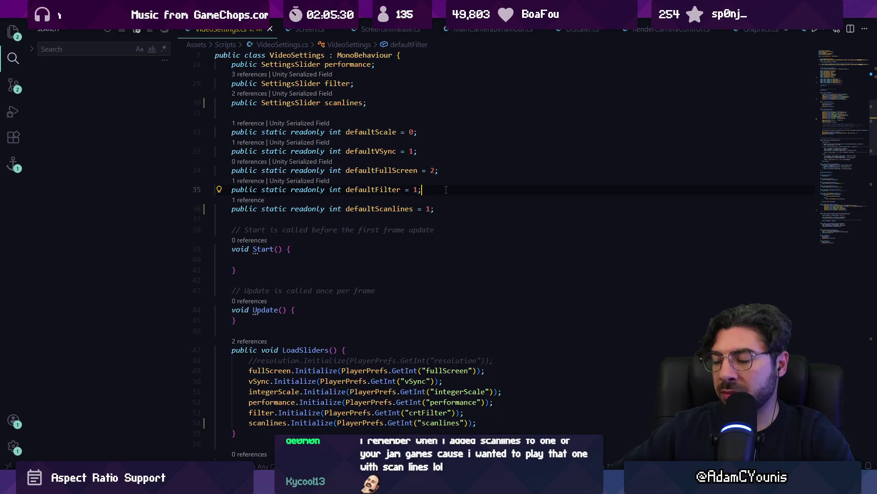
pyautogui.hotkey('alt', 'Left')
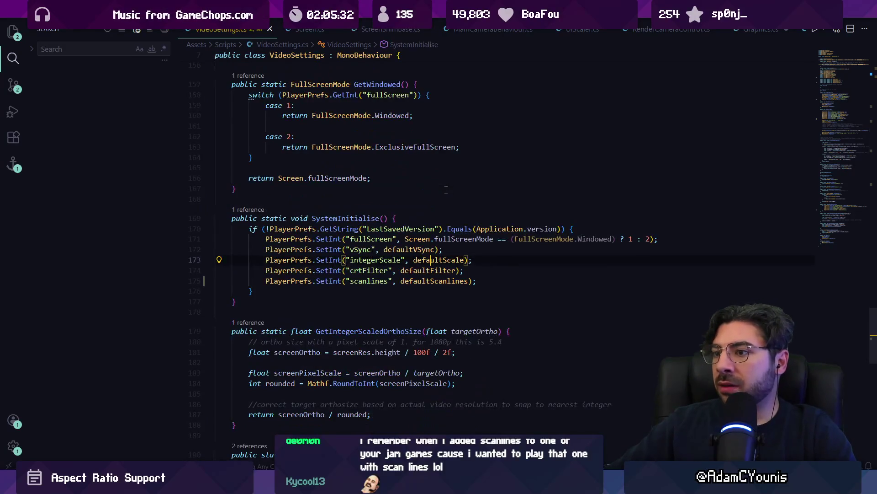
# - Search the whole project for crtfilter
pyautogui.hotkey('ctrl', 'p')
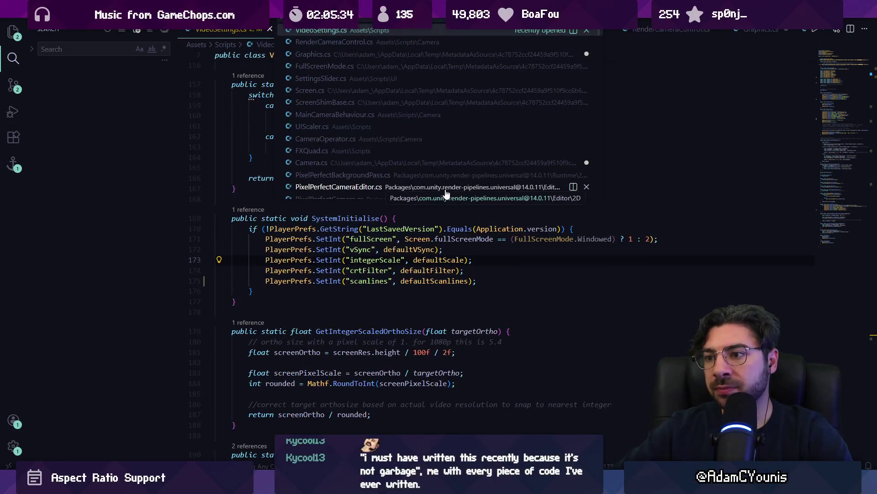
pyautogui.press('Escape')
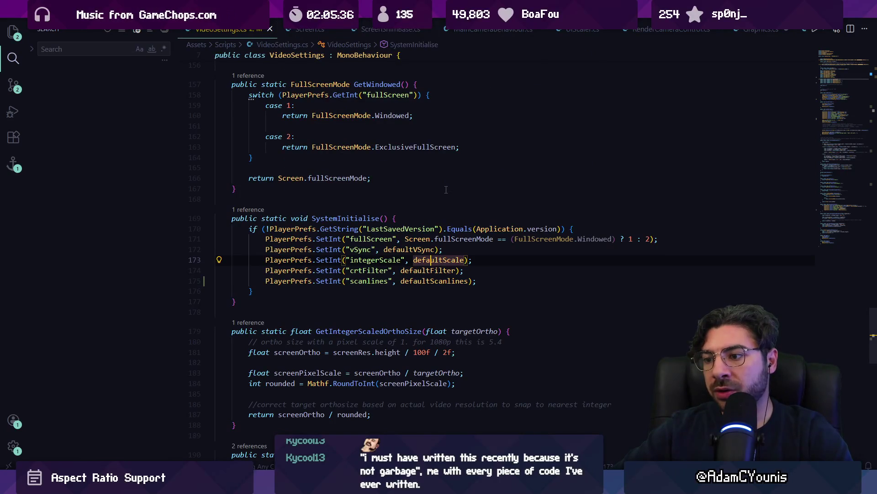
pyautogui.scroll(-4, 446, 190)
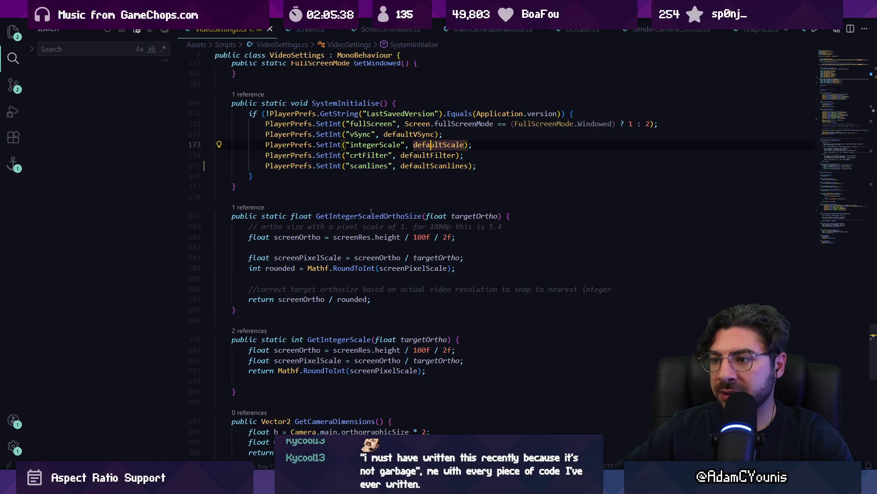
pyautogui.click(371, 211)
pyautogui.scroll(-8, 366, 229)
pyautogui.scroll(9, 354, 251)
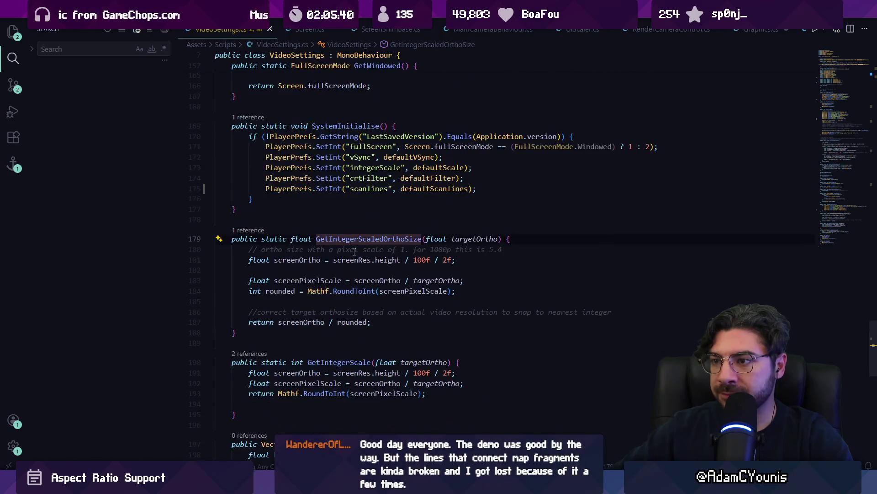
pyautogui.scroll(5, 355, 251)
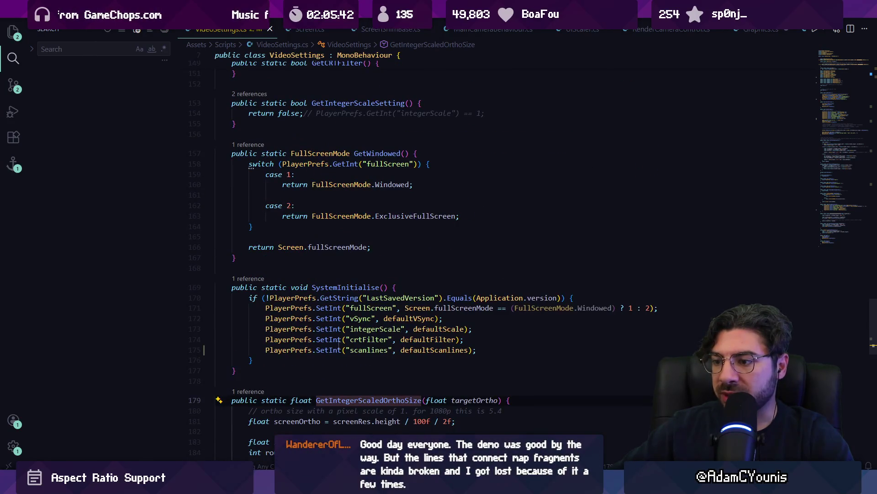
pyautogui.moveTo(332, 343)
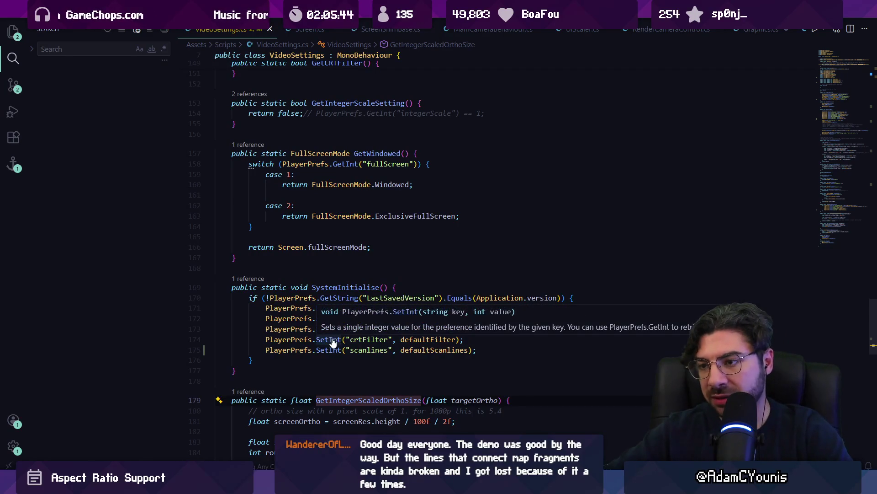
pyautogui.hotkey('ctrl', 'shift', 'f')
pyautogui.write('crt')
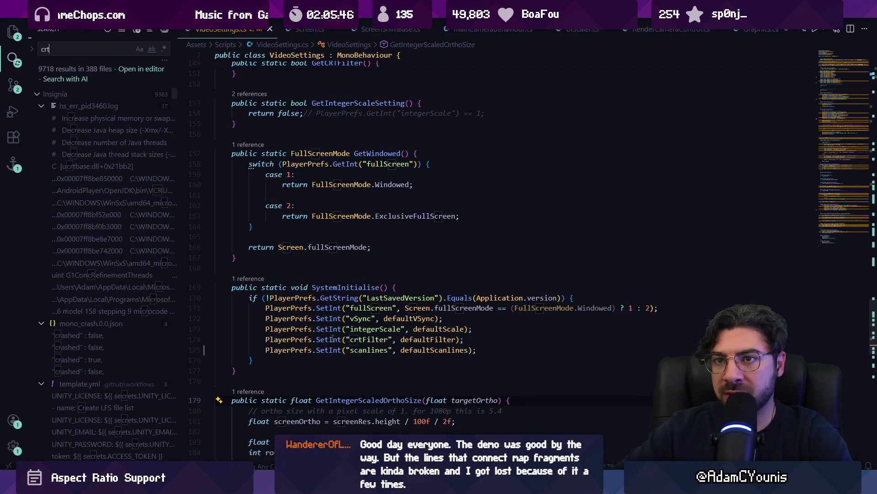
pyautogui.write('filter')
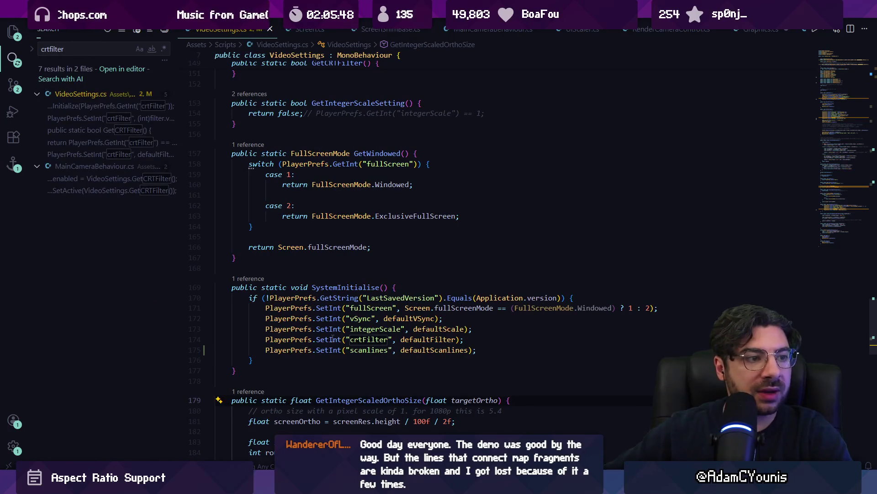
# - Review AssignCRT's references and delete its call from MainCameraBehaviour's Awake
pyautogui.click(116, 179)
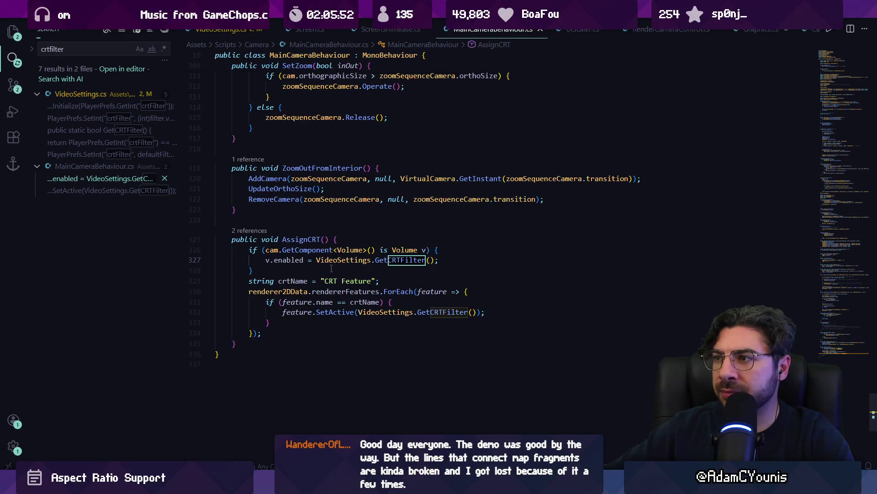
pyautogui.click(250, 230)
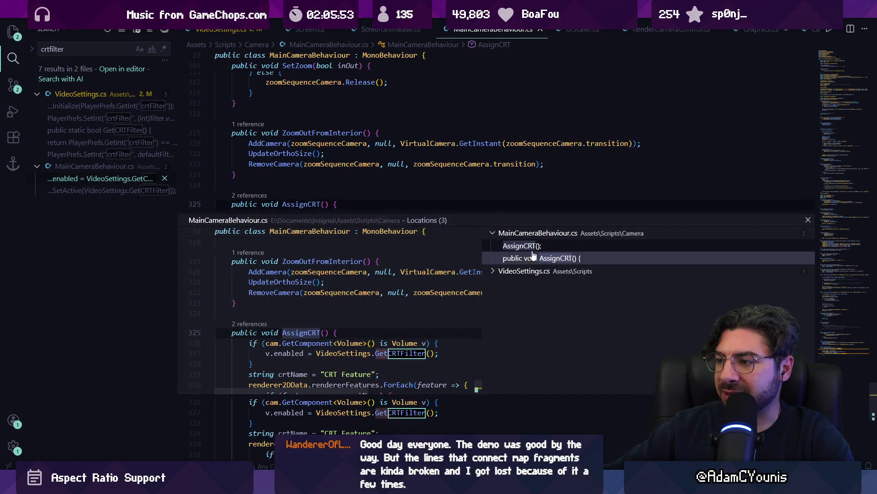
pyautogui.click(542, 284)
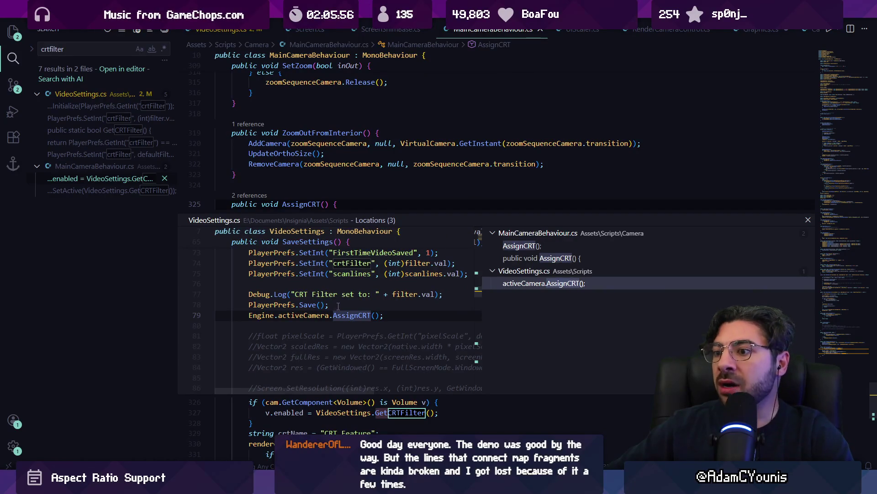
pyautogui.click(523, 253)
pyautogui.press('Escape')
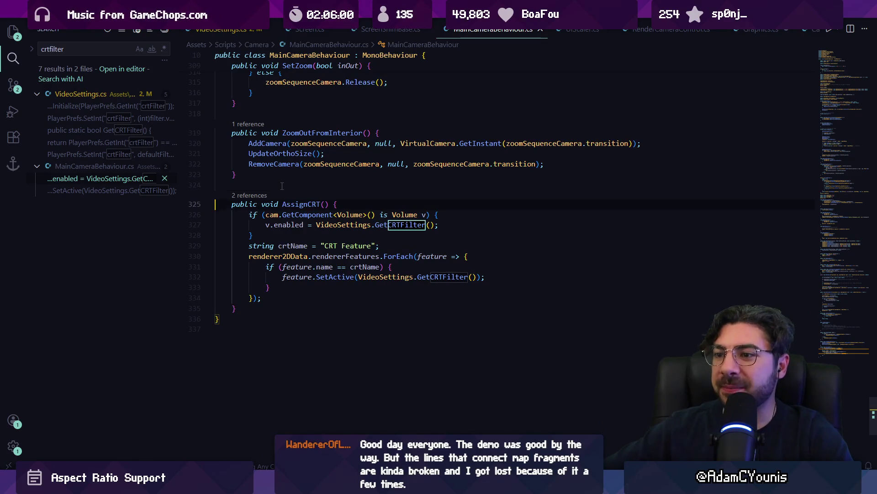
pyautogui.hotkey('shift', 'Down')
pyautogui.hotkey('shift', 'Down')
pyautogui.hotkey('shift', 'Down')
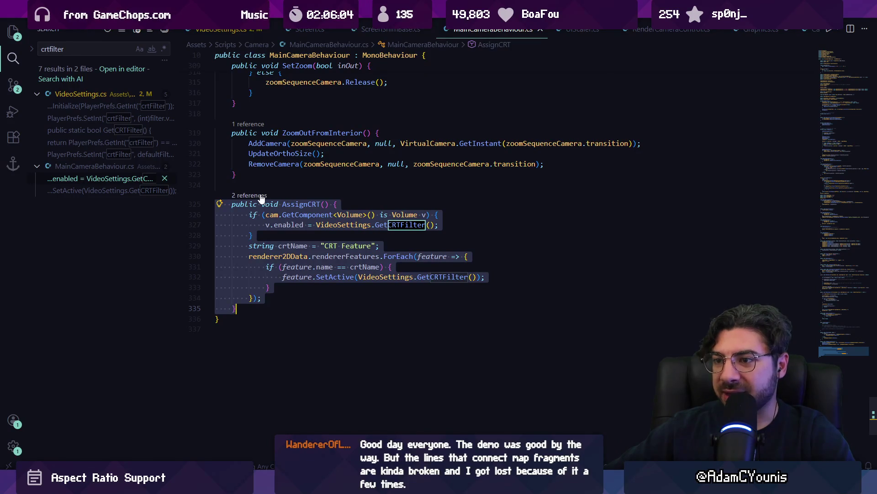
pyautogui.click(262, 196)
pyautogui.click(550, 287)
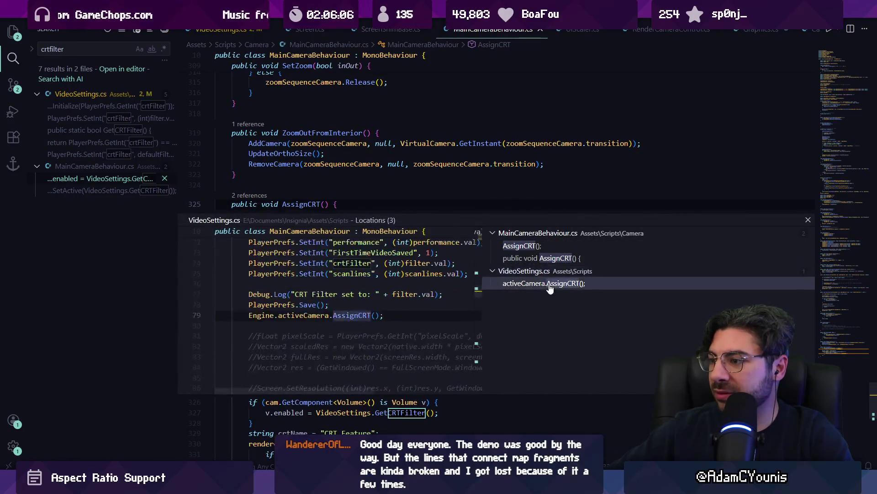
pyautogui.click(521, 245)
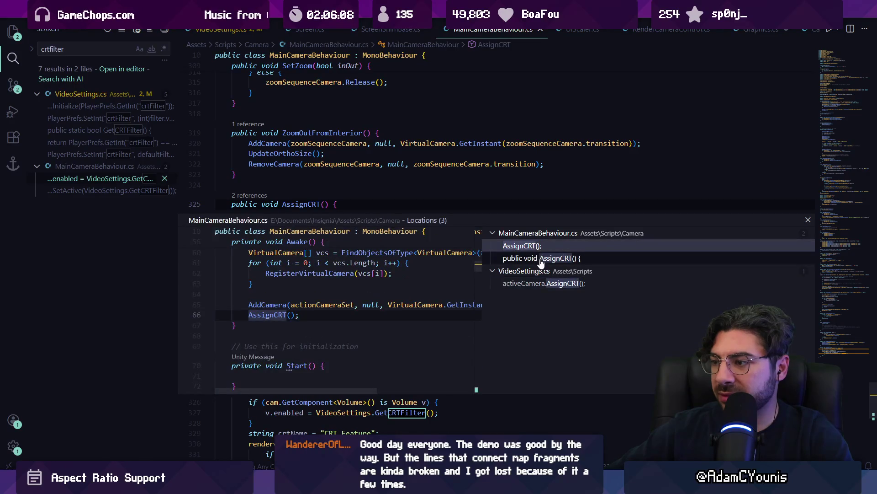
pyautogui.doubleClick(305, 314)
pyautogui.hotkey('ctrl', 'c')
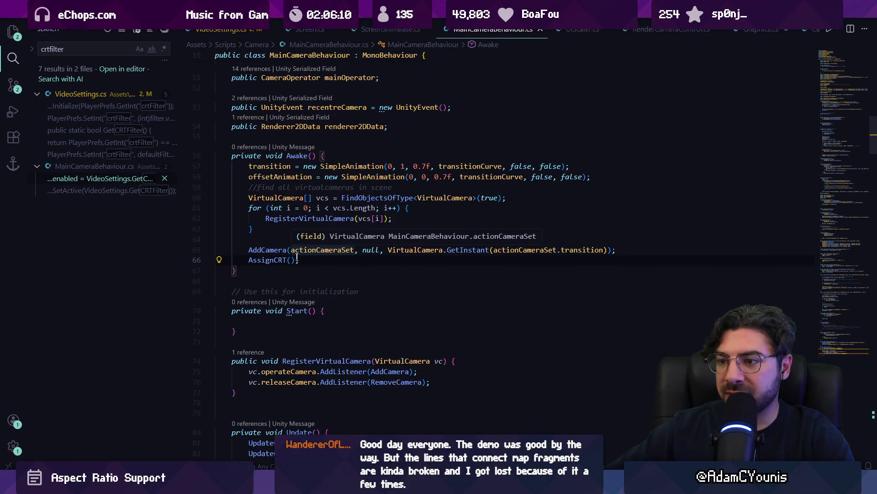
pyautogui.press('Delete')
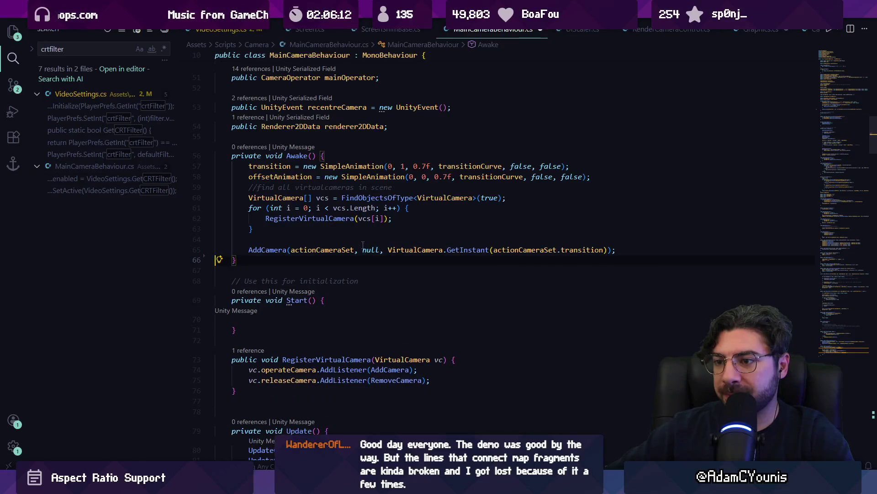
# - Open GameSystem.cs and search it for SetupInstances
pyautogui.hotkey('ctrl', 'p')
pyautogui.write('gamesys')
pyautogui.press('Return')
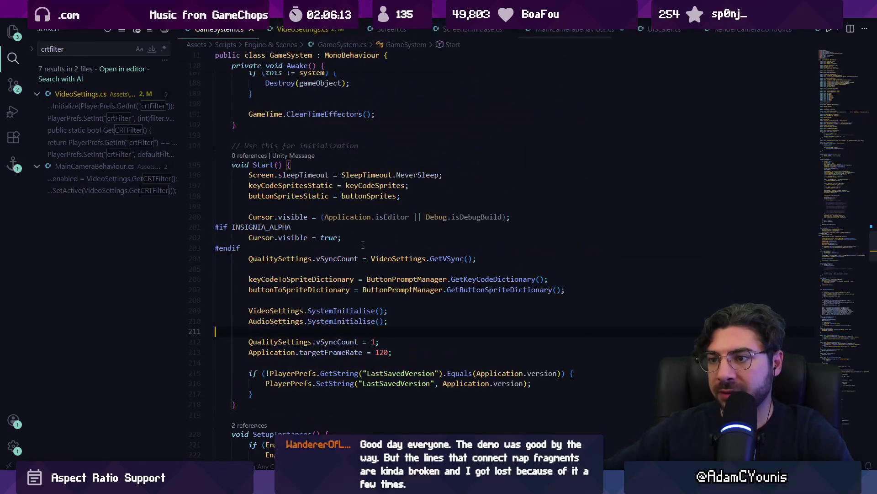
pyautogui.hotkey('ctrl', 'f')
# - Locate SetupInstances, then cut the AssignCRT method out of MainCameraBehaviour.cs
pyautogui.write('instances')
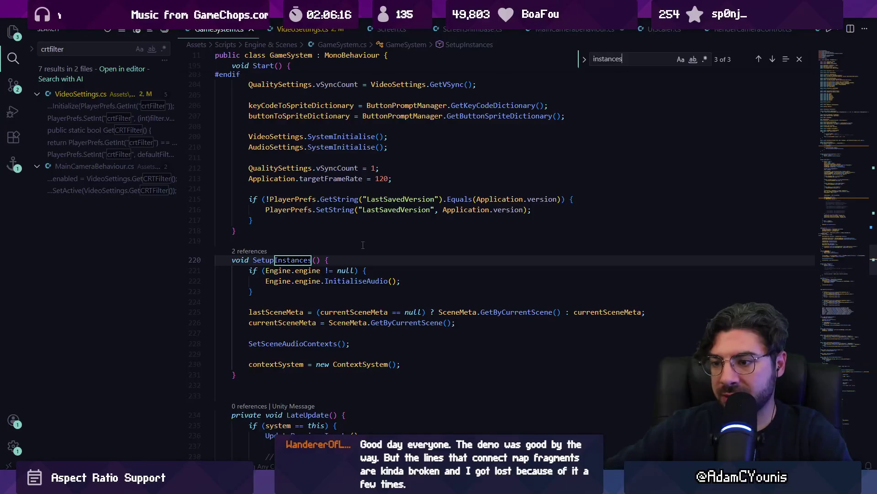
pyautogui.press('Escape')
pyautogui.click(408, 364)
pyautogui.press('Return')
pyautogui.hotkey('ctrl', 'v')
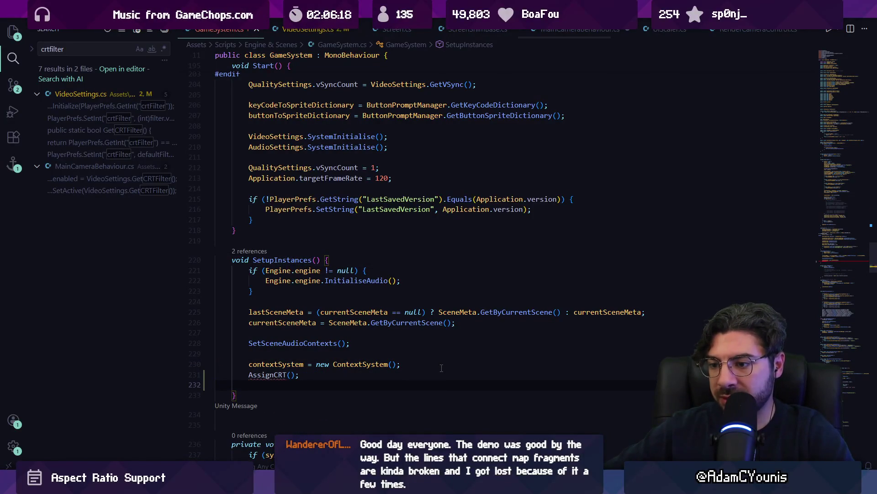
pyautogui.hotkey('ctrl', 'Tab')
pyautogui.scroll(-20, 377, 323)
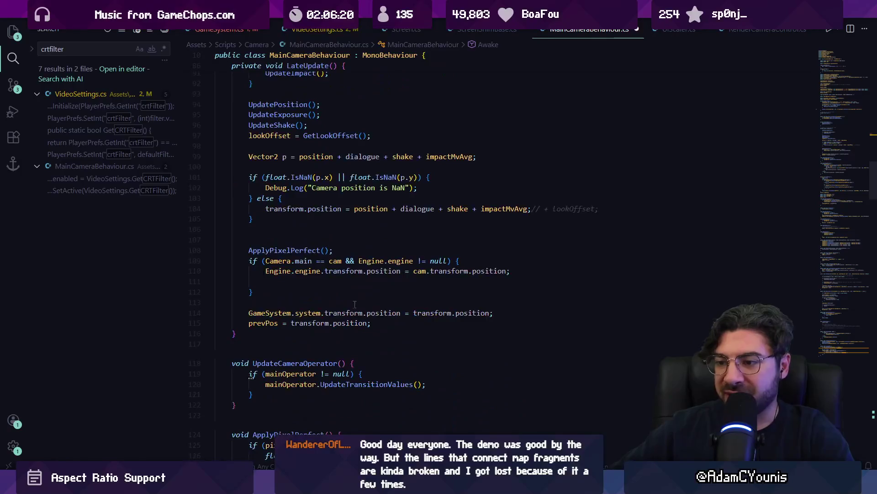
pyautogui.scroll(-20, 346, 291)
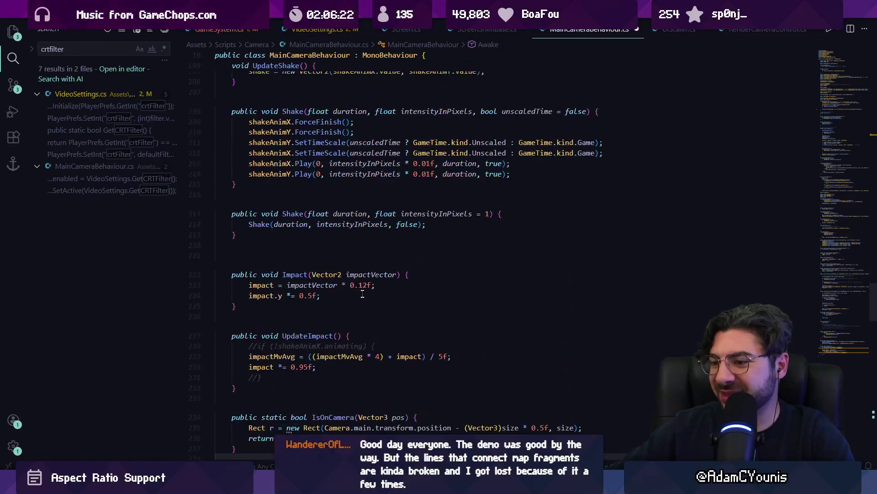
pyautogui.moveTo(215, 228)
pyautogui.mouseDown()
pyautogui.moveTo(301, 228)
pyautogui.moveTo(237, 332)
pyautogui.mouseUp()
pyautogui.hotkey('ctrl', 'c')
pyautogui.press('BackSpace')
# - In GameSystem.cs, add AssignCRT(); to SetupInstances and paste the method below SetSceneAudioContexts
pyautogui.hotkey('ctrl', 'p')
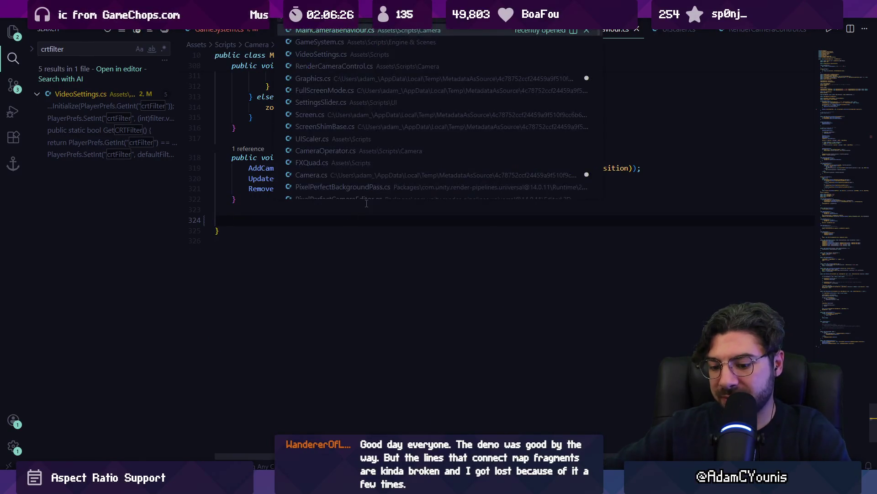
pyautogui.write('GameSystem')
pyautogui.press('Return')
pyautogui.hotkey('ctrl', 'v')
pyautogui.hotkey('ctrl', 'z')
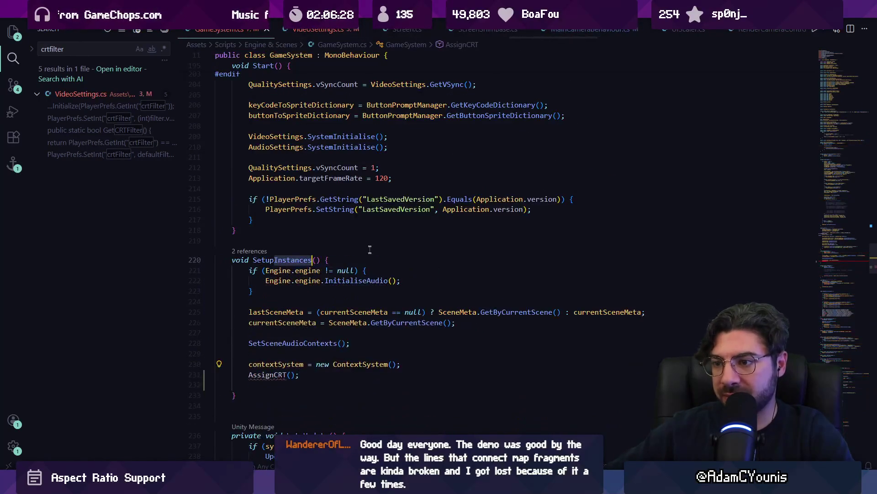
pyautogui.hotkey('ctrl', 'f')
pyautogui.click(400, 364)
pyautogui.press('Return')
pyautogui.write('AssignCRT();')
pyautogui.press('Escape')
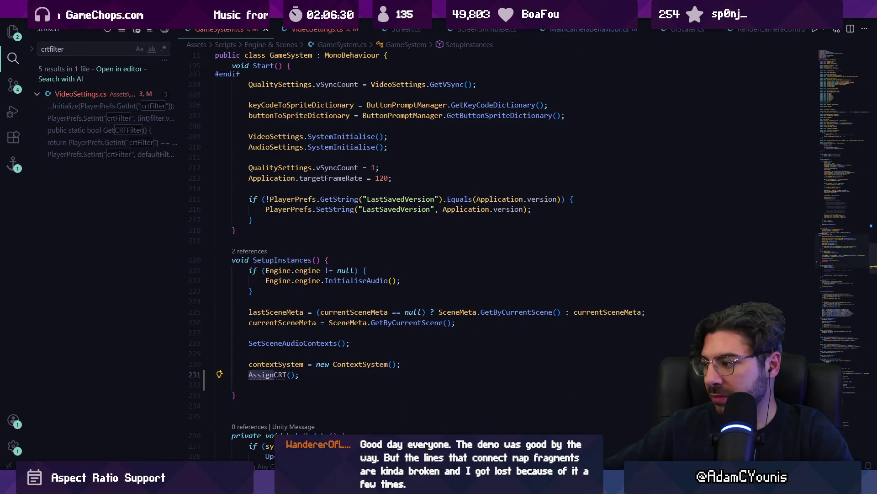
pyautogui.keyDown('ctrl'); pyautogui.click(285, 343); pyautogui.keyUp('ctrl')
pyautogui.hotkey('ctrl', 'v')
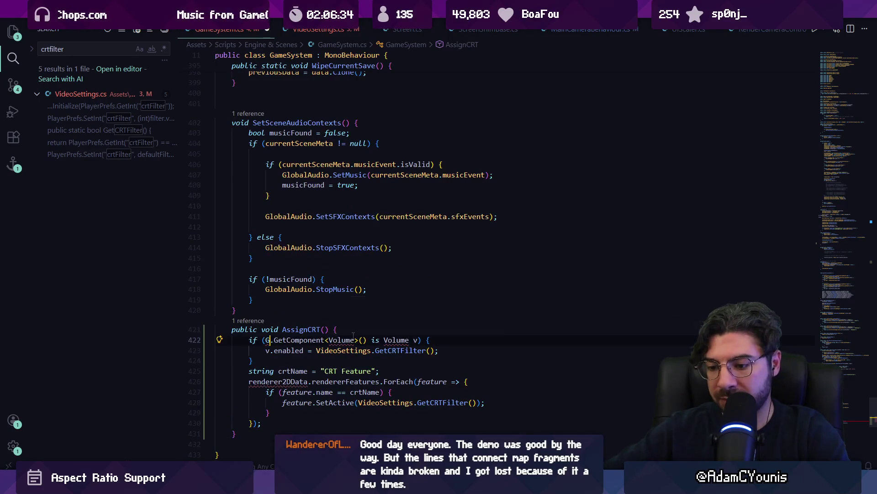
# - Make AssignCRT get its Volume from Camera.main, then open a new line below the using directives
pyautogui.write('Gamesys')
pyautogui.hotkey('ctrl', 'BackSpace')
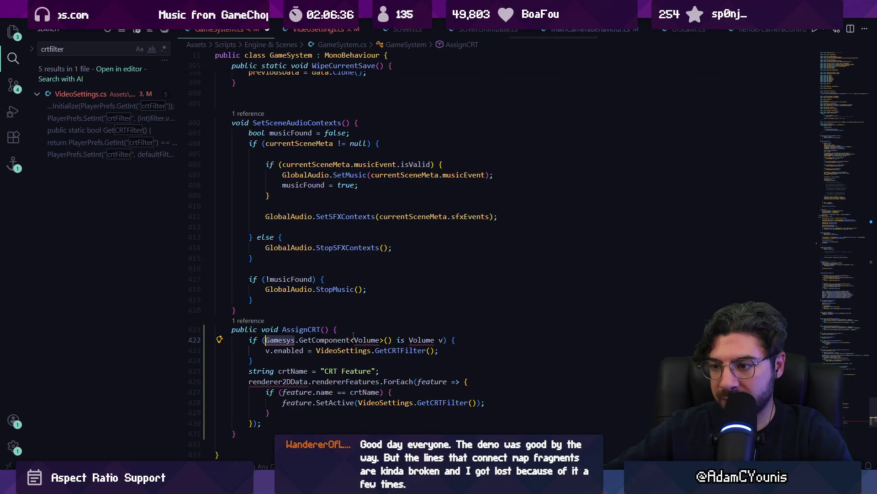
pyautogui.write('MainCamera,')
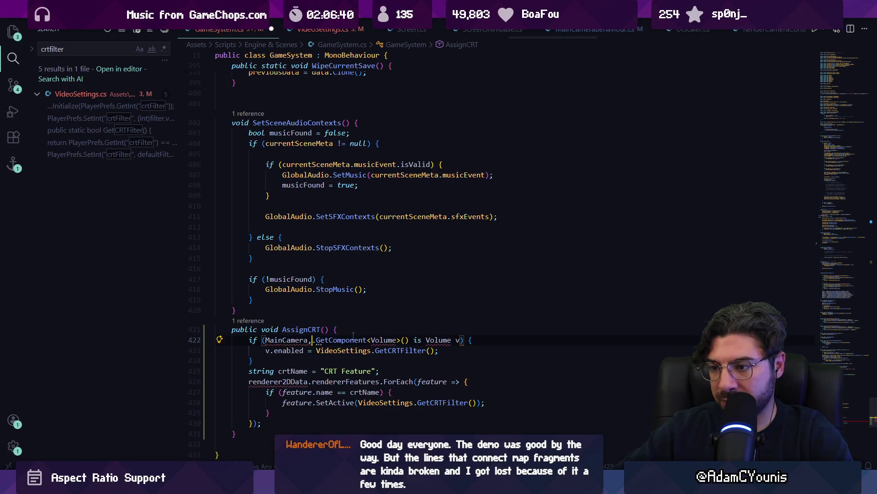
pyautogui.press('BackSpace')
pyautogui.write('.ca')
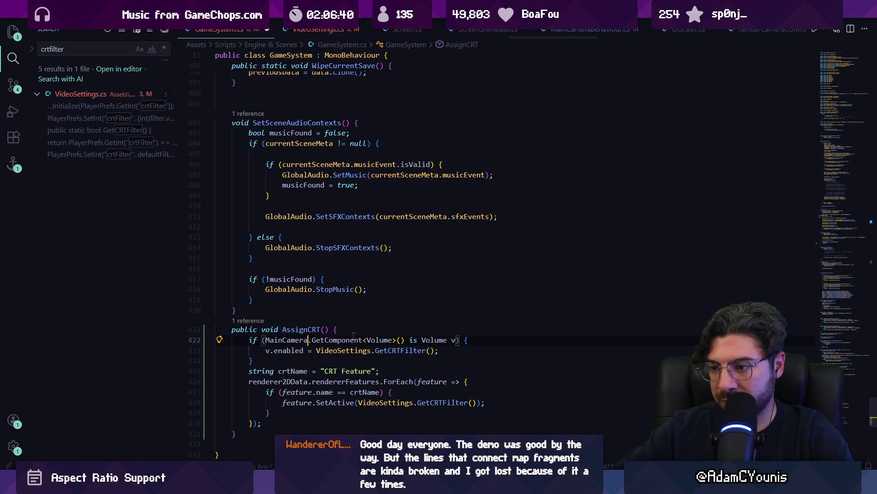
pyautogui.hotkey('ctrl', 'shift', 'Left')
pyautogui.hotkey('ctrl', 'shift', 'Left')
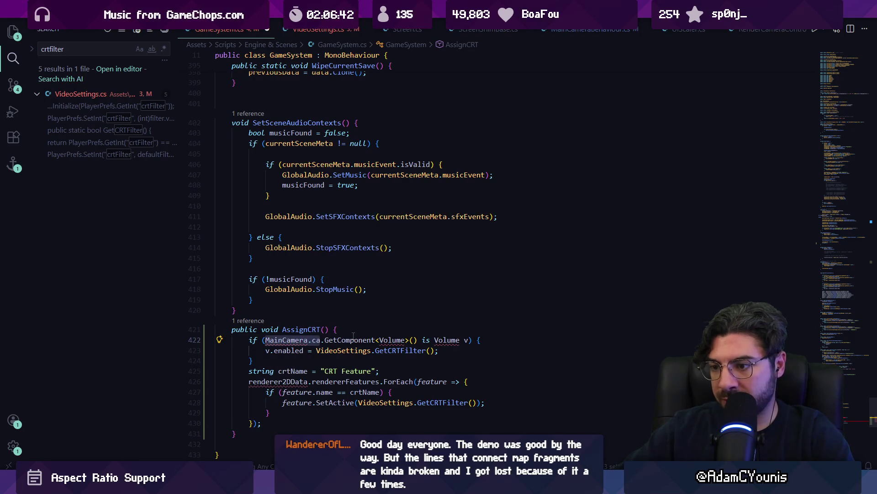
pyautogui.write('Camera.main')
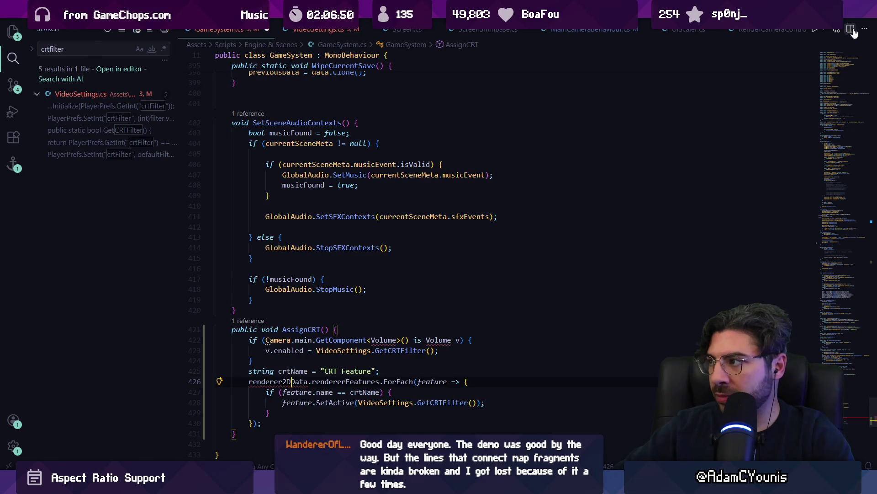
pyautogui.click(838, 56)
pyautogui.press('Return')
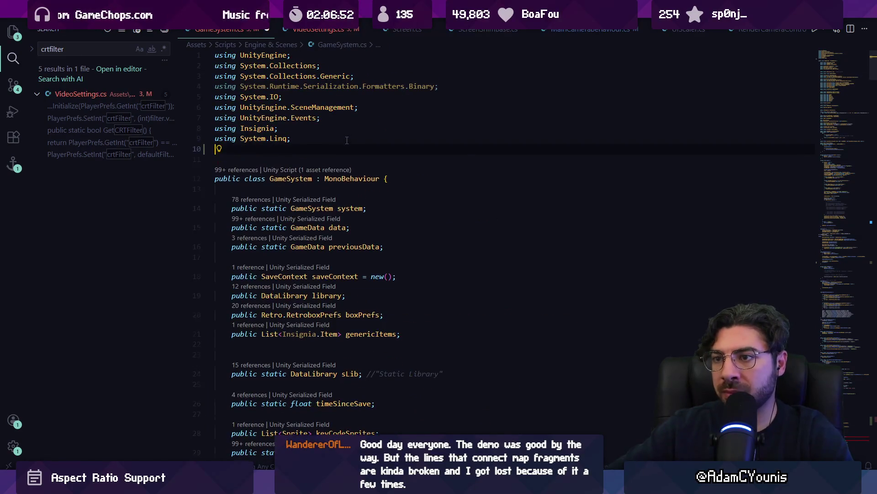
# - Add a using UnityEngine.Rendering import to GameSystem.cs
pyautogui.write('using UnityEngine.Rendering.VolumeManagement;')
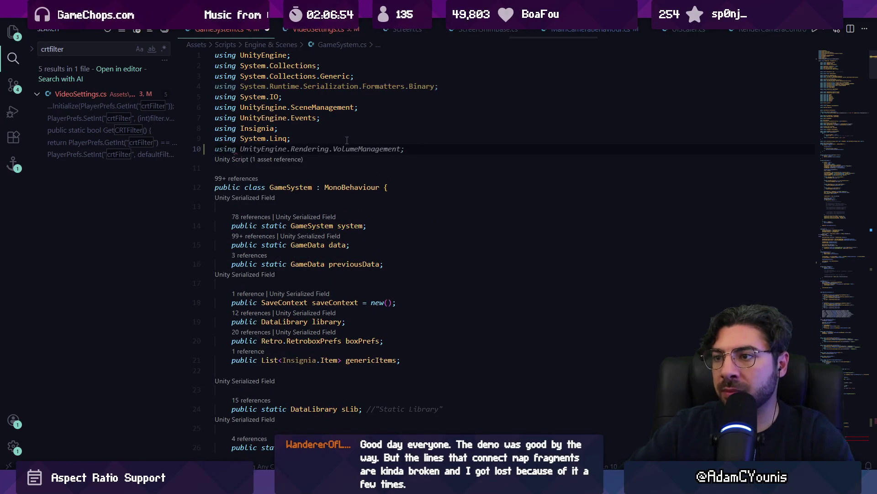
pyautogui.press('Tab')
pyautogui.hotkey('ctrl', 'shift', 'Left')
pyautogui.hotkey('ctrl', 'shift', 'Left')
pyautogui.hotkey('ctrl', 'shift', 'Left')
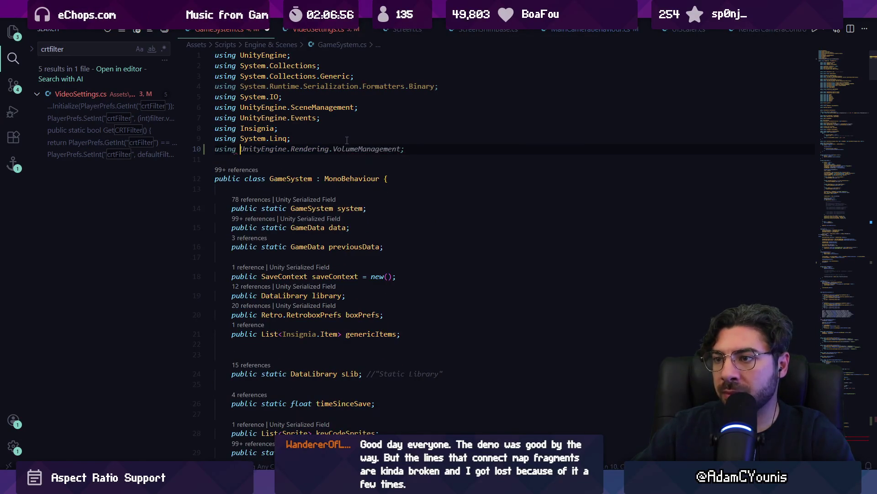
pyautogui.write('UnityEngine.Rendering.Universal;')
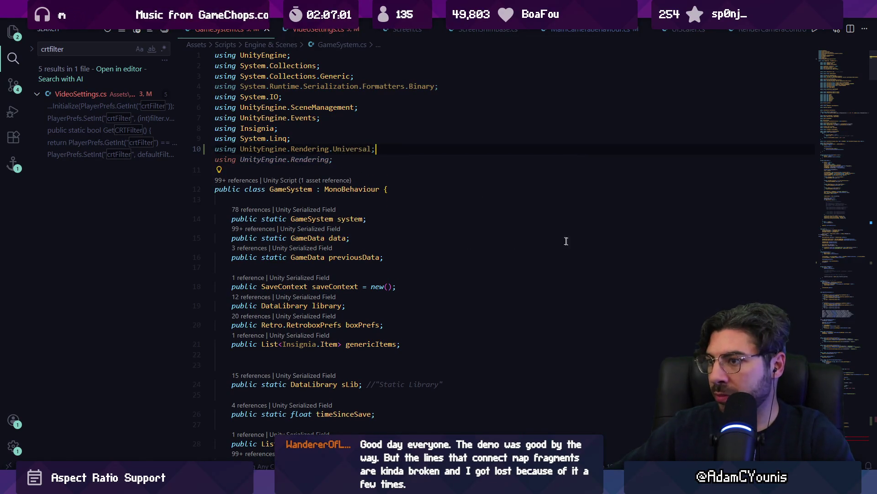
pyautogui.press('Tab')
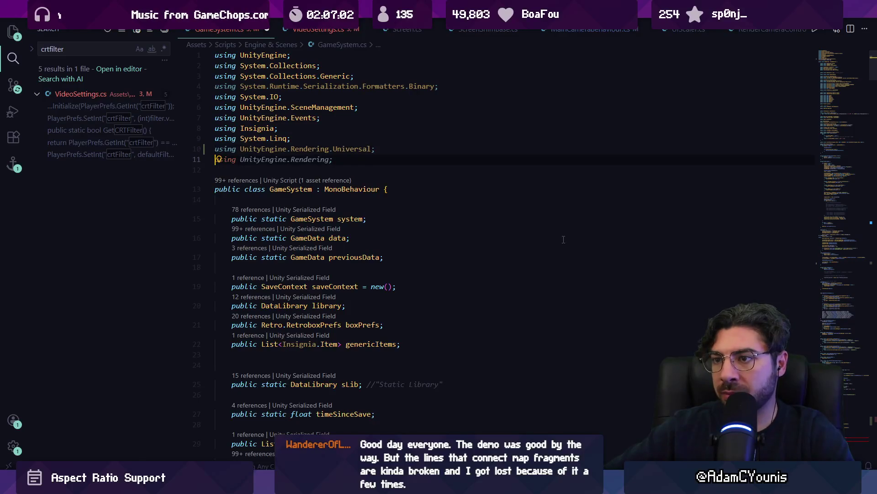
# - Start another UnityEngine using line, then delete the unfinished line 12
pyautogui.press('Return')
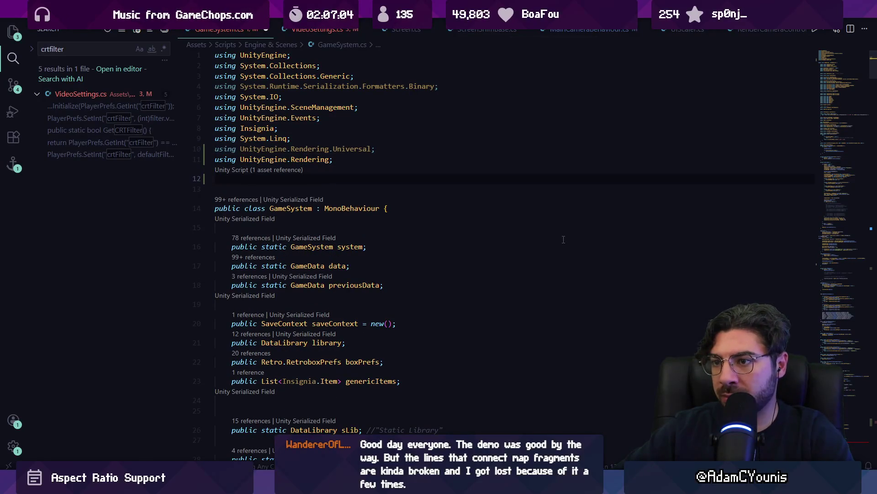
pyautogui.write('usion')
pyautogui.press('BackSpace')
pyautogui.press('BackSpace')
pyautogui.write('ng ')
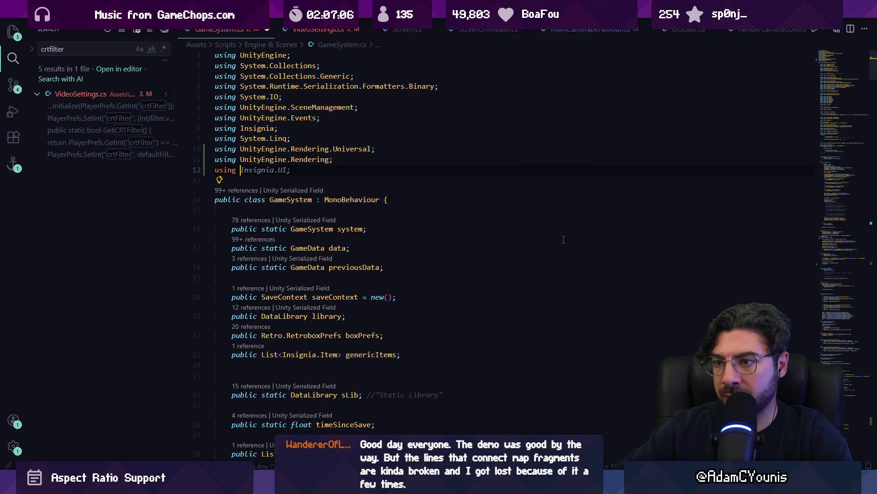
pyautogui.write('unite')
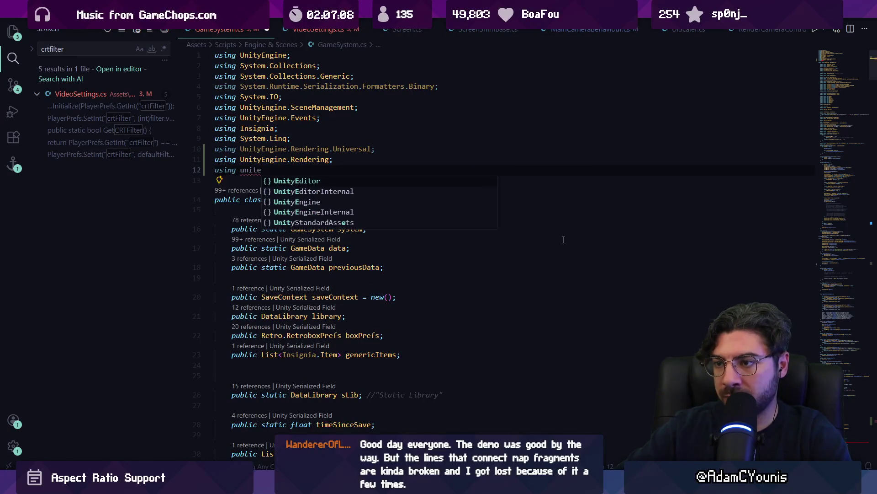
pyautogui.press('Escape')
pyautogui.hotkey('ctrl', 'space')
pyautogui.press('Return')
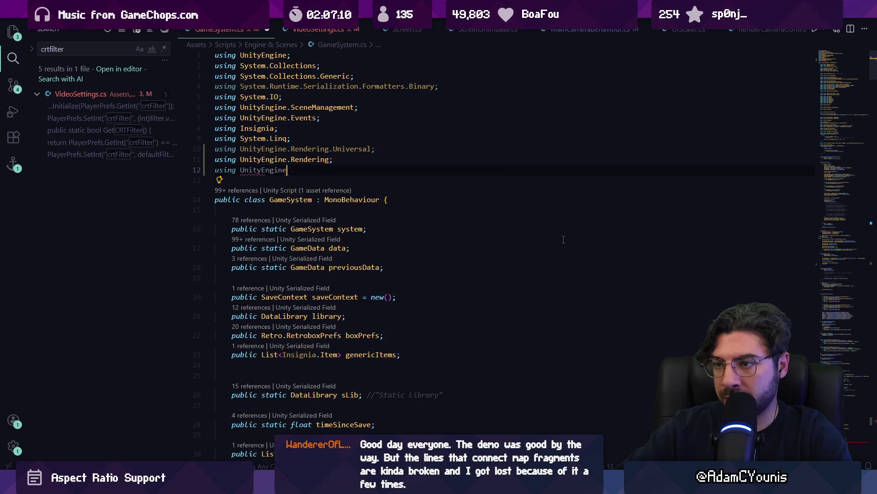
pyautogui.write('.po')
pyautogui.hotkey('ctrl', 'shift', 'Left')
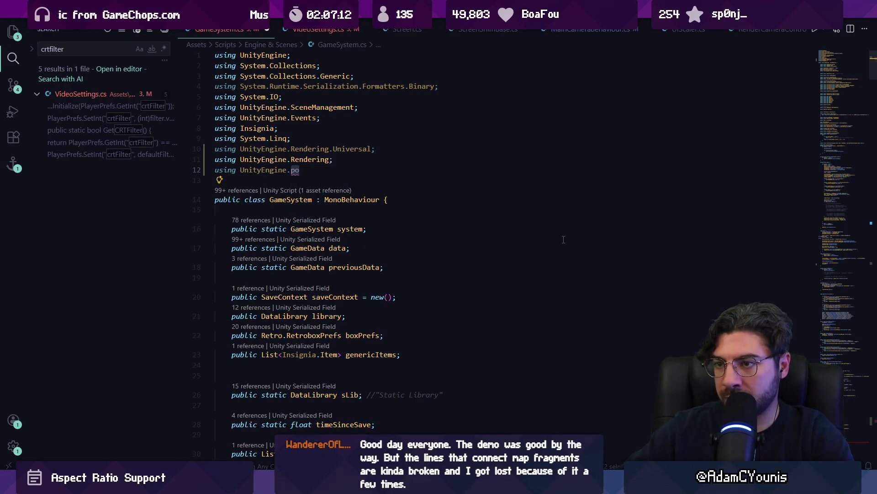
pyautogui.hotkey('shift', 'Home')
pyautogui.press('BackSpace')
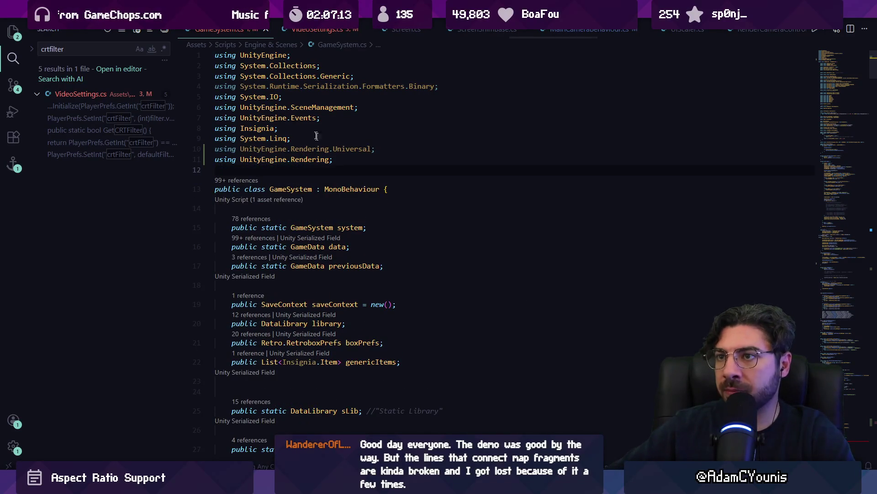
# - Switch to MainCameraBehaviour.cs using quick open with 'maincam'
pyautogui.hotkey('ctrl', 'p')
pyautogui.write('maincam')
pyautogui.press('Return')
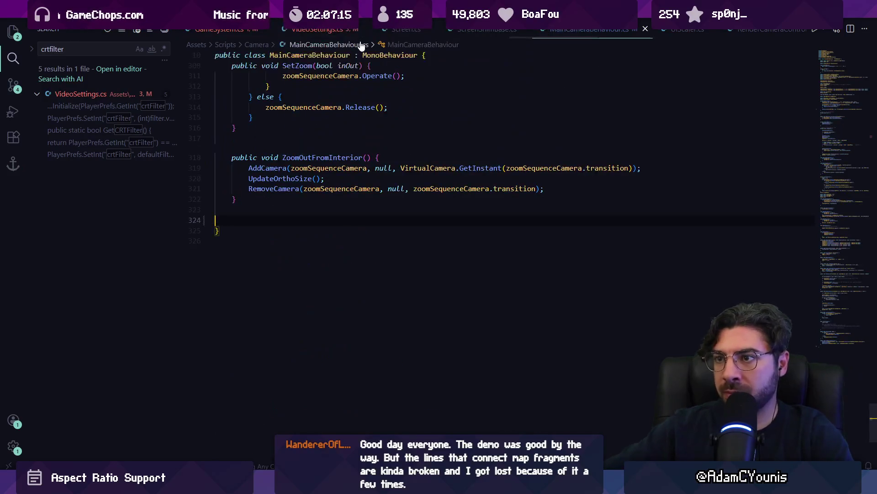
# - Delete the UnityEngine.Rendering using directive from MainCameraBehaviour.cs
pyautogui.click(839, 58)
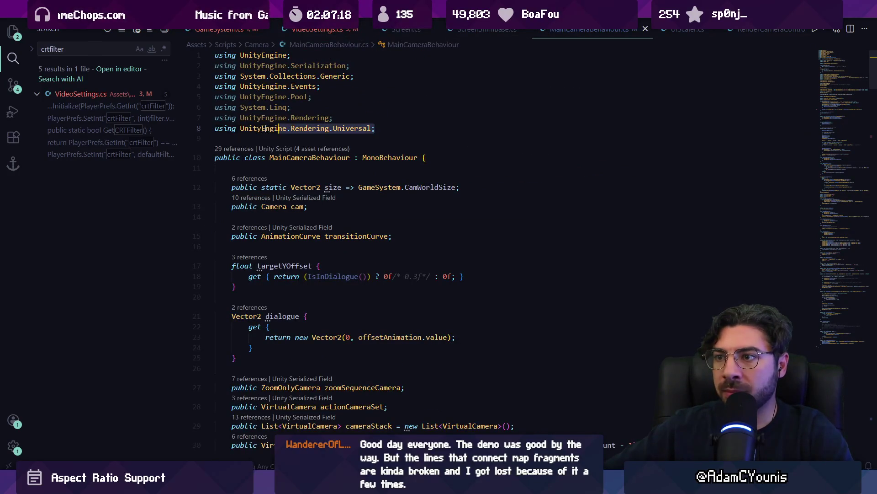
pyautogui.press('Down')
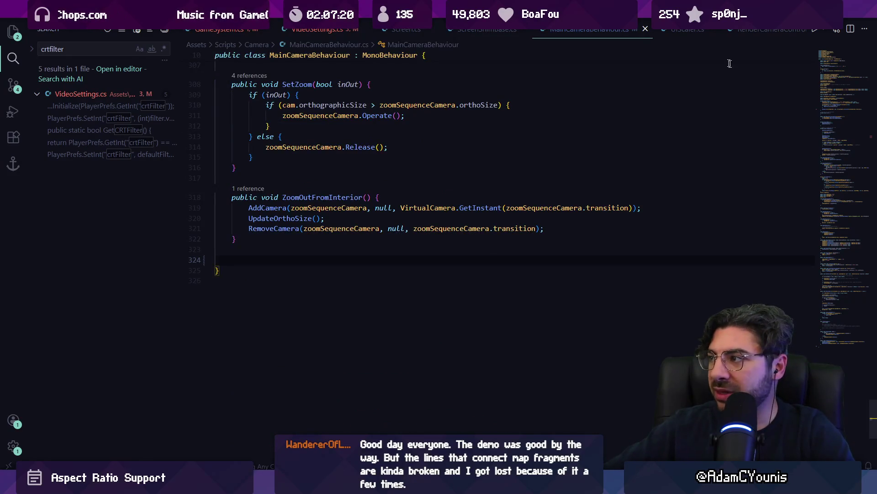
pyautogui.click(826, 62)
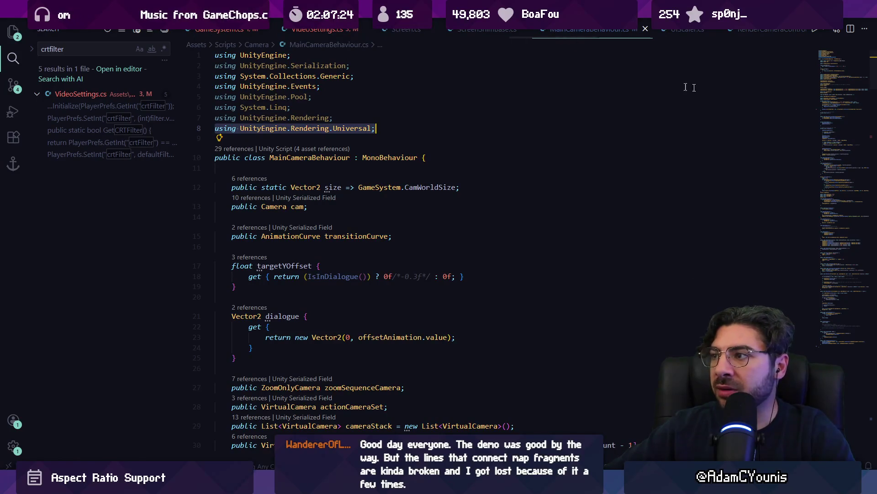
pyautogui.click(348, 119)
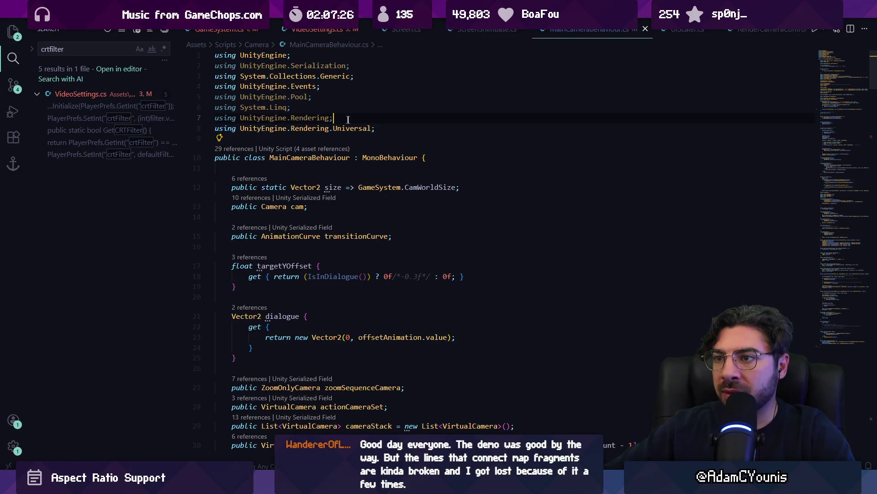
pyautogui.hotkey('ctrl', 'shift', 'k')
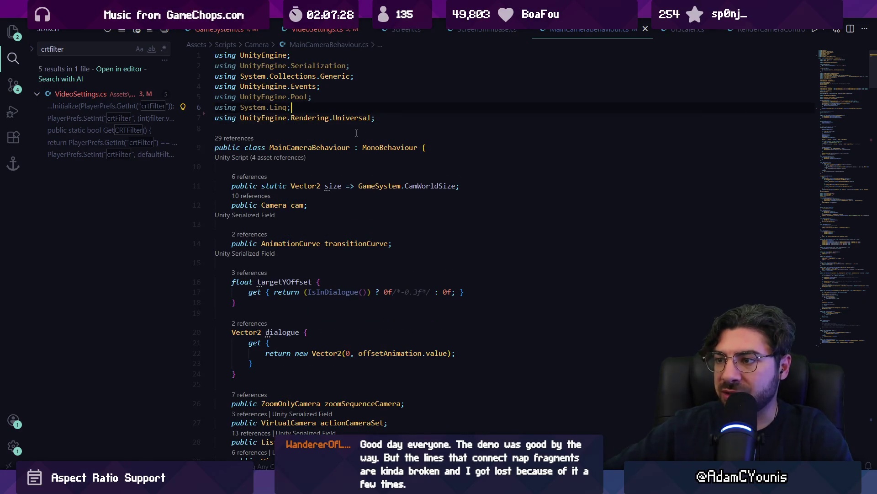
# - Cut the renderer2DData field declaration out of MainCameraBehaviour
pyautogui.doubleClick(365, 149)
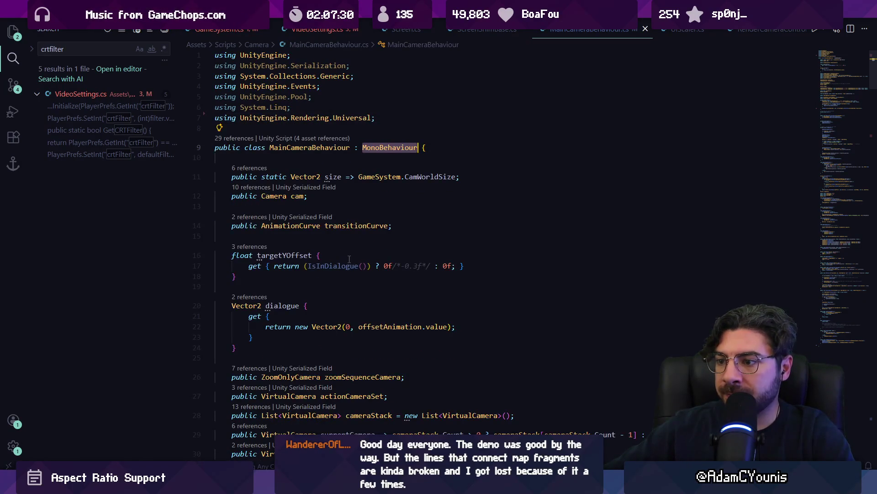
pyautogui.scroll(-5, 349, 259)
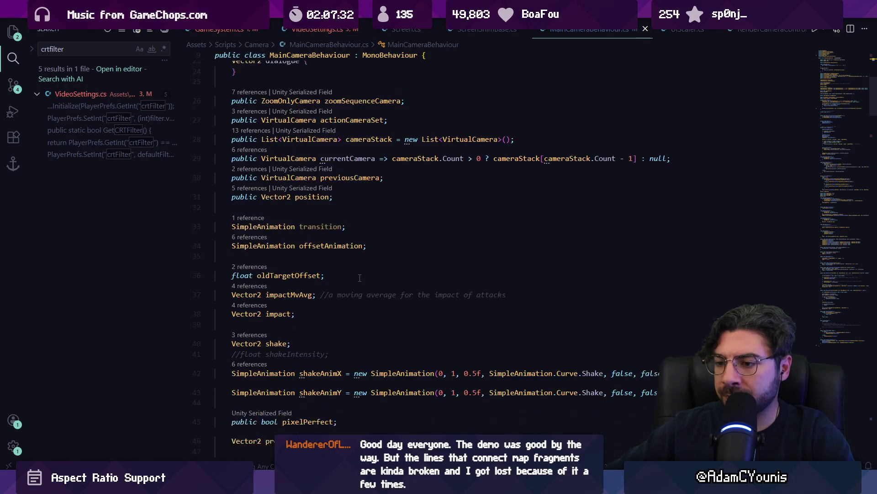
pyautogui.scroll(-4, 360, 278)
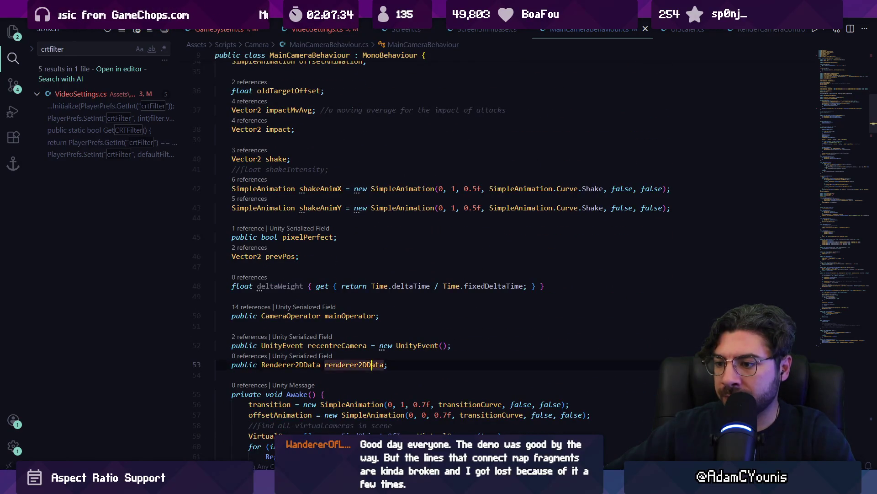
pyautogui.tripleClick(371, 365)
pyautogui.press('Down')
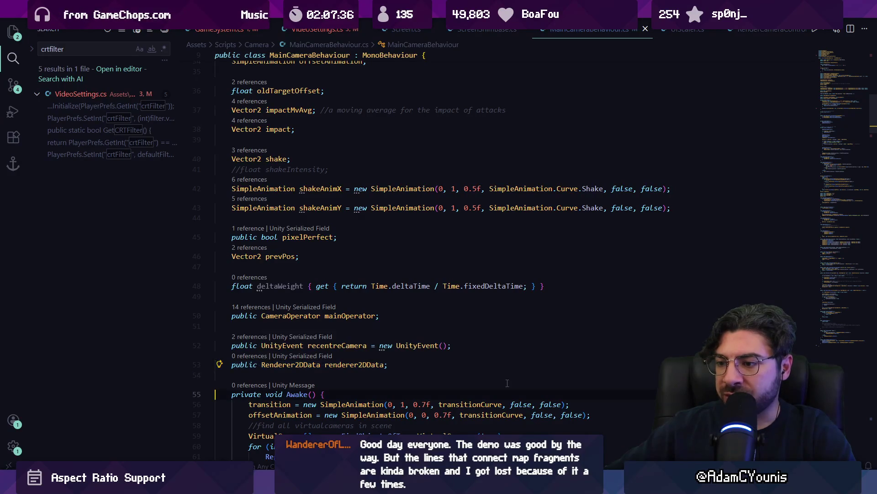
pyautogui.moveTo(387, 364)
pyautogui.mouseDown()
pyautogui.moveTo(262, 365)
pyautogui.moveTo(215, 377)
pyautogui.mouseUp()
pyautogui.hotkey('ctrl', 'c')
pyautogui.press('BackSpace')
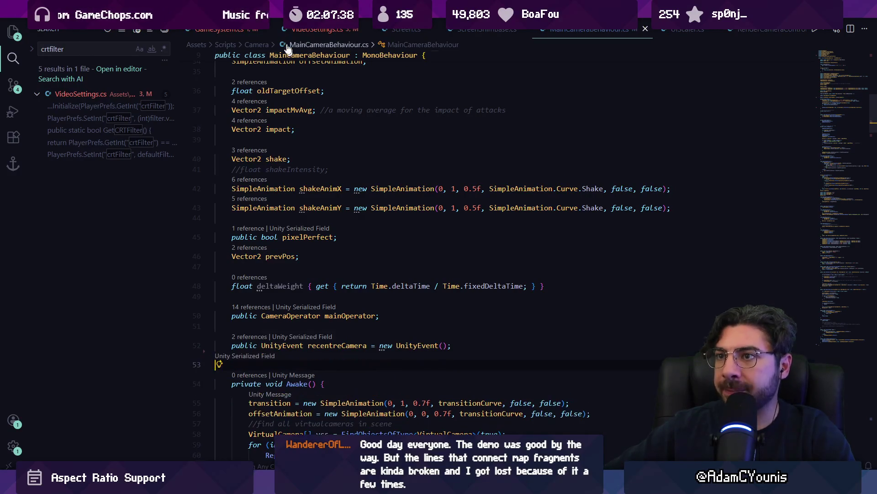
# - Paste the renderer2DData field at the top of the GameSystem class
pyautogui.click(213, 30)
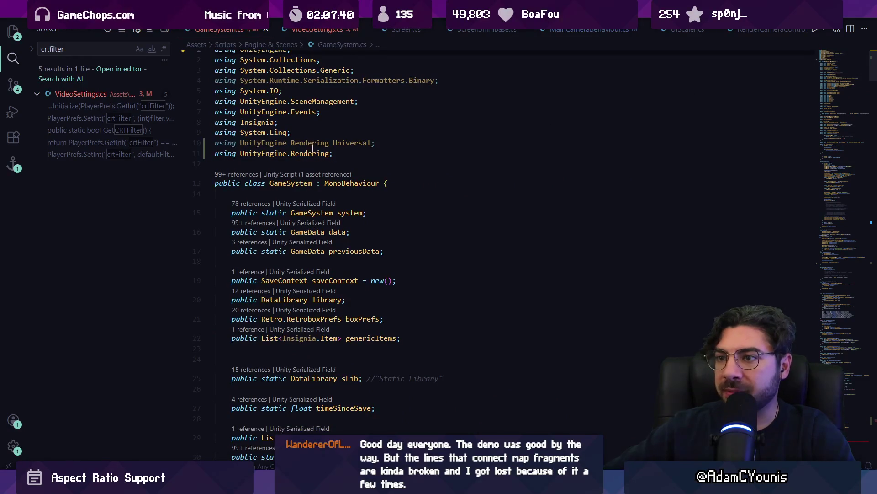
pyautogui.click(321, 197)
pyautogui.hotkey('ctrl', 'v')
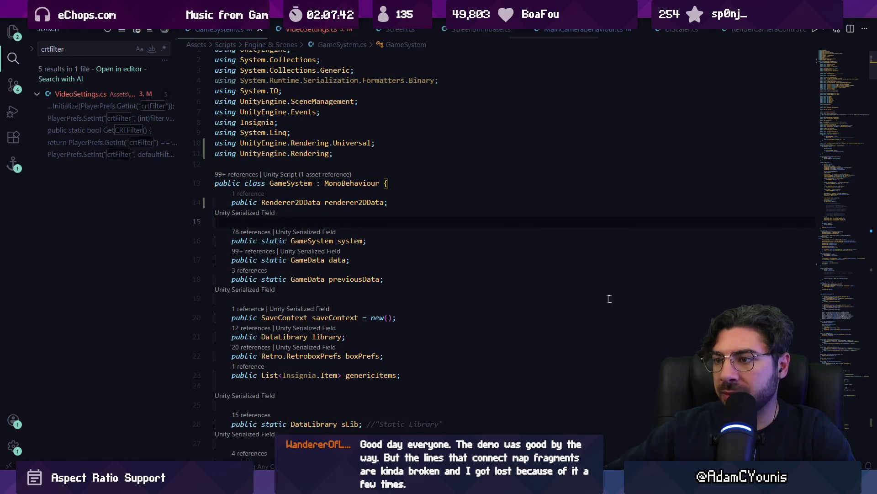
pyautogui.click(850, 425)
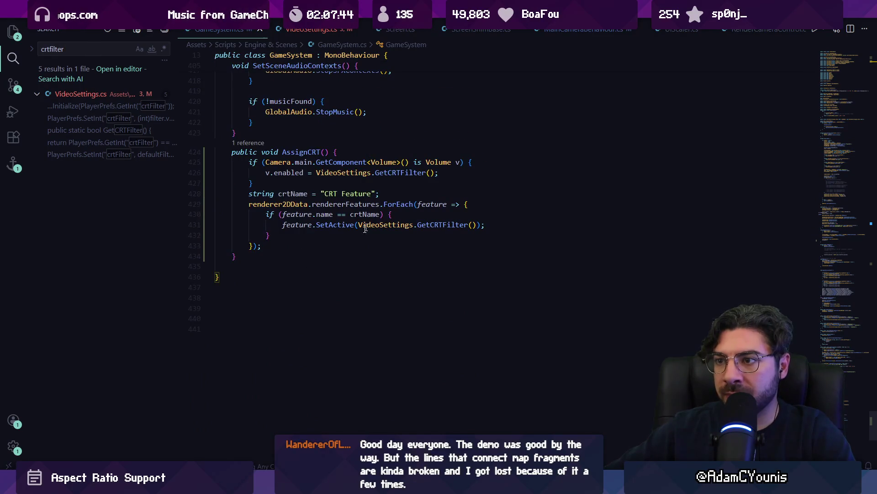
pyautogui.moveTo(309, 485)
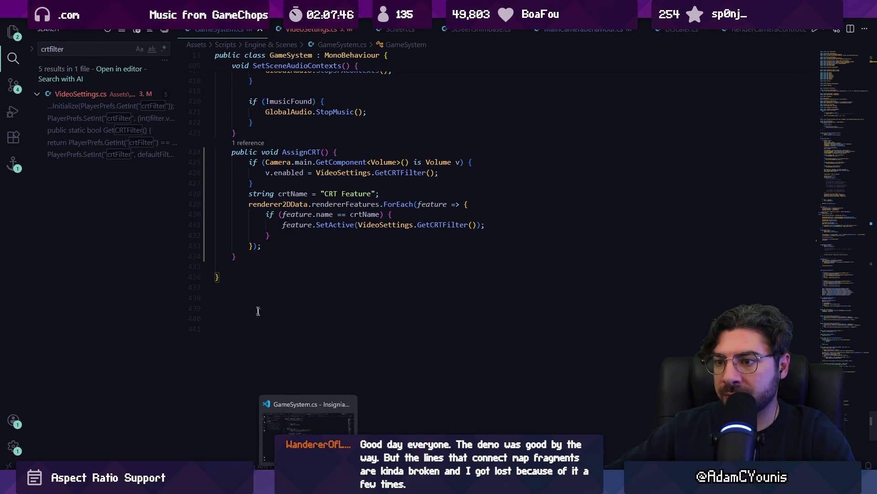
pyautogui.click(298, 30)
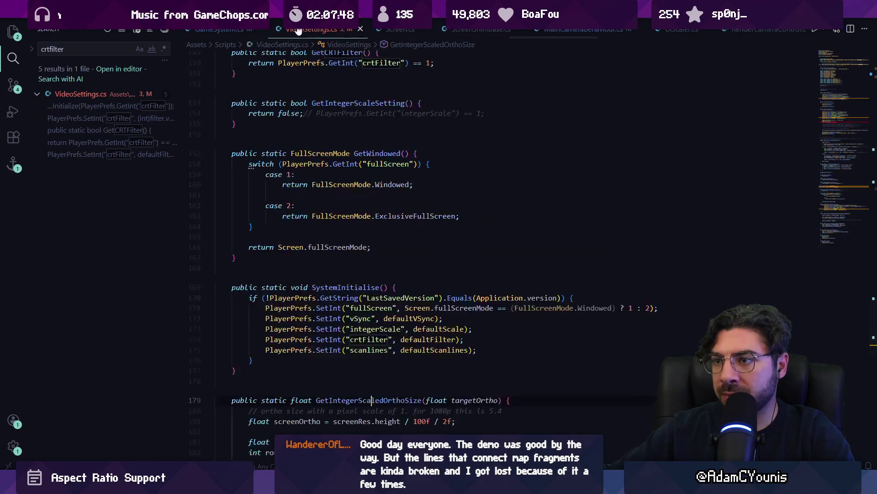
# - Replace Engine.activeCamera with GameSystem.system in SaveSettings' AssignCRT call, then return to Unity
pyautogui.hotkey('ctrl', 'f')
pyautogui.write('assigncrt')
pyautogui.press('Escape')
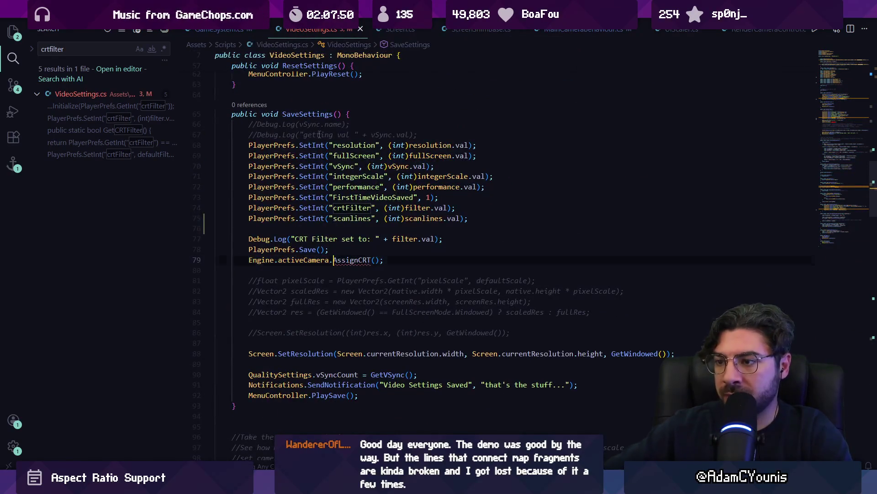
pyautogui.press('Home')
pyautogui.write('GameSystem.sys')
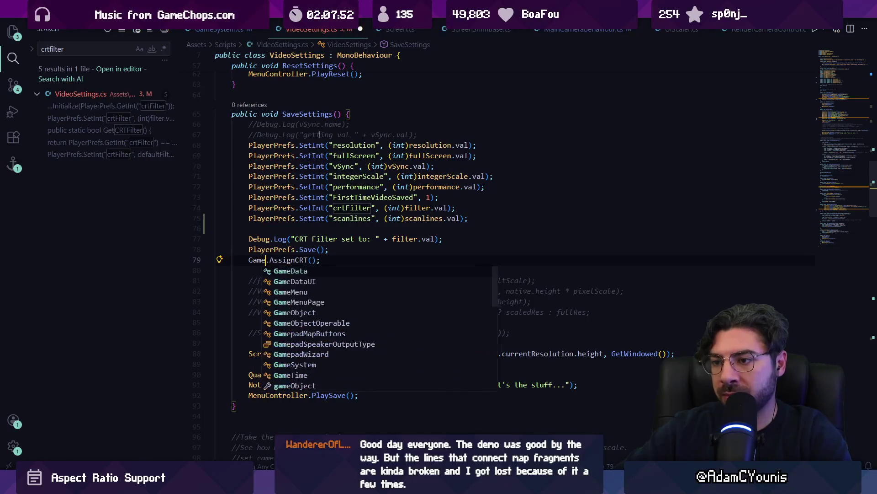
pyautogui.press('Tab')
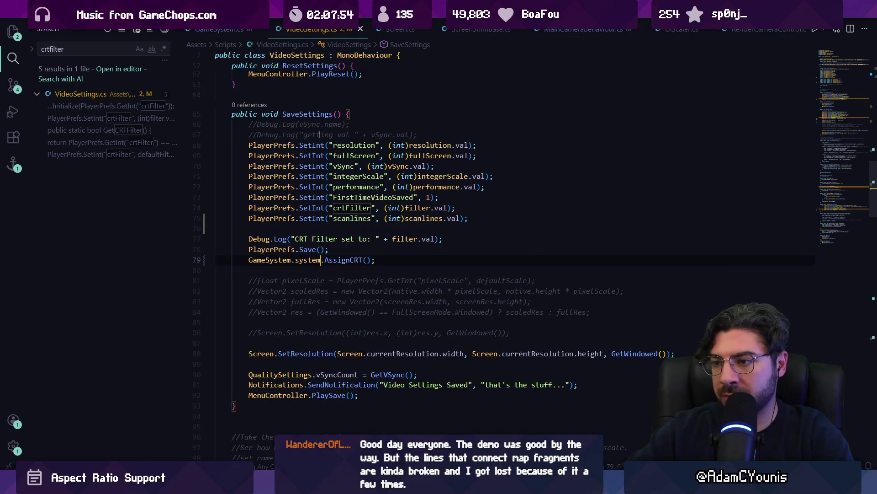
pyautogui.hotkey('alt', 'Tab')
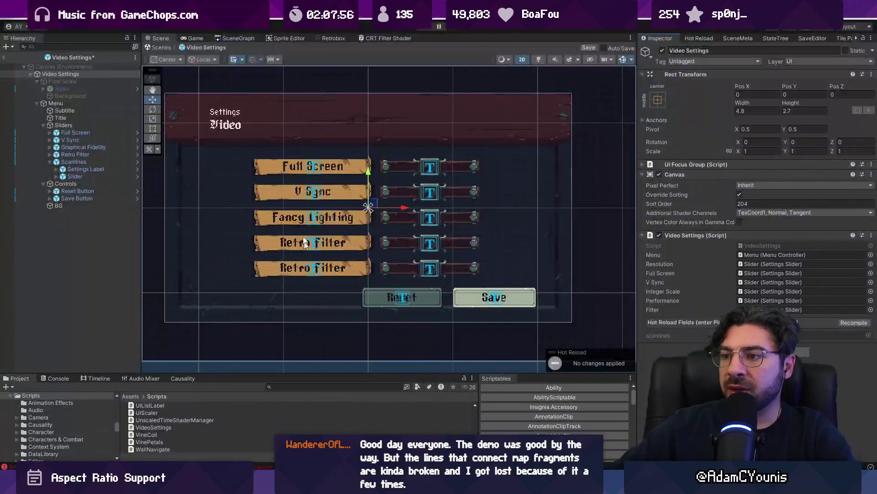
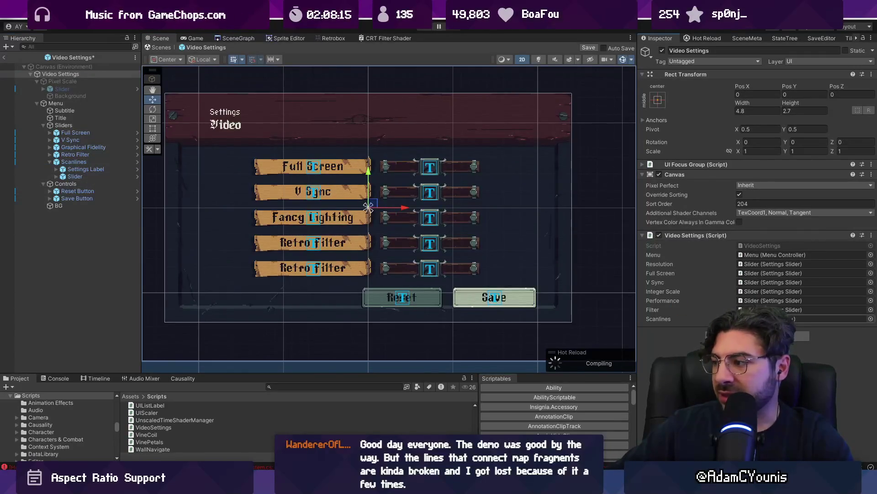
# - Link the Slider to Video Settings' Scanlines field, save the prefab, and relabel its Text (TMP) from Retro Filter to Scan Lines
pyautogui.moveTo(75, 177)
pyautogui.mouseDown()
pyautogui.moveTo(471, 233)
pyautogui.moveTo(813, 320)
pyautogui.mouseUp()
pyautogui.hotkey('ctrl', 's')
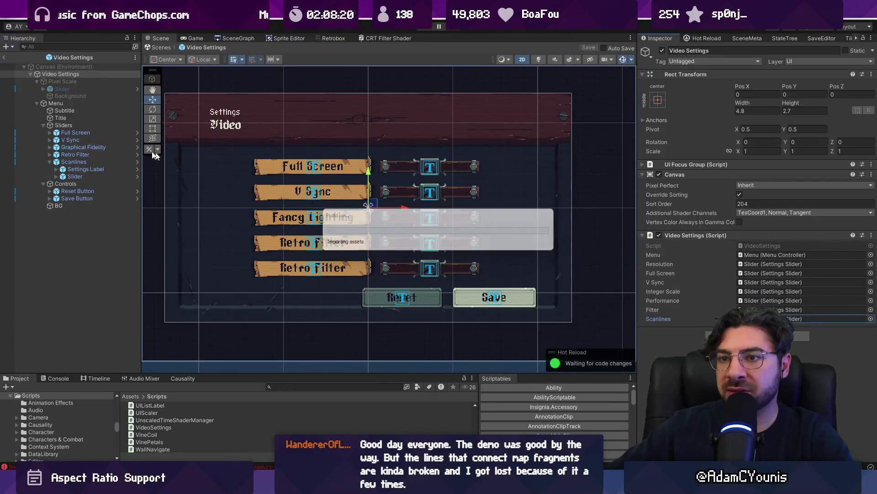
pyautogui.click(74, 162)
pyautogui.scroll(-10, 703, 262)
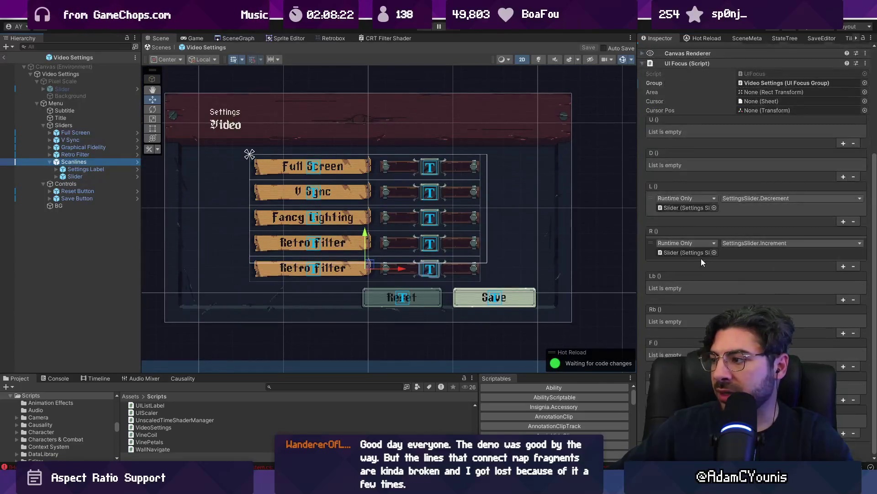
pyautogui.click(82, 169)
pyautogui.click(57, 169)
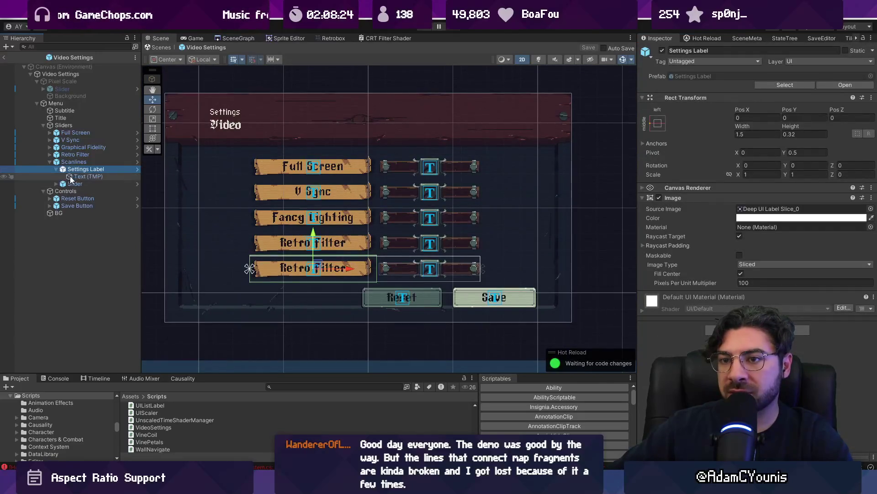
pyautogui.click(82, 176)
pyautogui.click(698, 214)
pyautogui.write('Scan ')
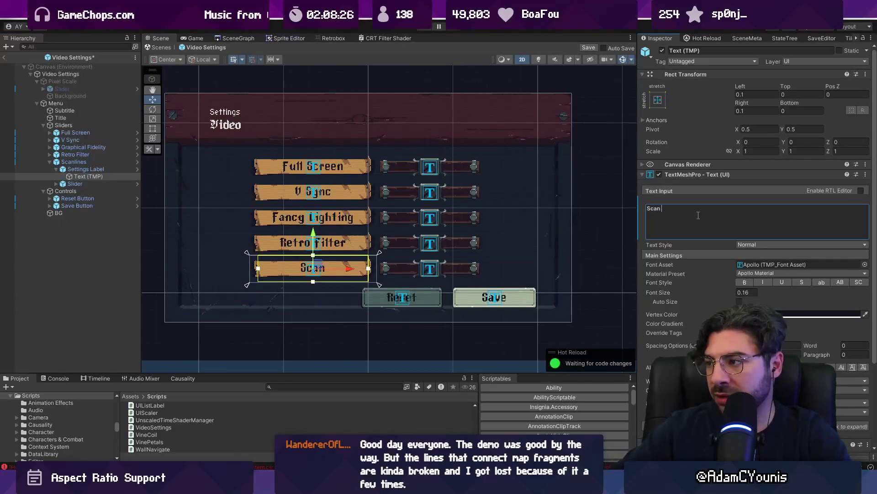
pyautogui.write('lines')
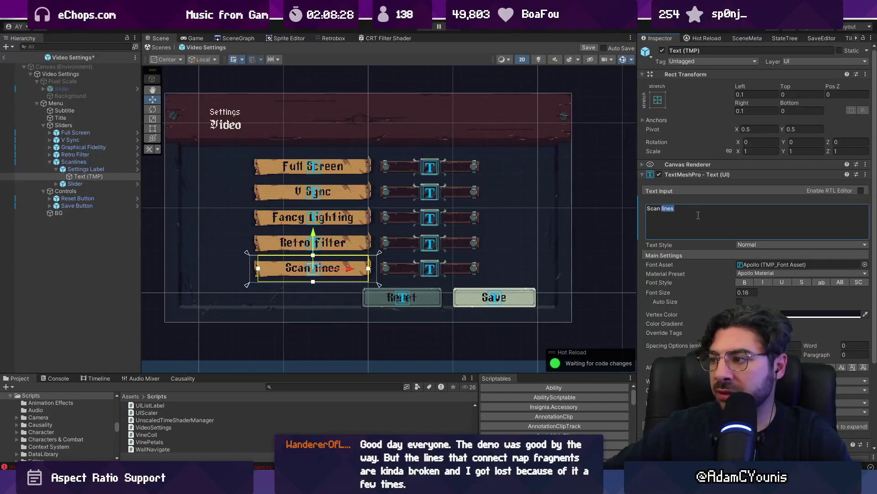
pyautogui.write('Lines')
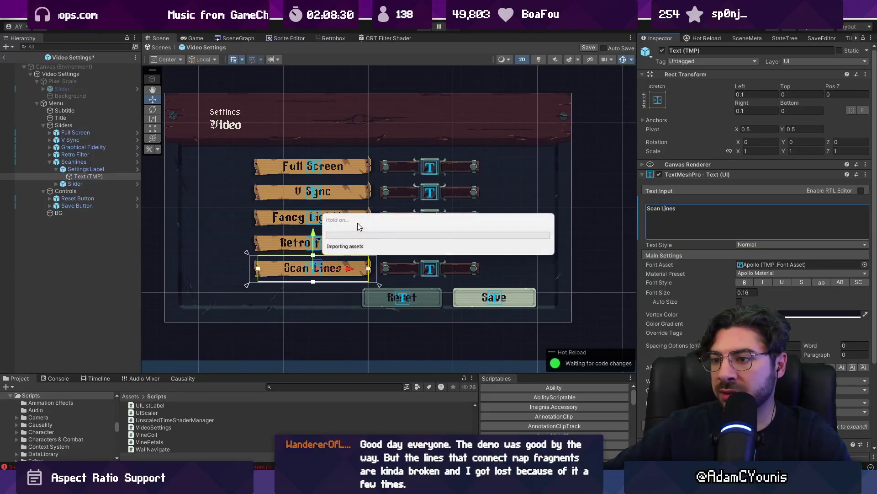
# - Find the Game System prefab and set its Renderer 2D Data to 1.Insignia 2D Renderer Data
pyautogui.click(160, 48)
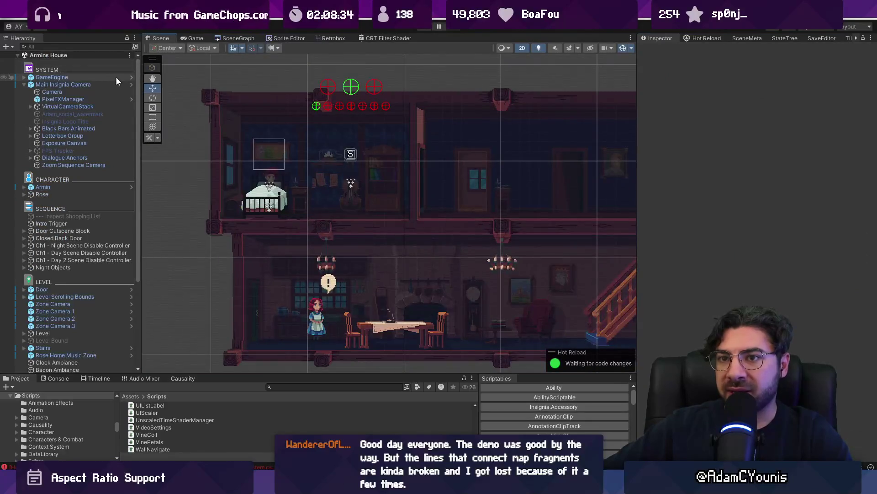
pyautogui.click(288, 386)
pyautogui.write('game sygste')
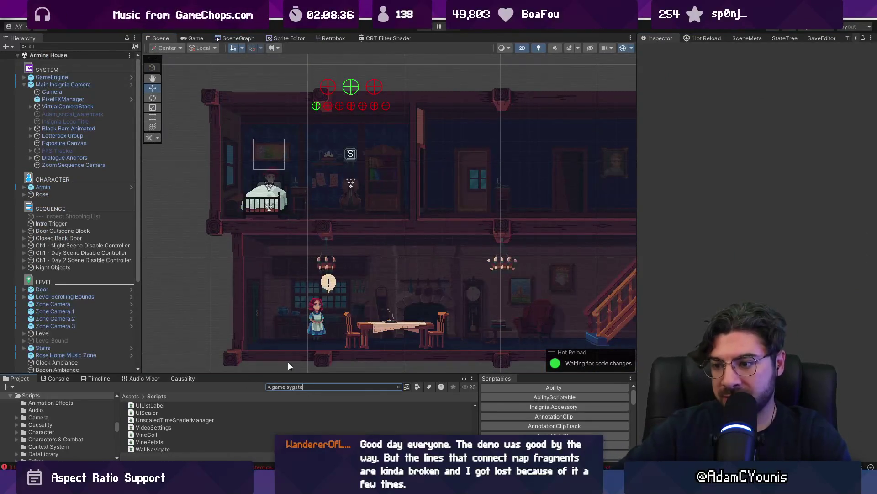
pyautogui.write('m')
pyautogui.press('Left')
pyautogui.press('Left')
pyautogui.press('Left')
pyautogui.press('BackSpace')
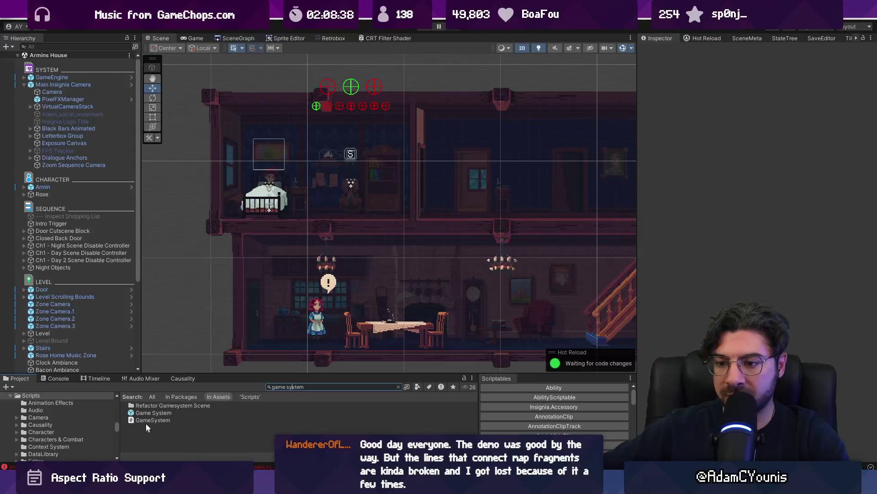
pyautogui.doubleClick(154, 413)
pyautogui.click(686, 173)
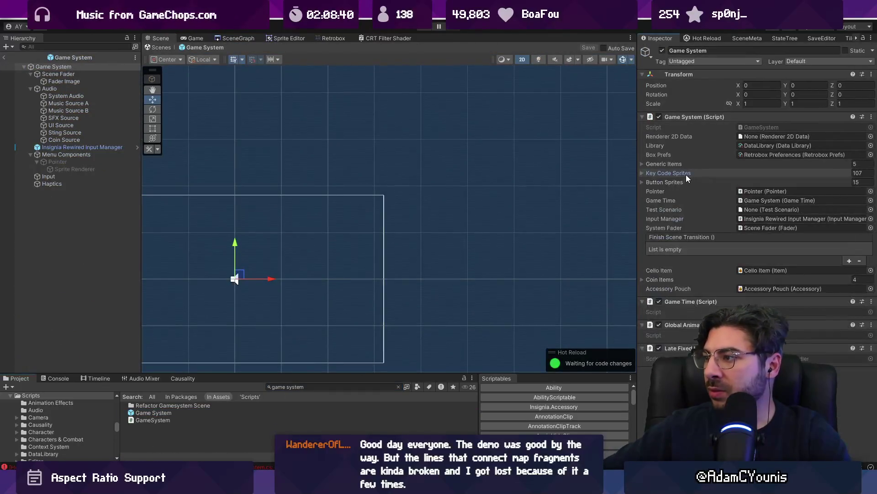
pyautogui.click(689, 180)
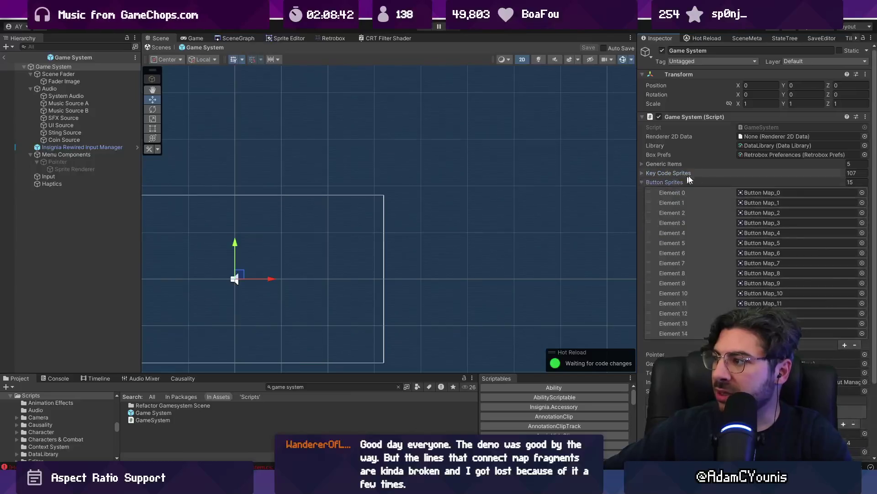
pyautogui.click(865, 136)
pyautogui.doubleClick(681, 155)
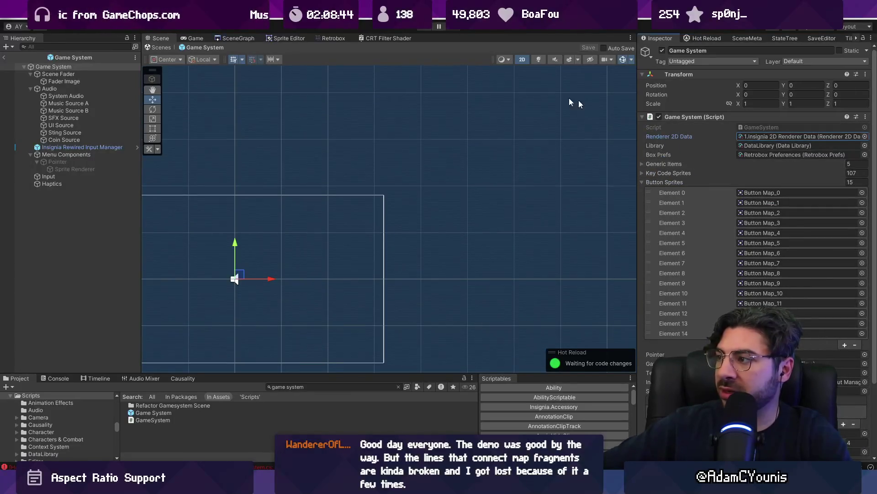
# - Playtest the game, check the new Scan Lines option under Journal > Settings > Video, and save
pyautogui.click(427, 27)
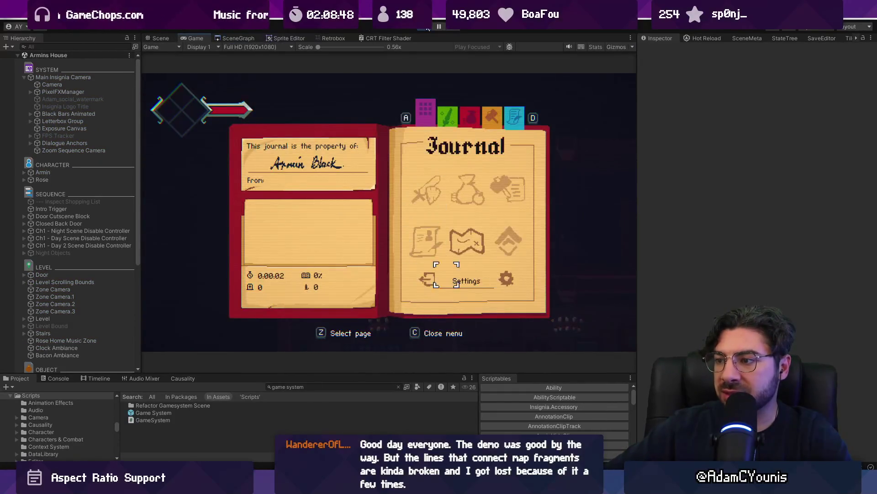
pyautogui.press('z')
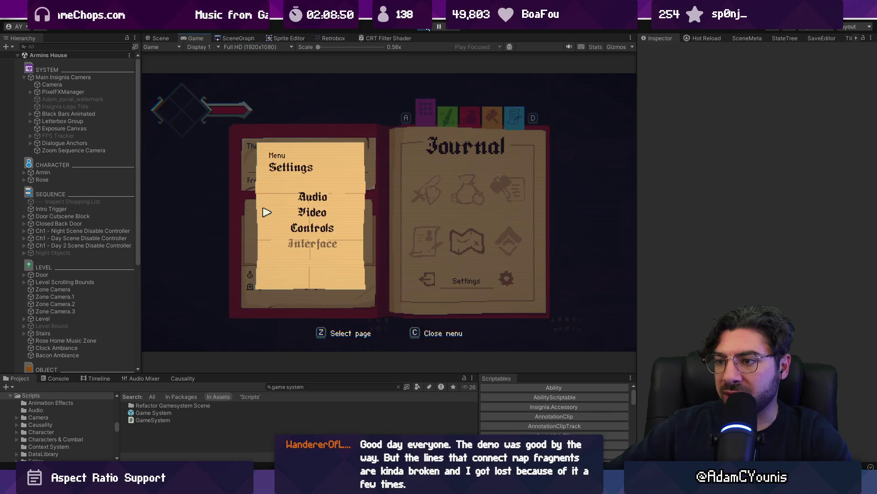
pyautogui.press('z')
pyautogui.press('Down')
pyautogui.press('Down')
pyautogui.press('Down')
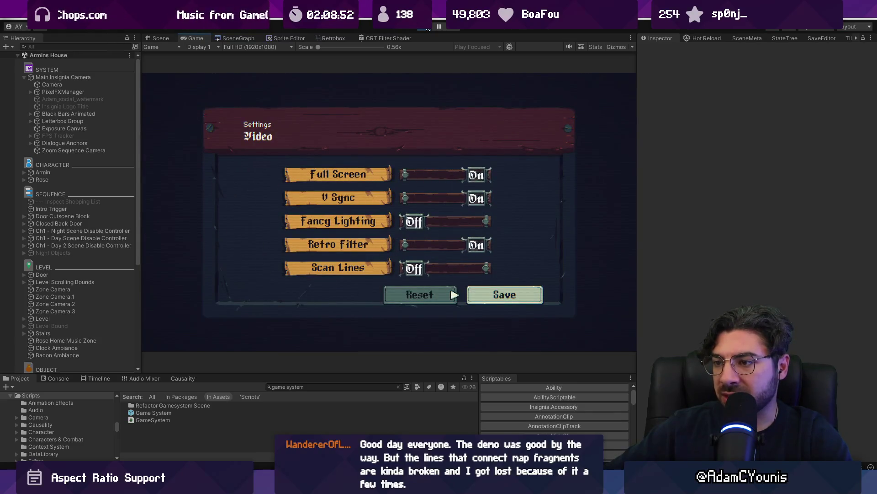
pyautogui.press('z')
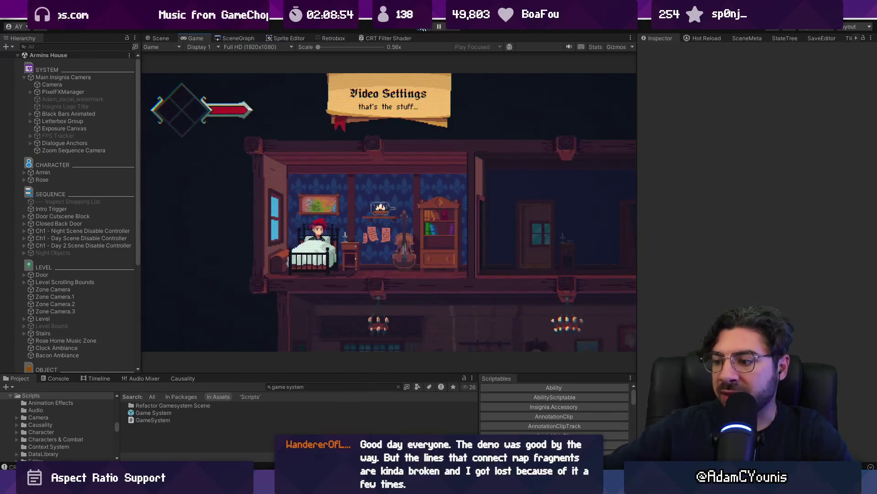
pyautogui.hotkey('alt', 'Tab')
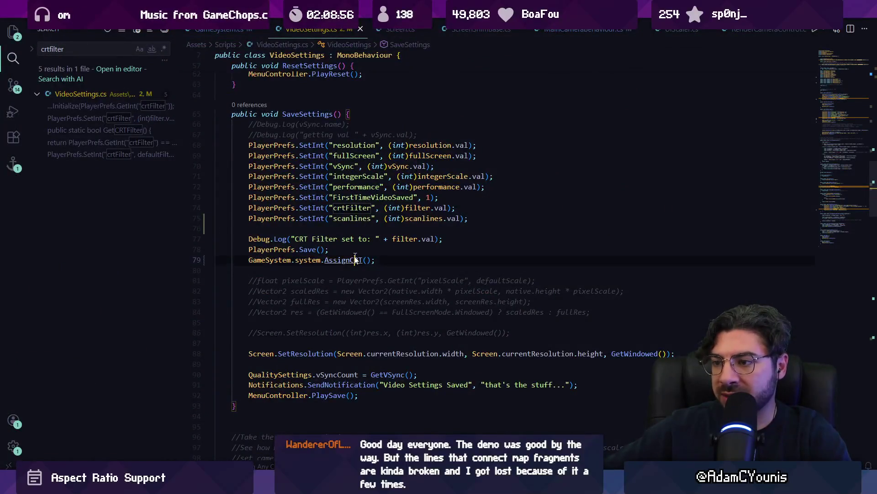
# - Go to the AssignCRT definition in GameSystem.cs and try adding a line after the feature loop, then undo it
pyautogui.keyDown('ctrl'); pyautogui.click(356, 258); pyautogui.keyUp('ctrl')
pyautogui.scroll(2, 340, 197)
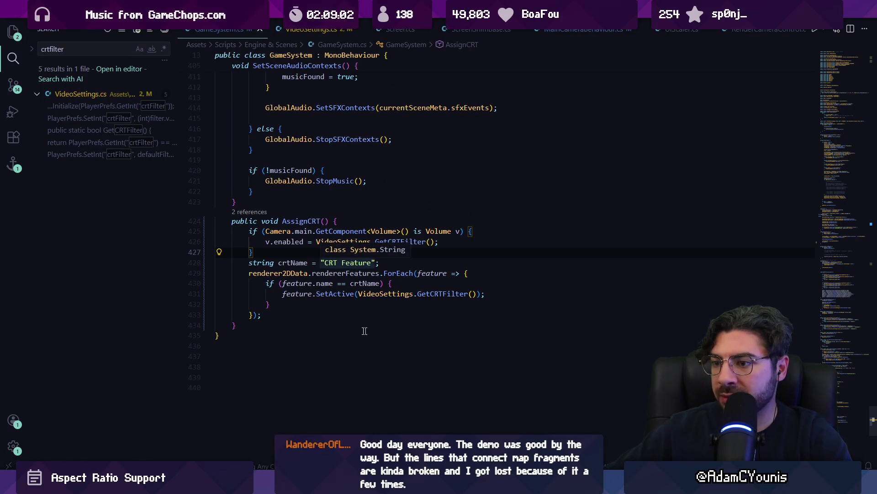
pyautogui.click(315, 306)
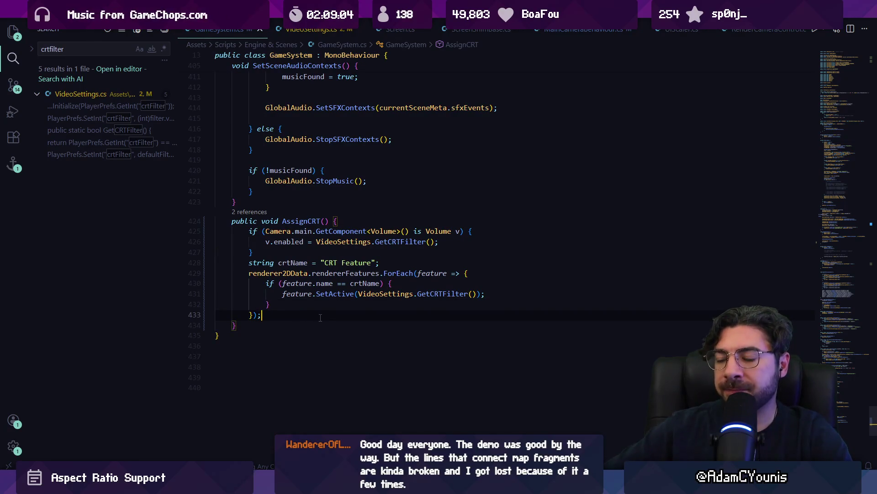
pyautogui.press('Return')
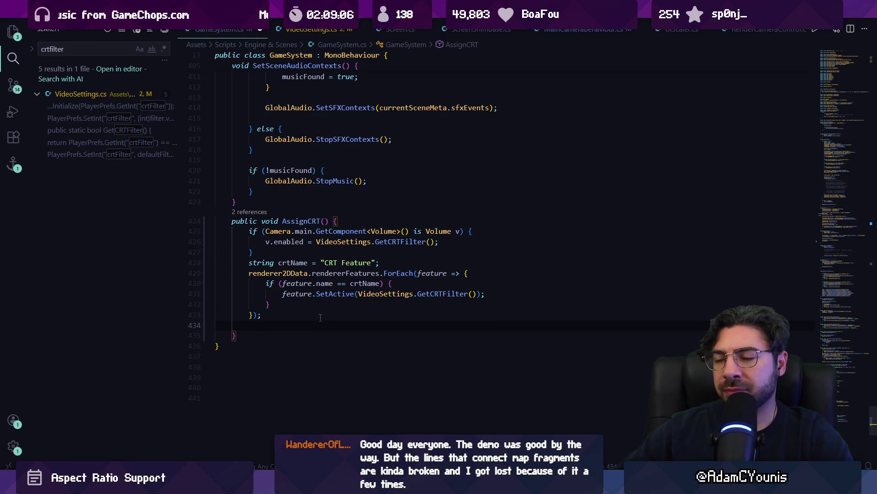
pyautogui.hotkey('ctrl', 'z')
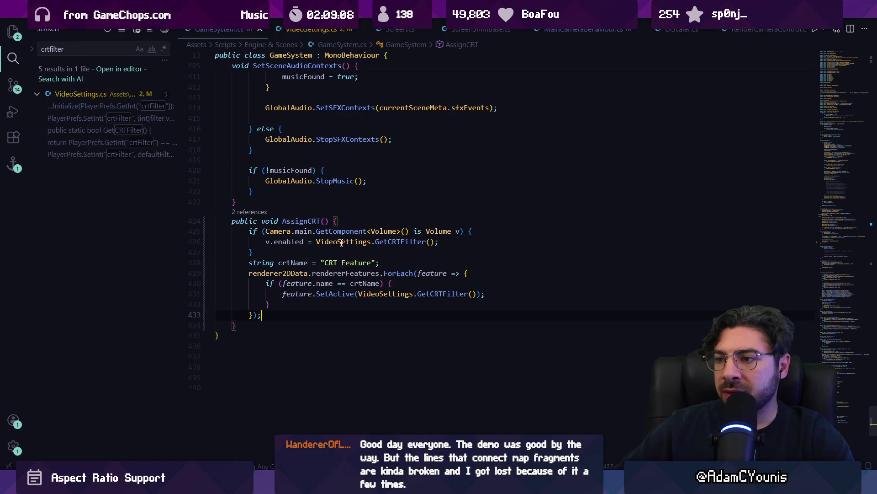
# - Start a new statement under the SetActive call, then jump to the renderer2DData declaration
pyautogui.click(329, 294)
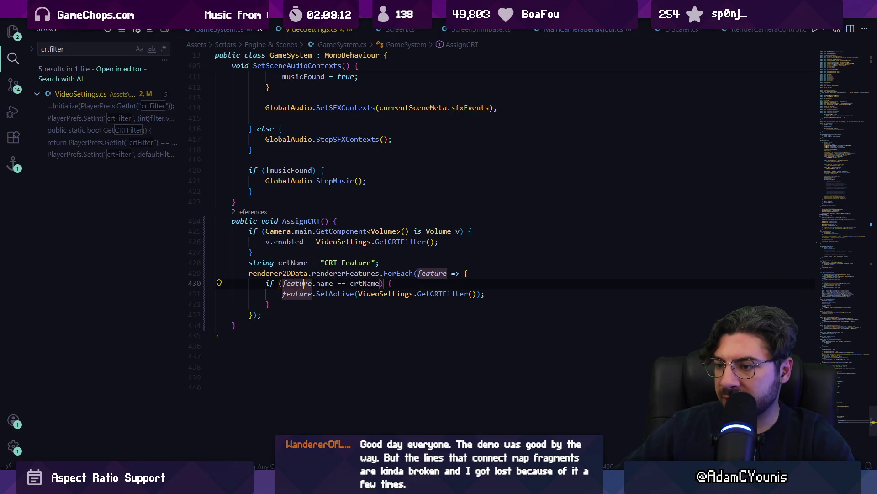
pyautogui.click(506, 294)
pyautogui.press('Return')
pyautogui.write('feature.c')
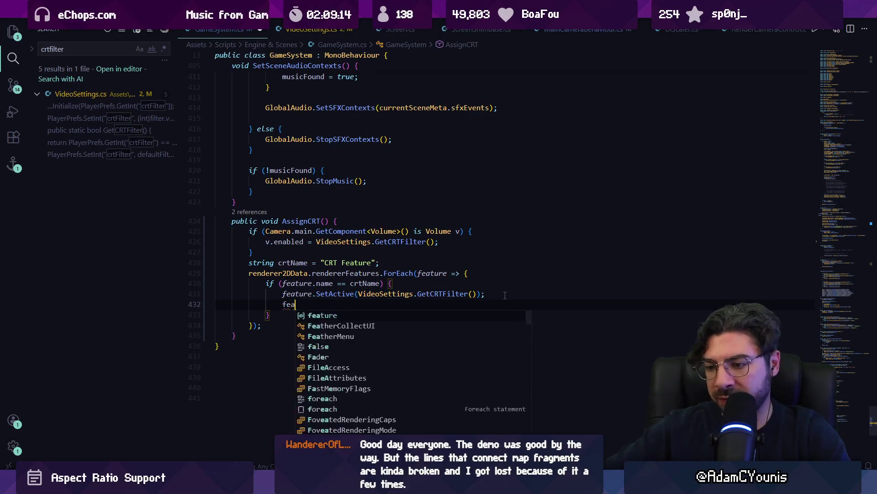
pyautogui.press('BackSpace')
pyautogui.write('shader')
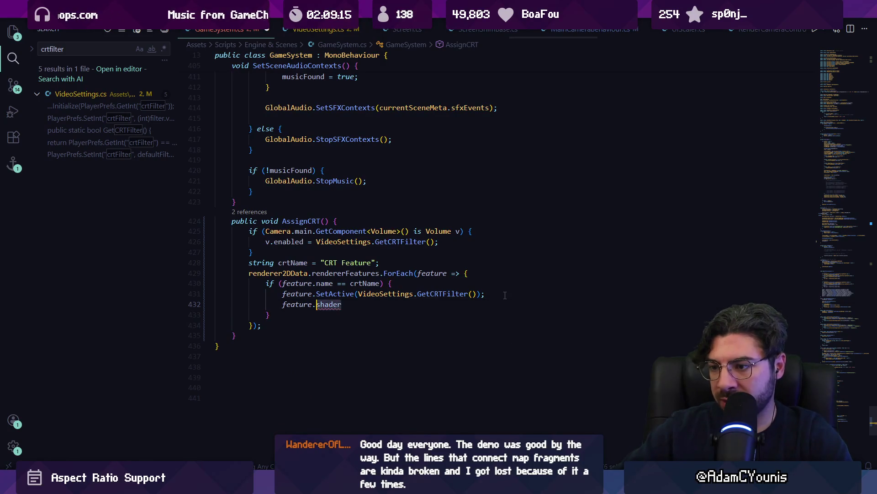
pyautogui.write('material.SetFloat("_Scanlines", VideoSettings.GetScanlinesSetting() ? 1f : 0f);')
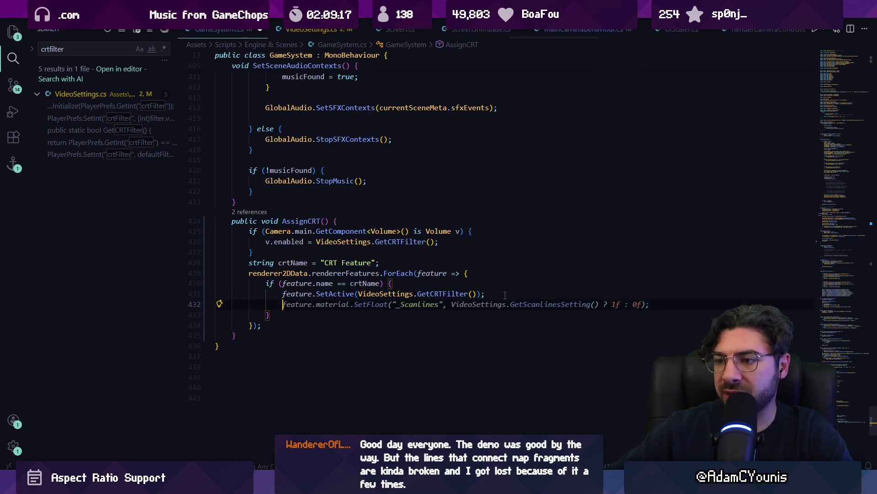
pyautogui.keyDown('ctrl'); pyautogui.click(285, 274); pyautogui.keyUp('ctrl')
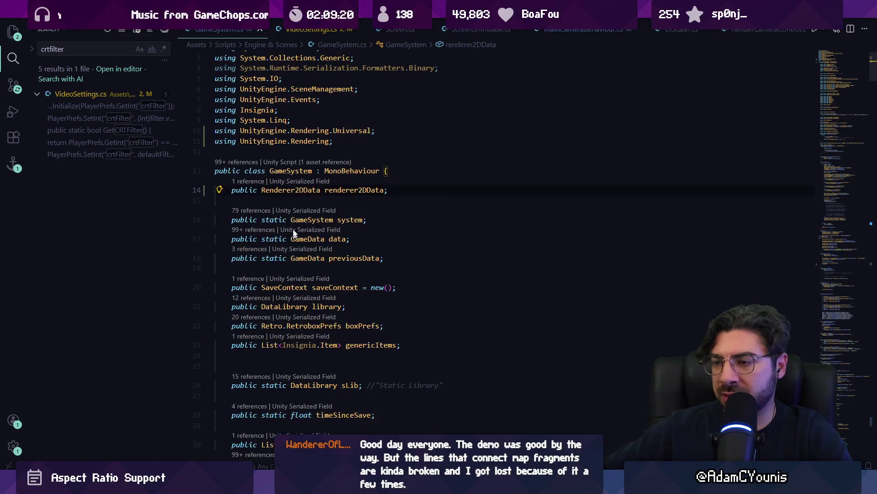
# - Look up the 2D renderer data asset in Unity by searching 'renderer', then return to the code
pyautogui.hotkey('alt', 'Tab')
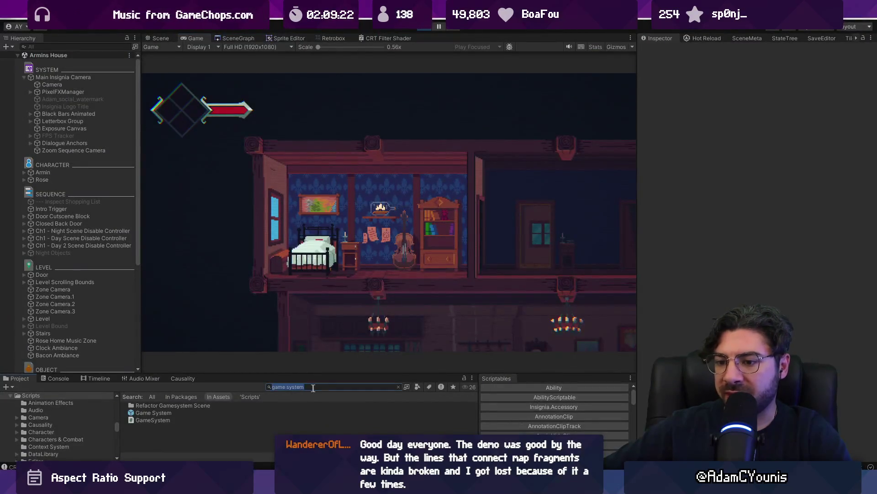
pyautogui.write('renderer')
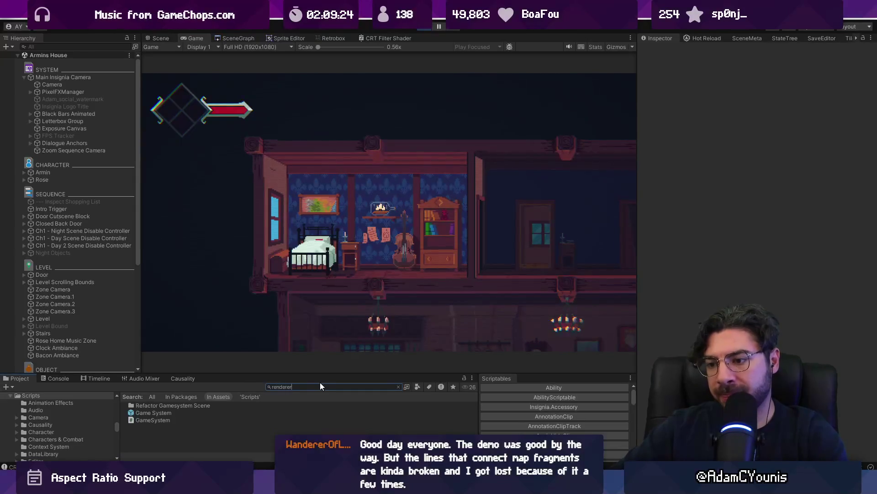
pyautogui.press('Down')
pyautogui.press('Down')
pyautogui.hotkey('alt', 'Tab')
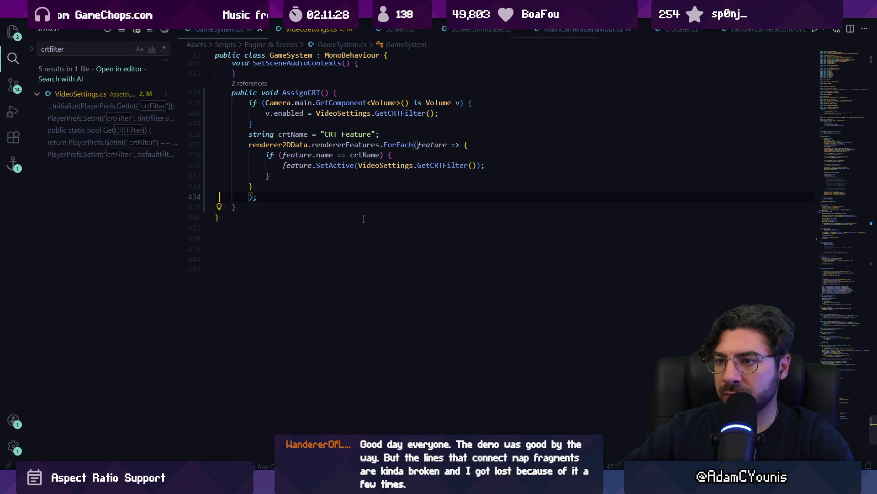
# - Remove the renderer2DData field from the top of the GameSystem class
pyautogui.press('BackSpace')
pyautogui.press('BackSpace')
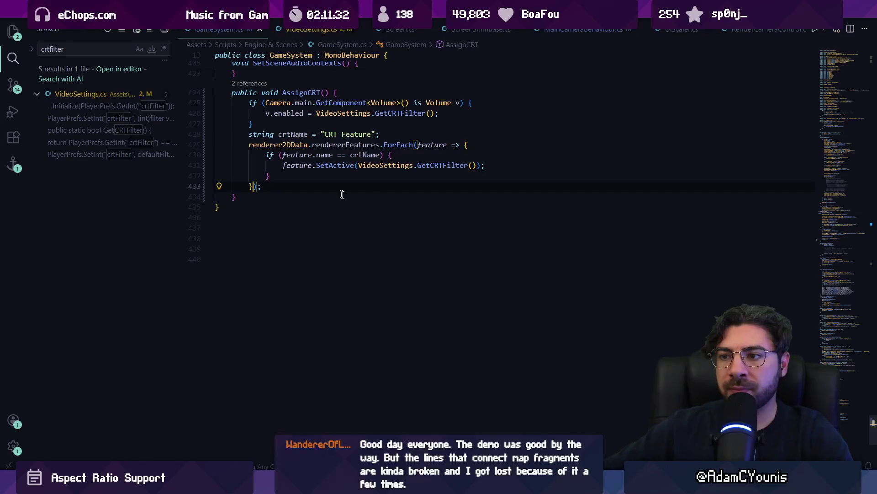
pyautogui.scroll(3, 498, 164)
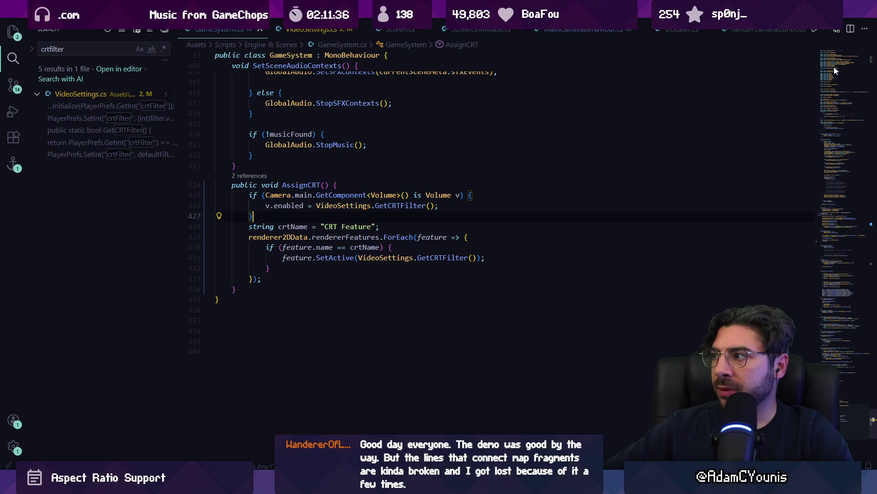
pyautogui.click(838, 54)
pyautogui.scroll(5, 465, 188)
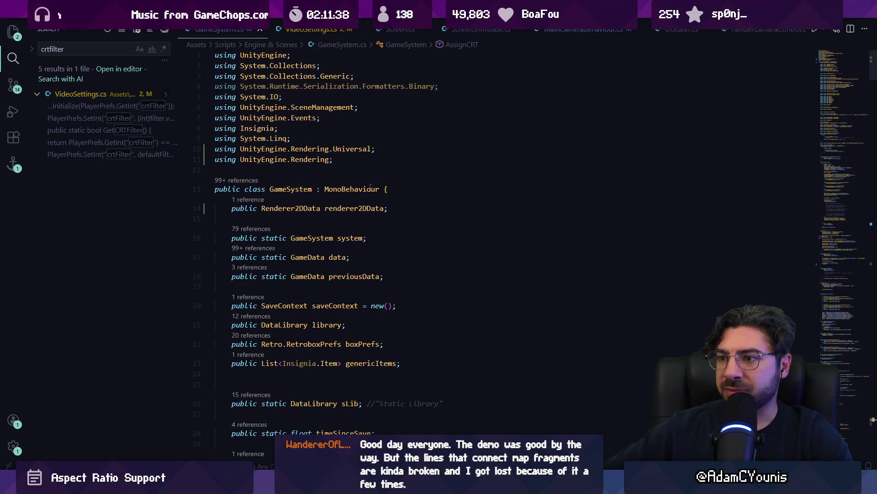
pyautogui.write('pub lic')
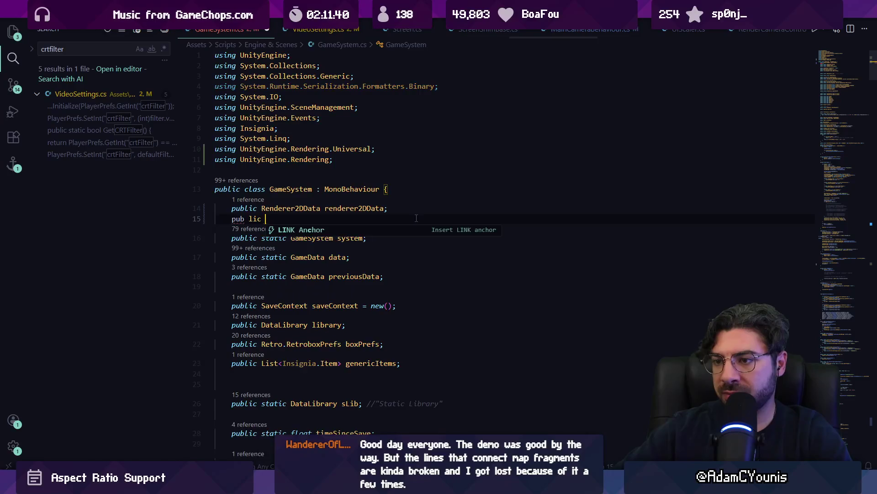
pyautogui.press('Escape')
pyautogui.press('Down')
pyautogui.hotkey('ctrl', 'z')
pyautogui.hotkey('ctrl', 'z')
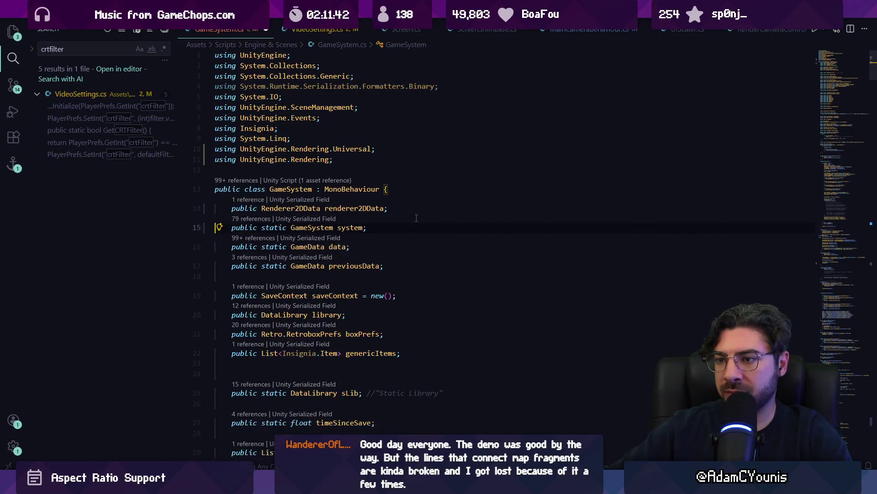
# - Add 'public Renderer2DData renderer2DData;' and 'public Material crtMaterial;' below accessoryPouch
pyautogui.scroll(-5, 392, 257)
pyautogui.scroll(-15, 392, 258)
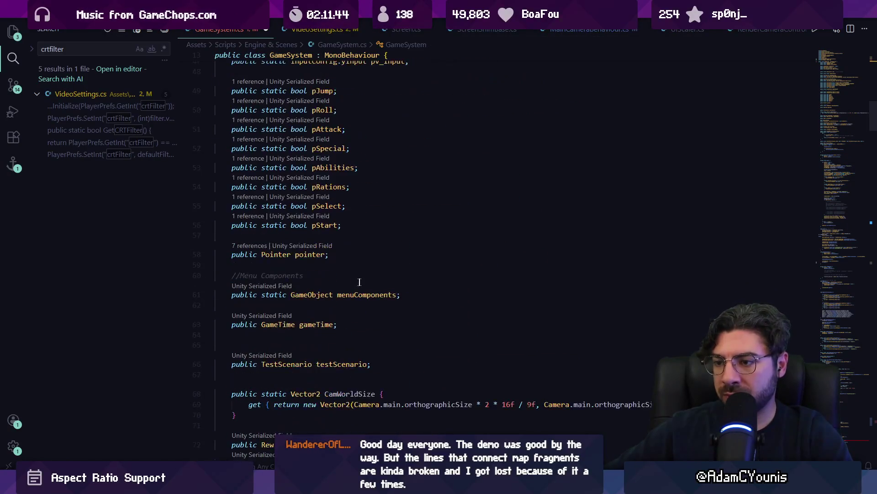
pyautogui.scroll(5, 341, 279)
pyautogui.scroll(-3, 318, 276)
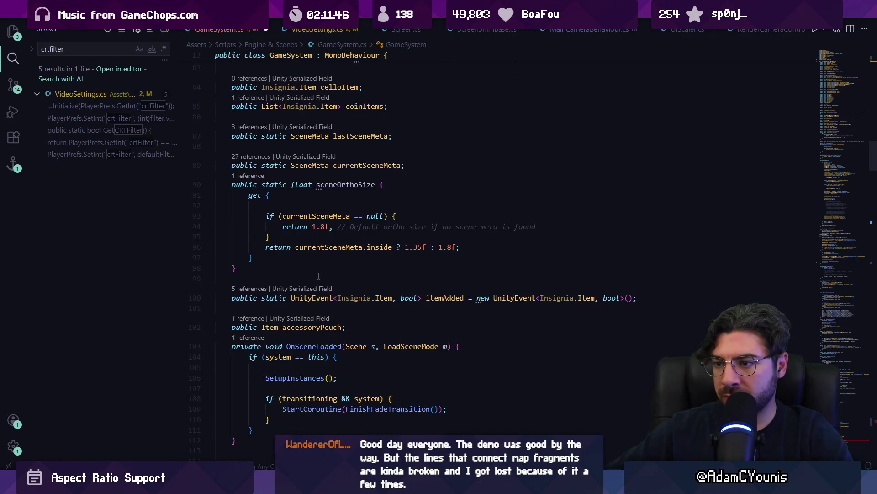
pyautogui.scroll(-3, 374, 198)
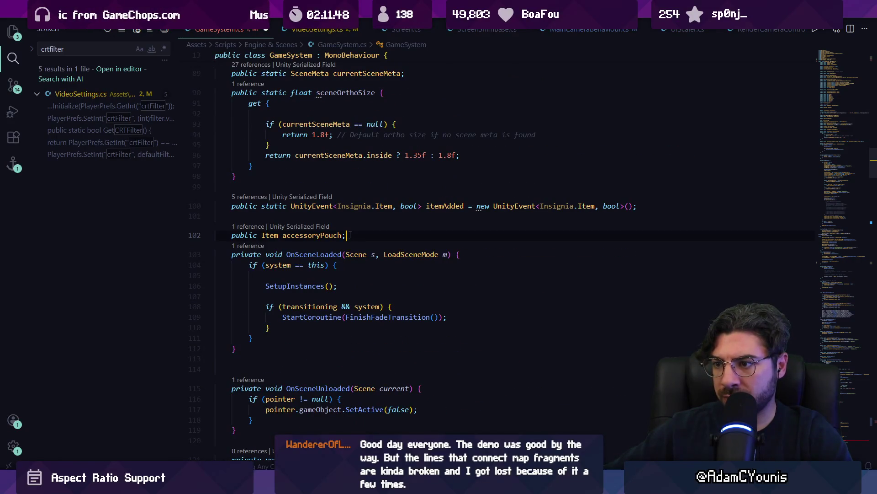
pyautogui.press('Return')
pyautogui.press('Return')
pyautogui.write('public Renderer2DData renderer2DData;')
pyautogui.press('Return')
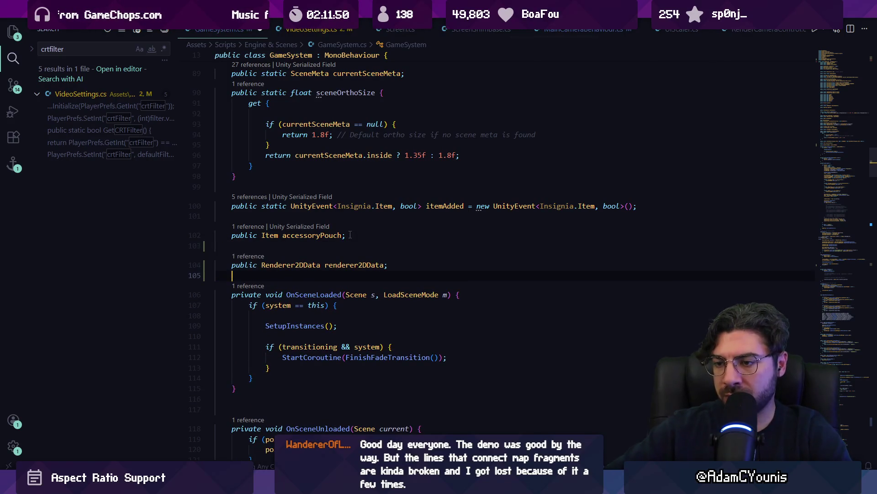
pyautogui.write('public Material')
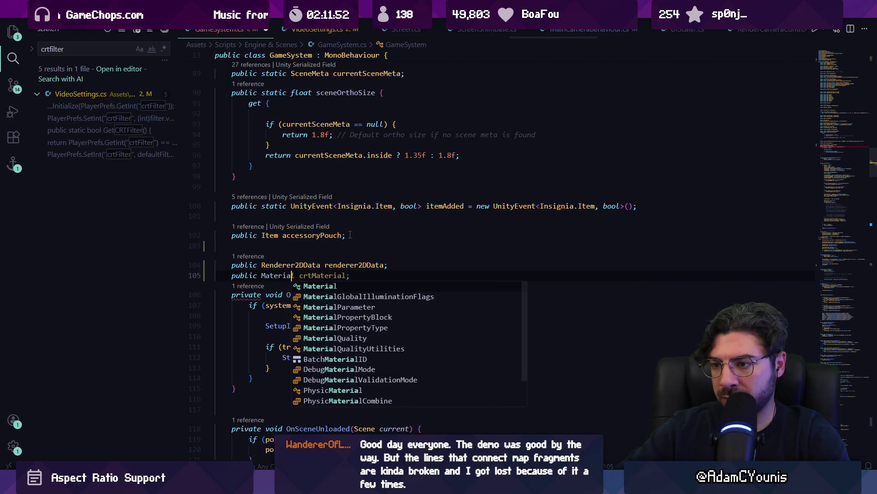
pyautogui.press('Tab')
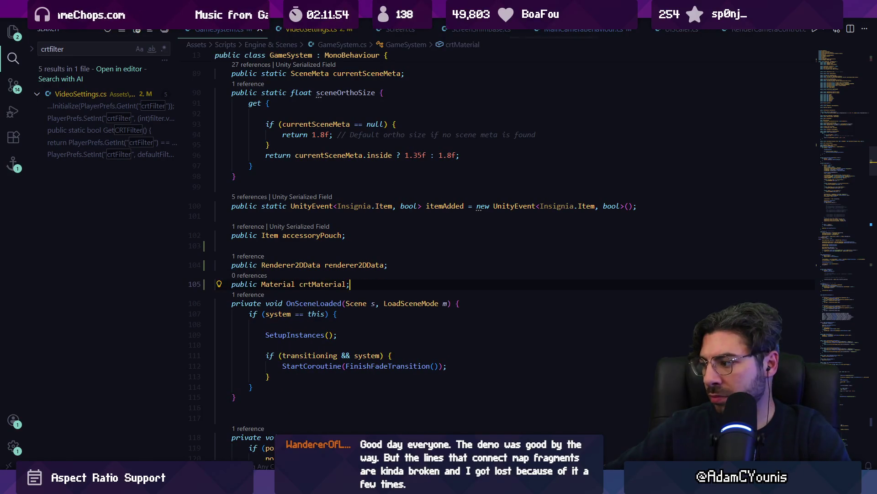
# - Begin a 'crtMaterial.' statement after the ForEach block in AssignCRT
pyautogui.scroll(-20, 505, 329)
pyautogui.scroll(2, 324, 236)
pyautogui.click(322, 222)
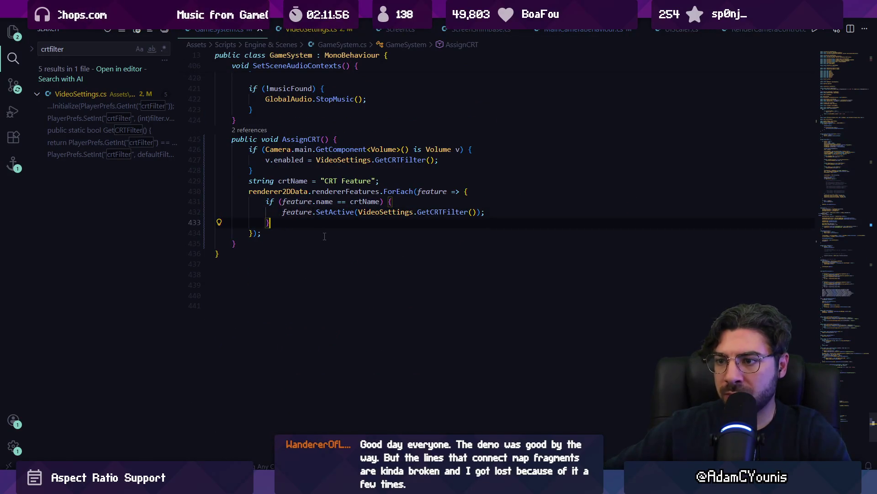
pyautogui.press('Down')
pyautogui.press('Return')
pyautogui.press('Return')
pyautogui.write('crtma')
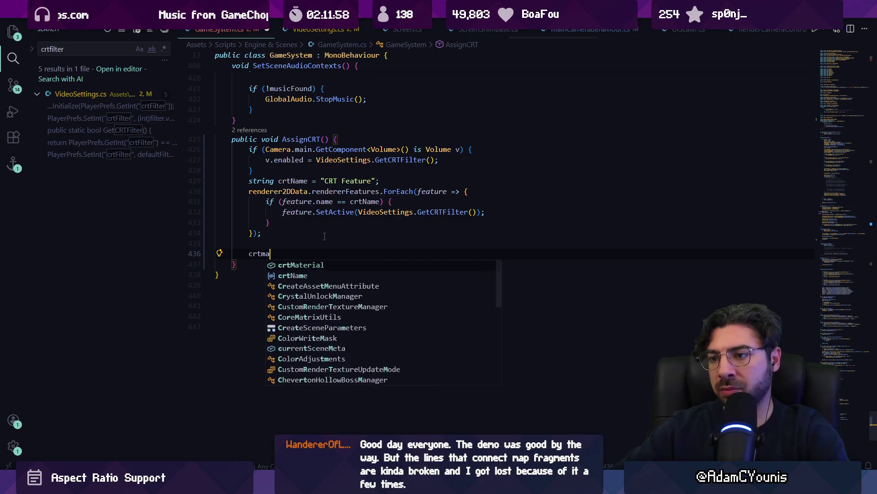
pyautogui.press('Tab')
pyautogui.write('.')
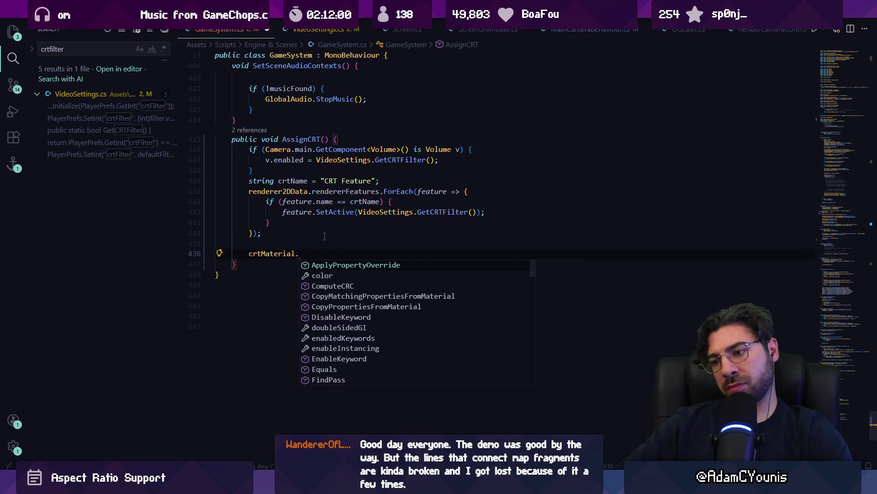
pyautogui.hotkey('alt', 'Tab')
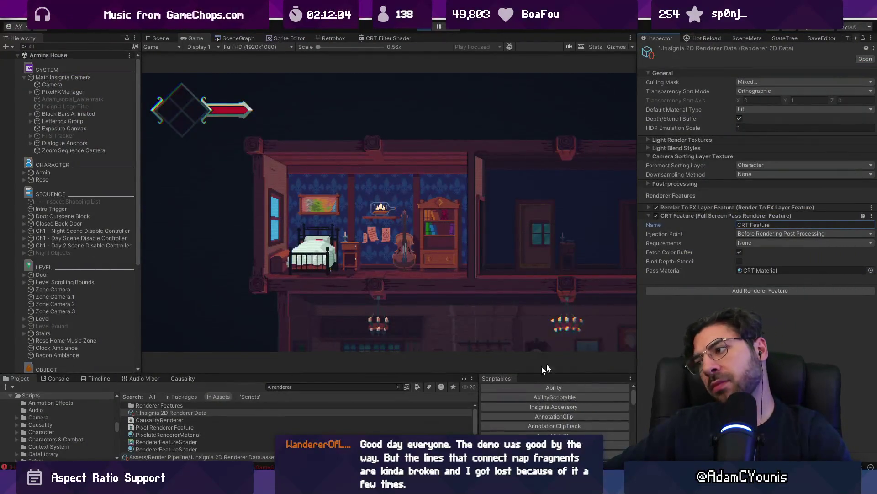
# - Open the CRT Filter Shader graph from the CRT Material and inspect its Color property
pyautogui.click(747, 269)
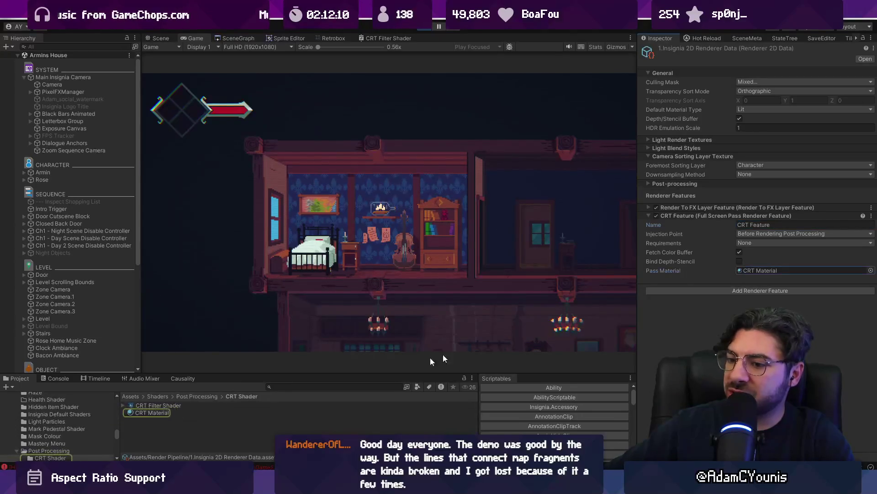
pyautogui.click(147, 412)
pyautogui.doubleClick(150, 405)
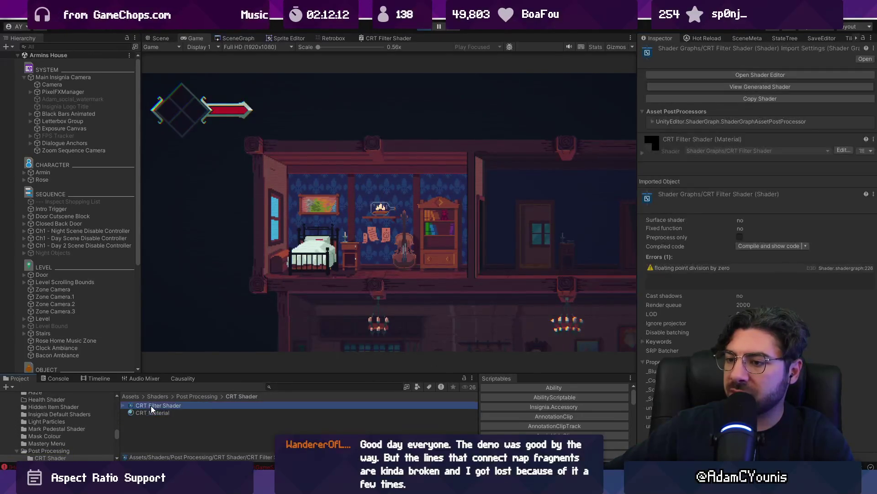
pyautogui.doubleClick(374, 39)
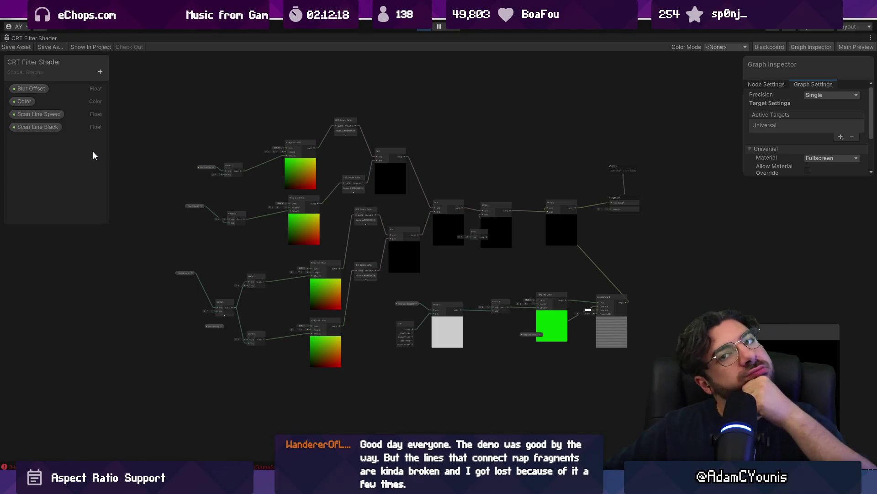
pyautogui.click(27, 104)
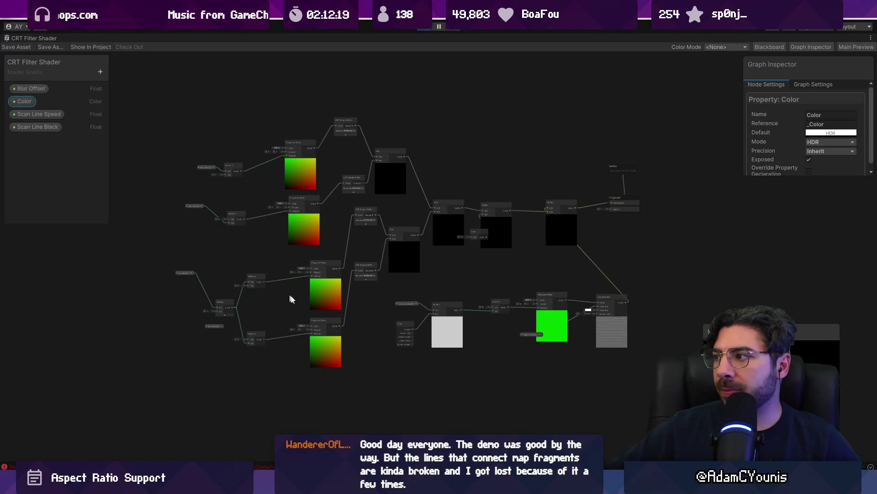
pyautogui.scroll(10, 384, 325)
pyautogui.scroll(-10, 455, 292)
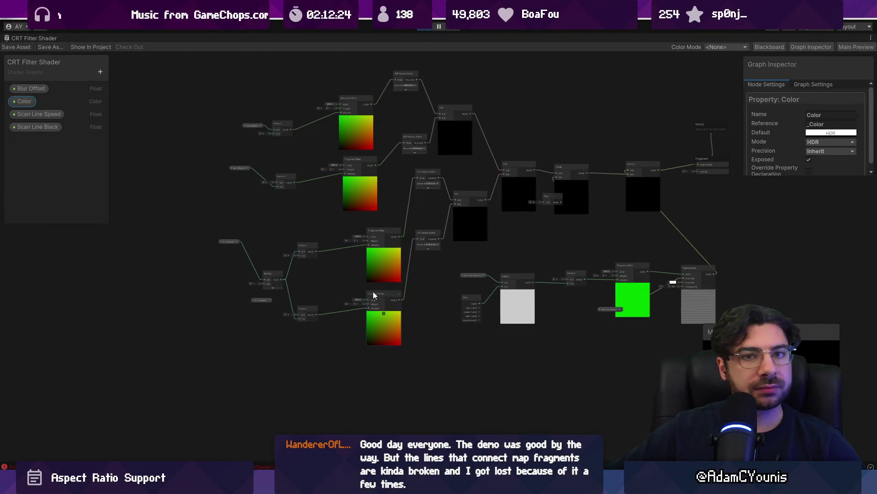
pyautogui.scroll(5, 693, 331)
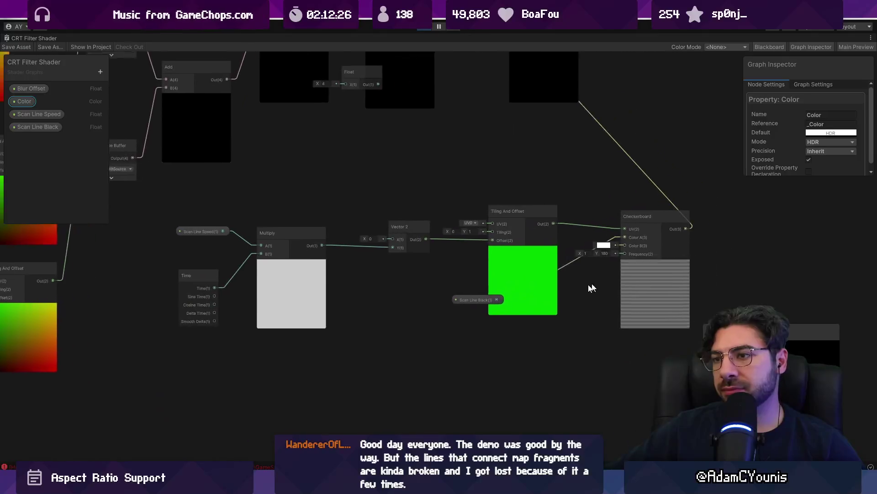
pyautogui.doubleClick(38, 39)
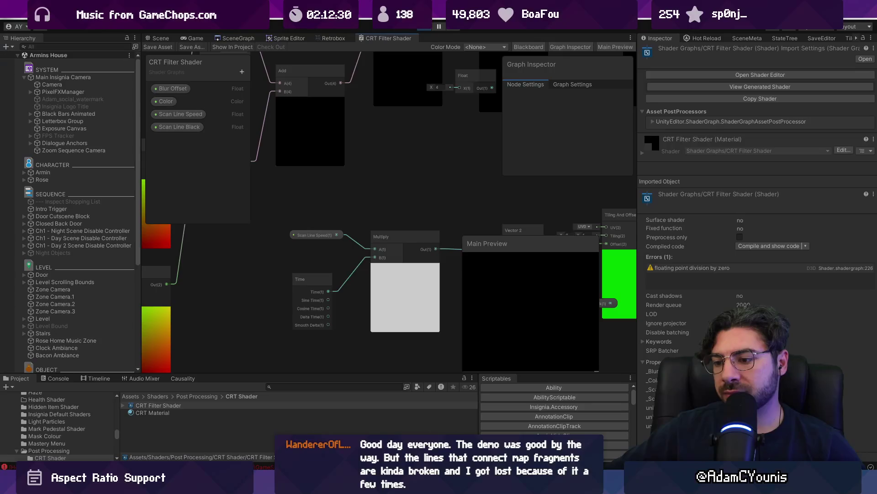
pyautogui.hotkey('alt', 'Tab')
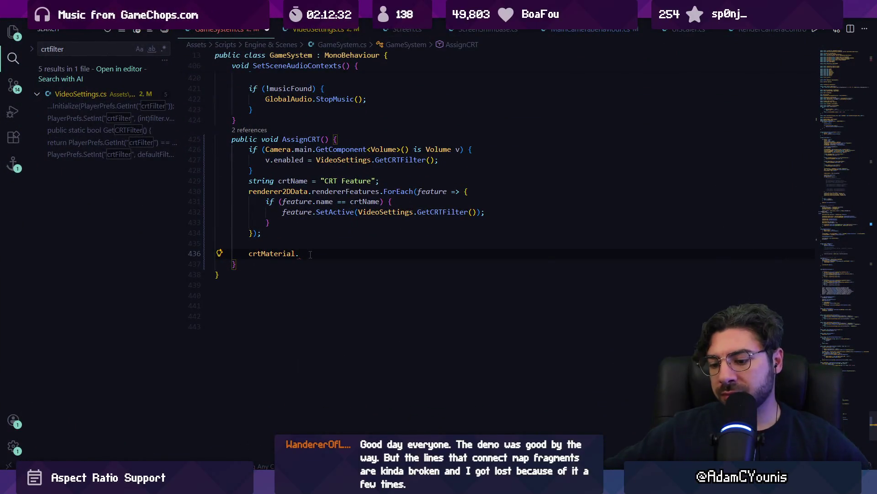
# - Complete the AssignCRT statement to crtMaterial.SetColor using IntelliSense
pyautogui.write('set')
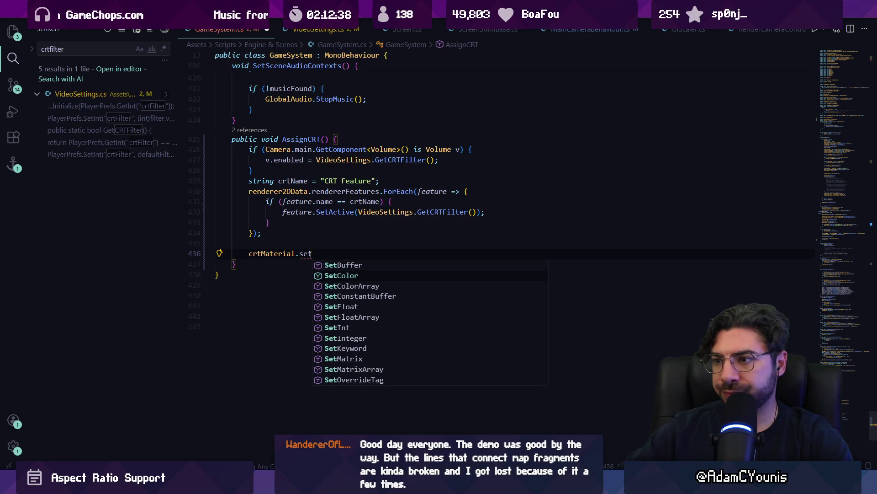
pyautogui.press('Tab')
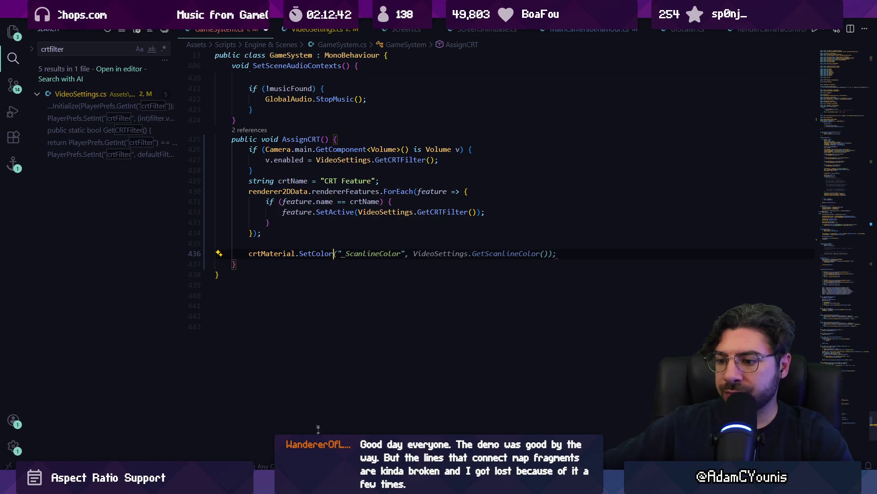
pyautogui.hotkey('alt', 'Tab')
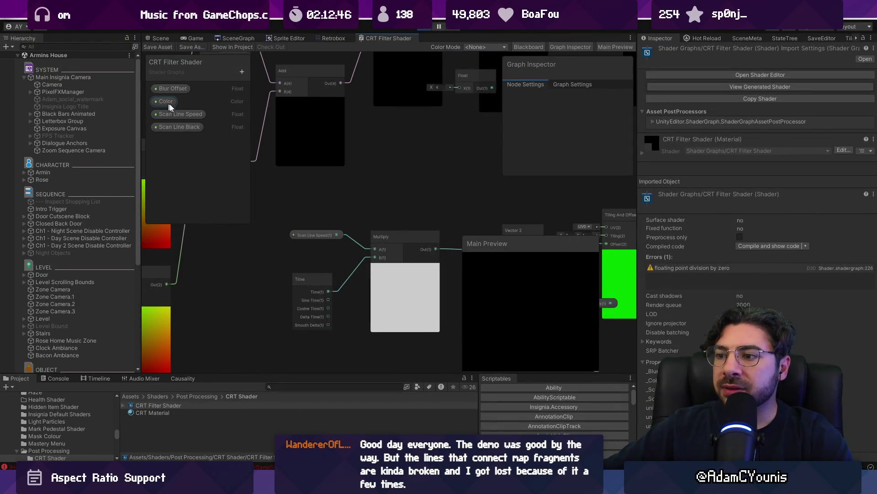
# - Bring the Checkerboard node into view and inspect the Color property's settings
pyautogui.moveTo(477, 195)
pyautogui.mouseDown()
pyautogui.moveTo(393, 166)
pyautogui.moveTo(436, 157)
pyautogui.mouseUp()
pyautogui.moveTo(409, 196)
pyautogui.mouseDown()
pyautogui.moveTo(68, 214)
pyautogui.moveTo(61, 191)
pyautogui.mouseUp()
pyautogui.scroll(3, 361, 205)
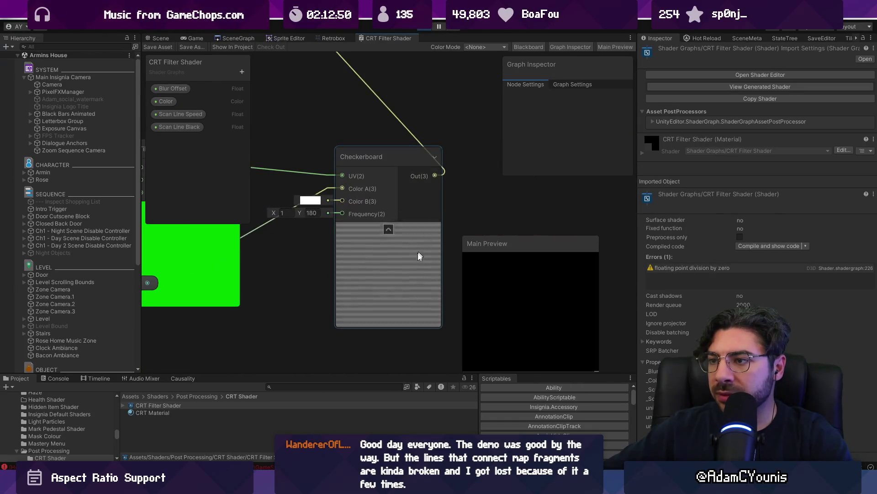
pyautogui.scroll(1, 404, 269)
pyautogui.scroll(-3, 371, 226)
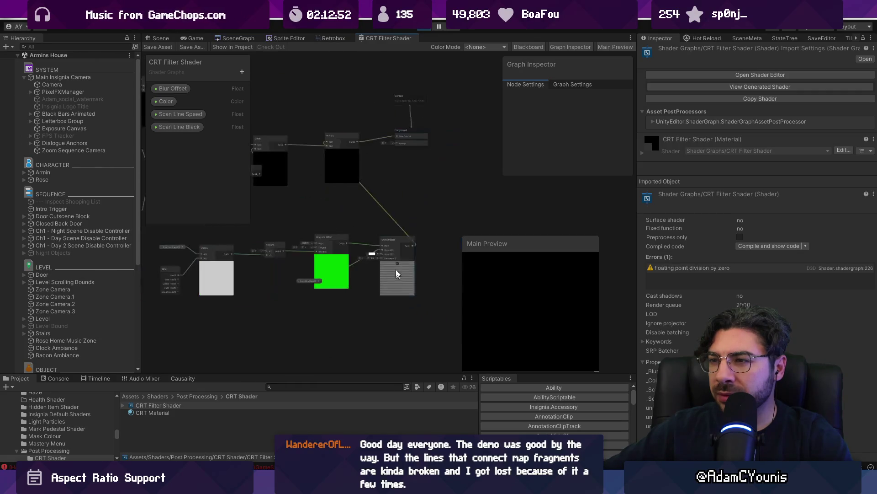
pyautogui.scroll(2, 330, 155)
pyautogui.scroll(-3, 471, 166)
pyautogui.scroll(2, 441, 155)
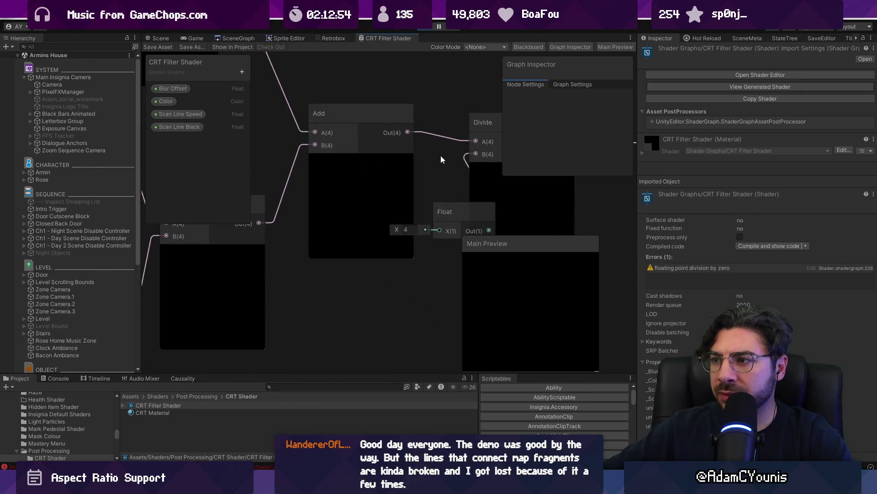
pyautogui.scroll(-2, 374, 155)
pyautogui.click(166, 101)
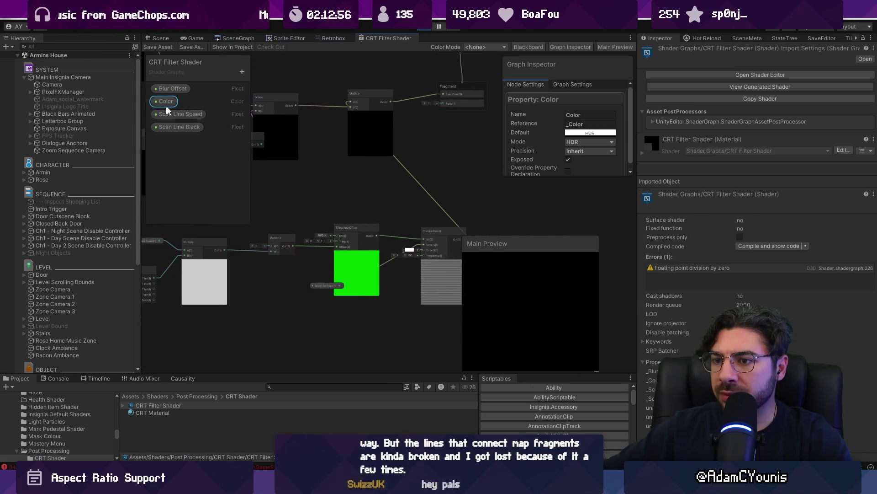
pyautogui.scroll(5, 428, 145)
# - Move the Scan Line Black node beside Checkerboard and select its _Scan_Line_Black reference name
pyautogui.moveTo(385, 244)
pyautogui.mouseDown()
pyautogui.moveTo(514, 228)
pyautogui.moveTo(374, 207)
pyautogui.moveTo(376, 276)
pyautogui.mouseUp()
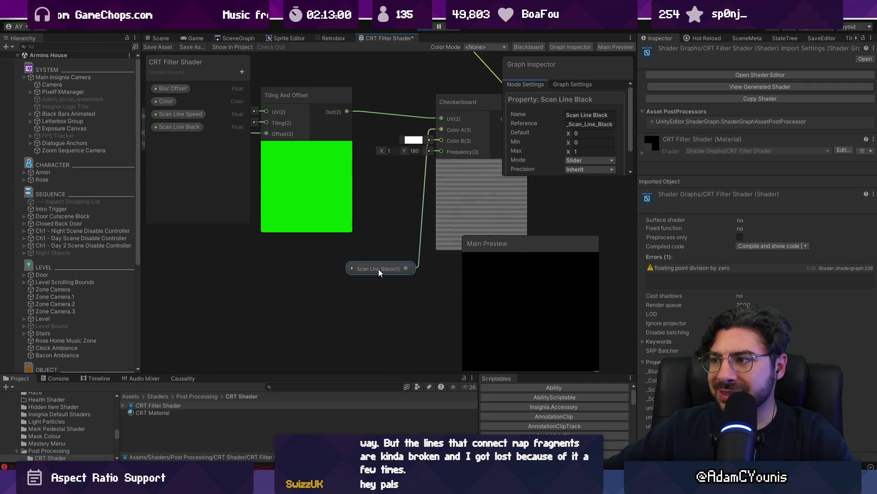
pyautogui.click(589, 124)
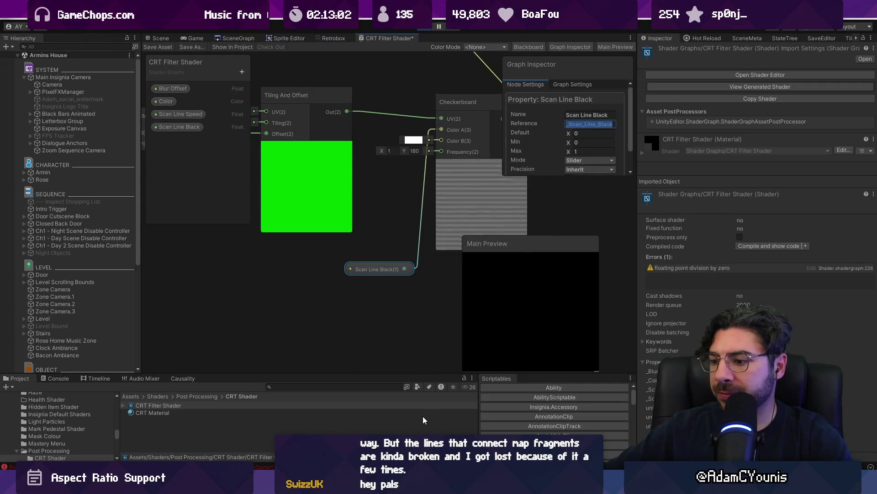
pyautogui.hotkey('alt', 'Tab')
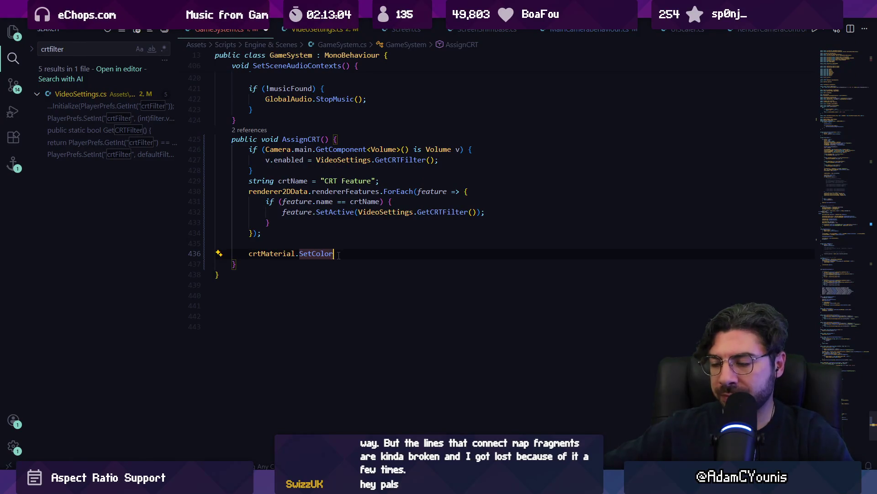
# - Change the call to crtMaterial.SetFloat("_Scan_Line_Black", ...)
pyautogui.write('set')
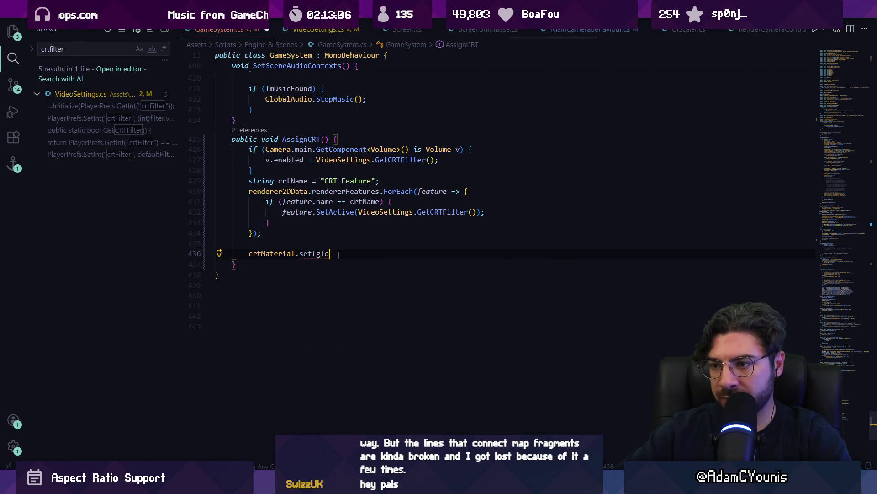
pyautogui.write('fl')
pyautogui.press('Tab')
pyautogui.write('(')
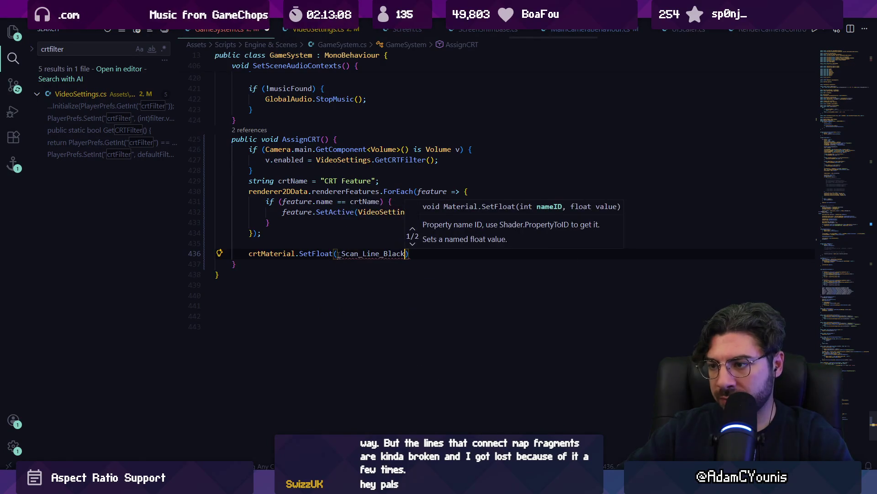
pyautogui.write('"_Scan_Line_Black')
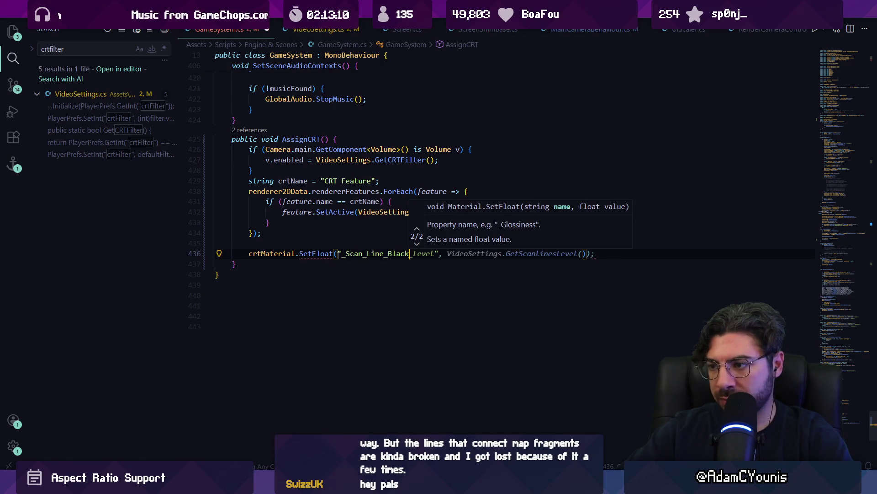
pyautogui.write('",')
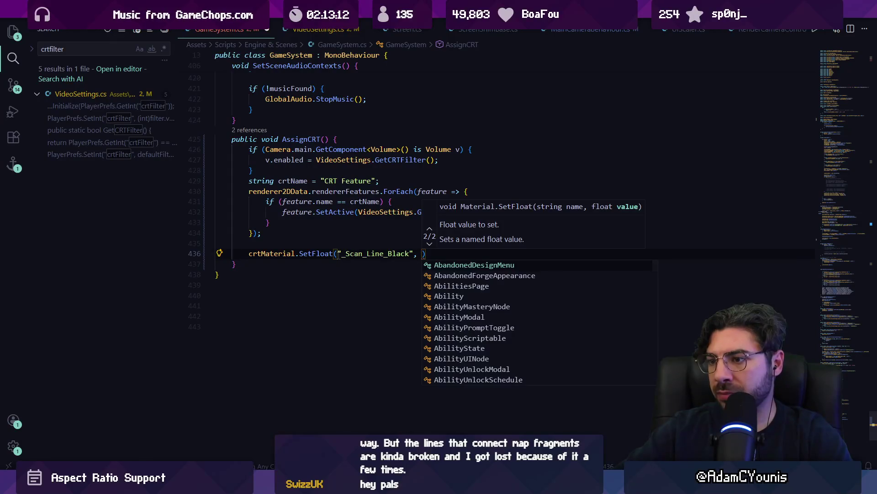
pyautogui.press('Escape')
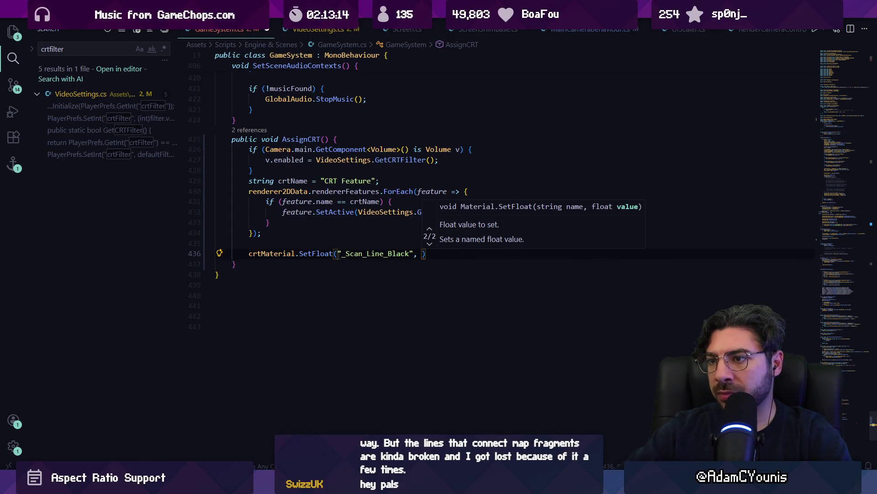
pyautogui.press('Escape')
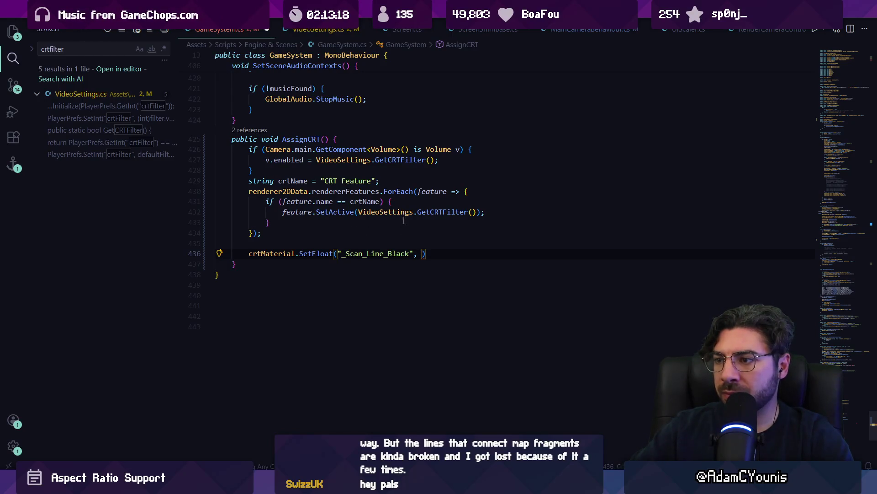
# - Finish the argument as VideoSettings.GetScanlines() ? 1f : 0.95f and view GetScanlines' definition
pyautogui.click(328, 139)
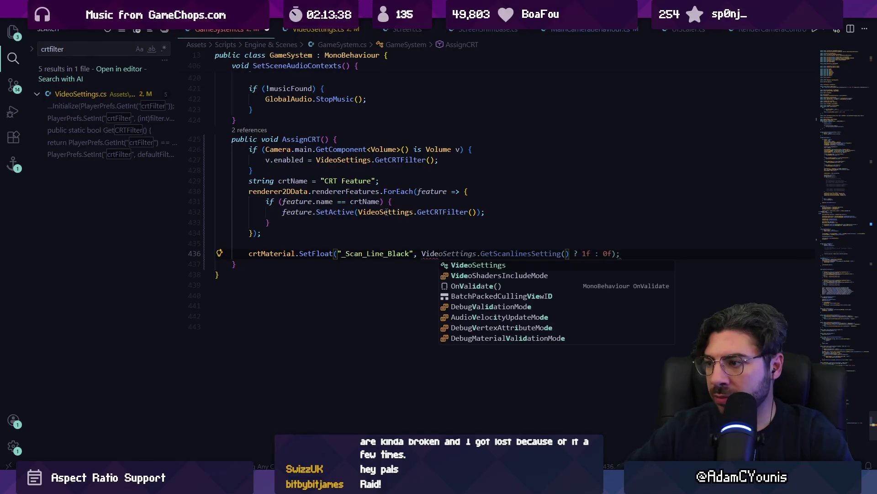
pyautogui.press('Left')
pyautogui.press('Left')
pyautogui.press('Left')
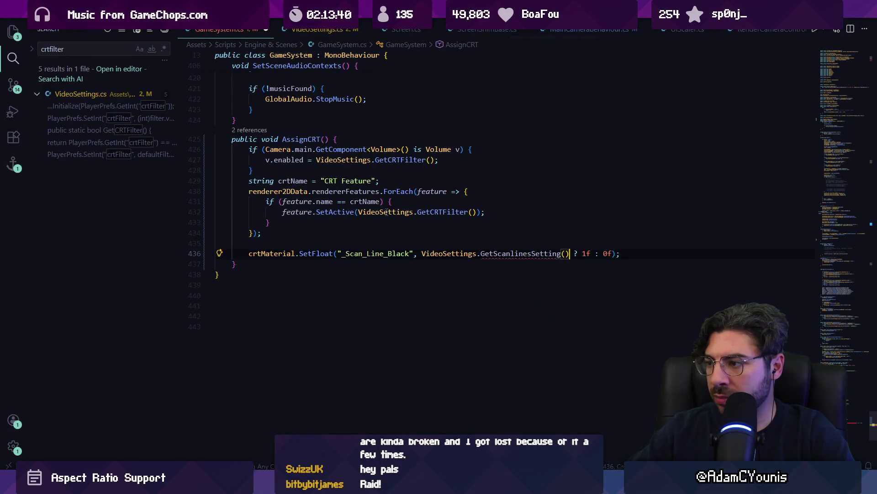
pyautogui.press('BackSpace')
pyautogui.press('BackSpace')
pyautogui.press('BackSpace')
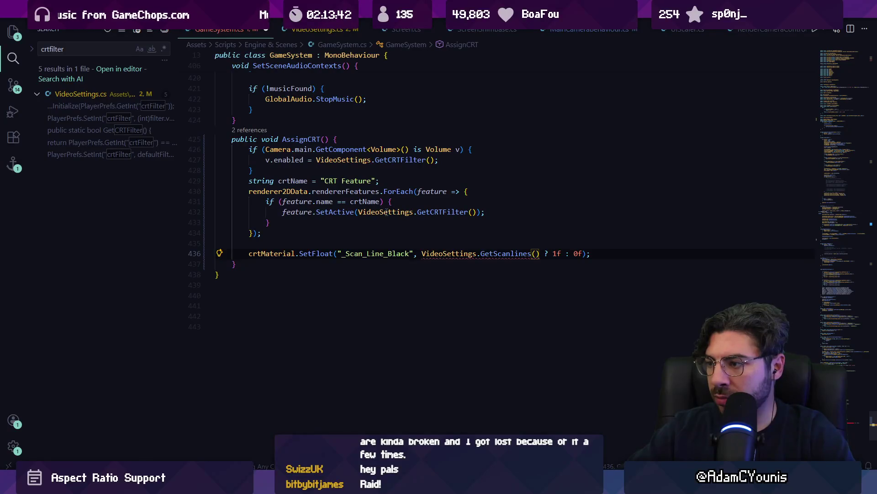
pyautogui.press('Left')
pyautogui.write('.')
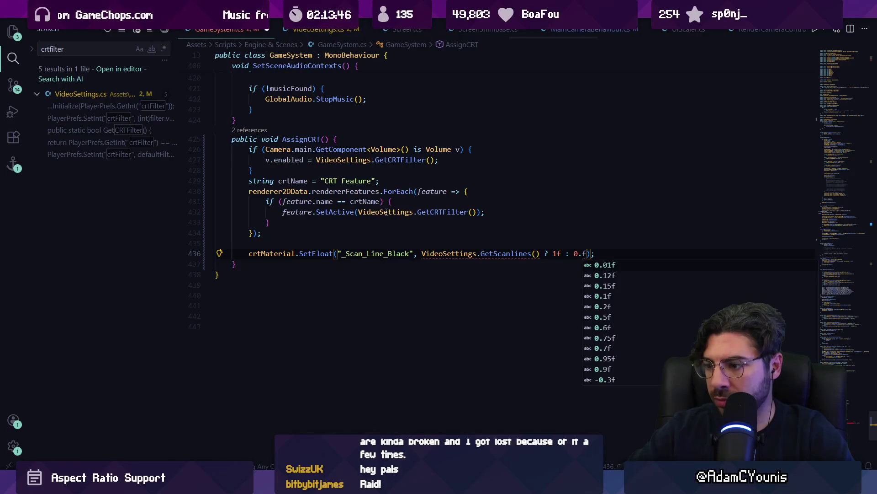
pyautogui.write('95f')
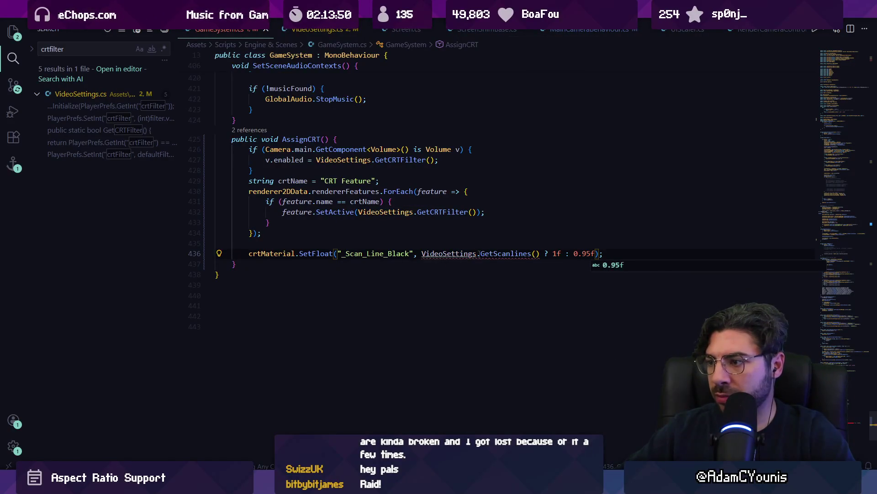
pyautogui.keyDown('ctrl'); pyautogui.click(493, 253); pyautogui.keyUp('ctrl')
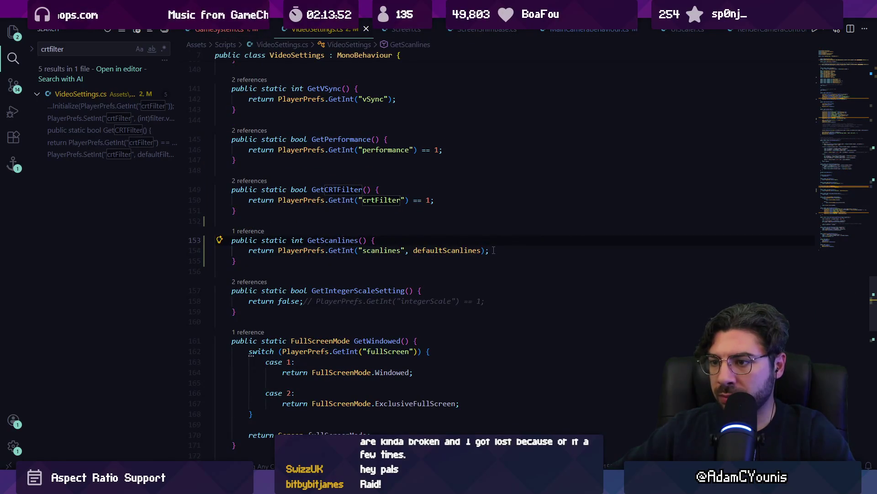
# - Check the GetScanlines definition again from the SetFloat line
pyautogui.hotkey('alt', 'Left')
pyautogui.keyDown('ctrl'); pyautogui.click(494, 254); pyautogui.keyUp('ctrl')
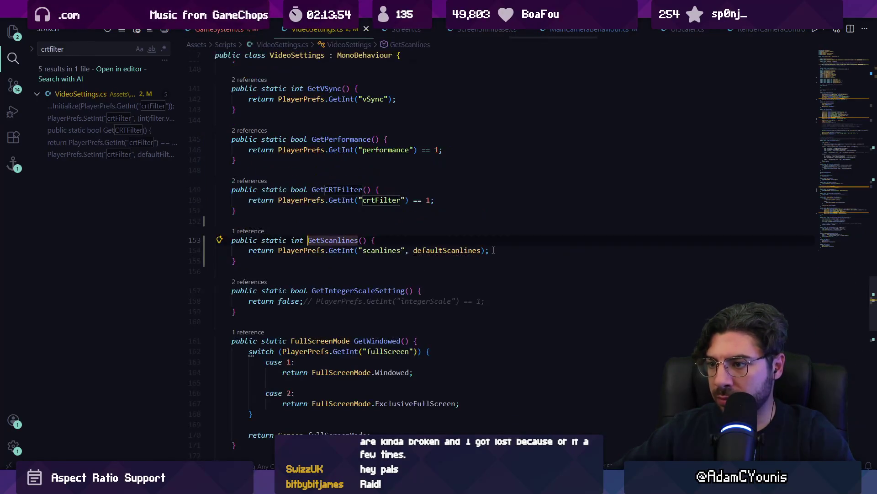
pyautogui.hotkey('alt', 'Left')
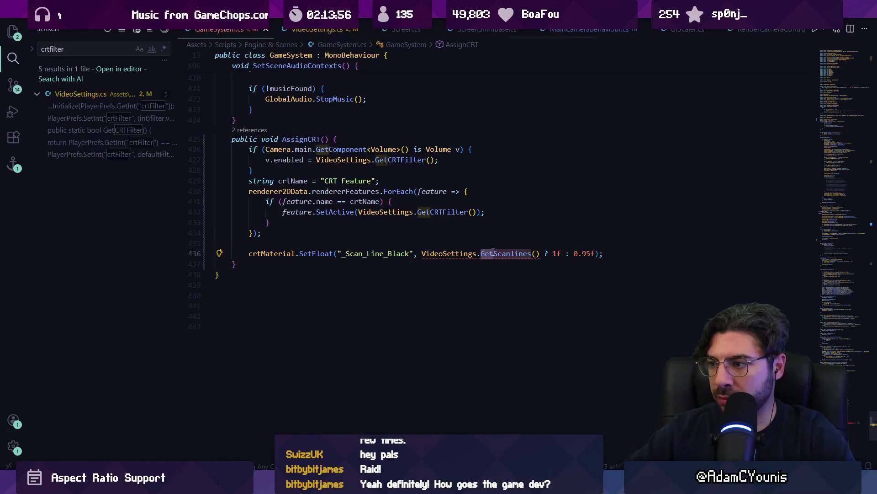
# - Insert '== 1' after GetScanlines() so the ternary condition becomes a bool
pyautogui.moveTo(494, 253)
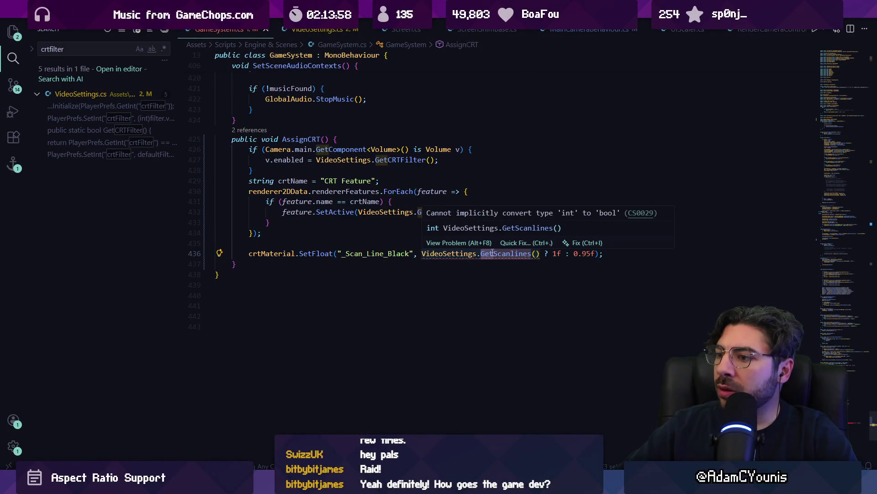
pyautogui.click(544, 253)
pyautogui.click(545, 253)
pyautogui.write('==1')
pyautogui.press('BackSpace')
pyautogui.write('1')
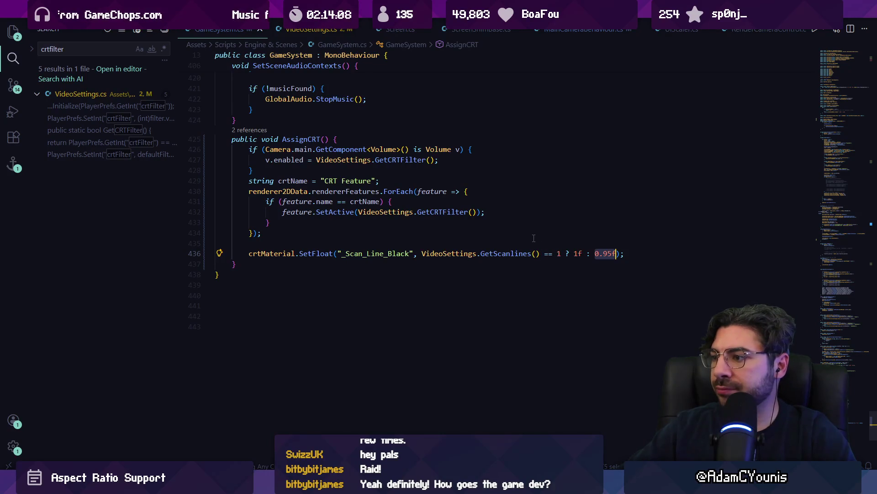
pyautogui.click(455, 238)
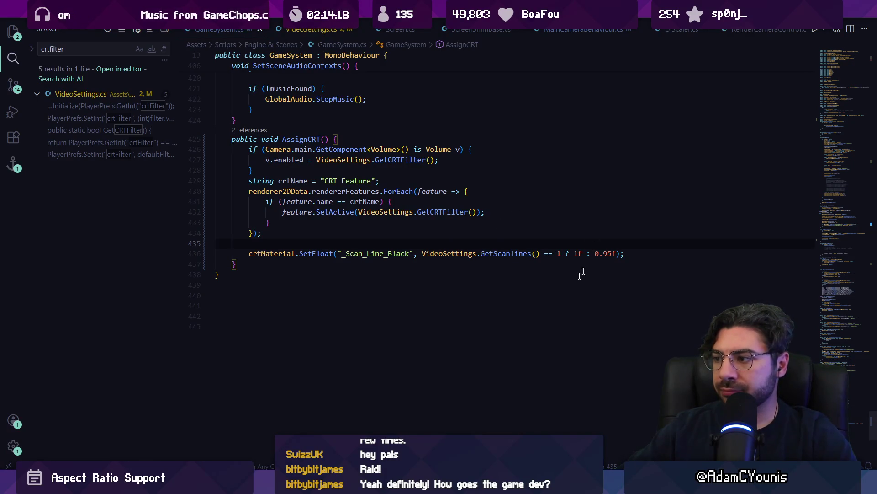
pyautogui.hotkey('alt', 'Tab')
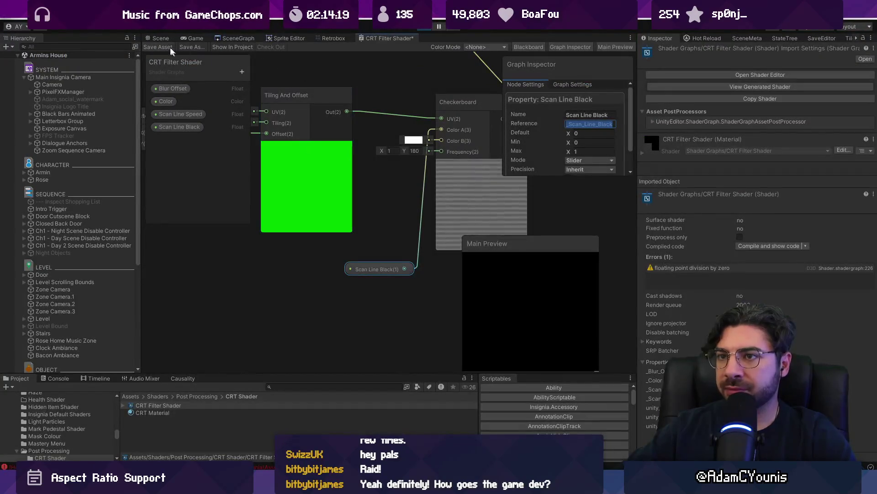
# - Save the CRT Filter Shader graph and search the Project for 'game system'
pyautogui.click(165, 48)
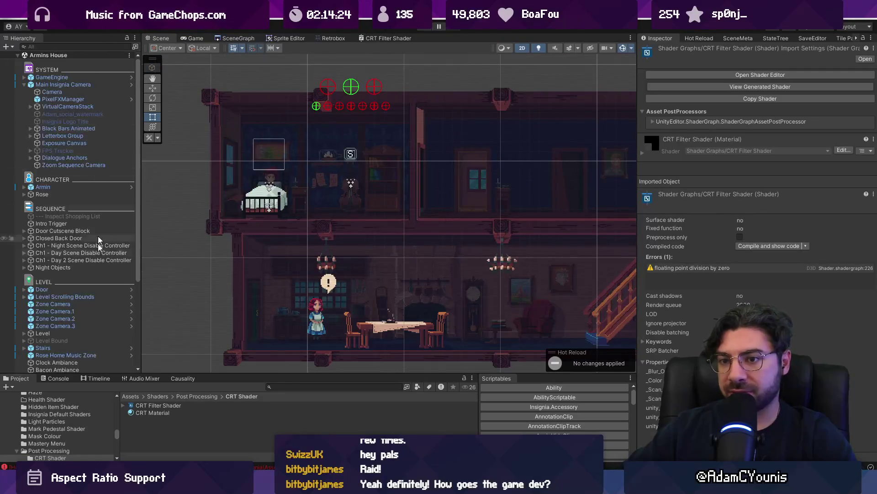
pyautogui.click(282, 386)
pyautogui.write('me')
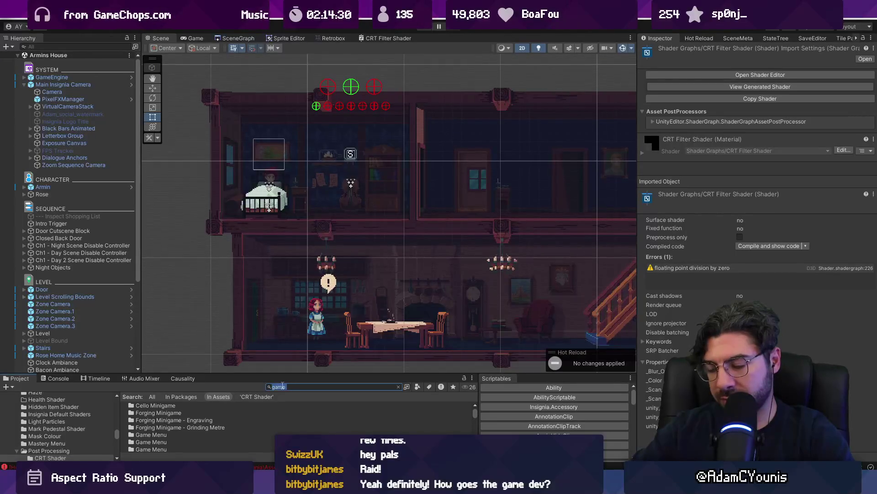
pyautogui.write(' sys')
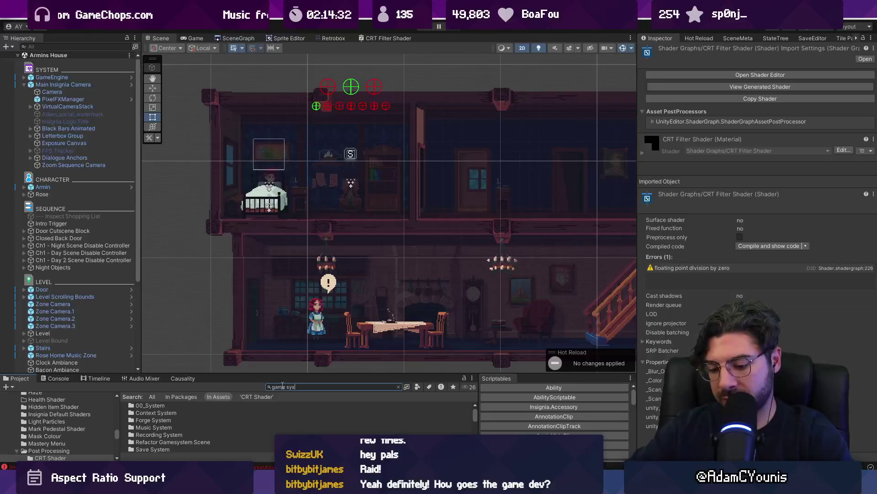
pyautogui.write('tem')
# - Open the Game System prefab, select its root, and search the material picker for 'scan'
pyautogui.doubleClick(203, 410)
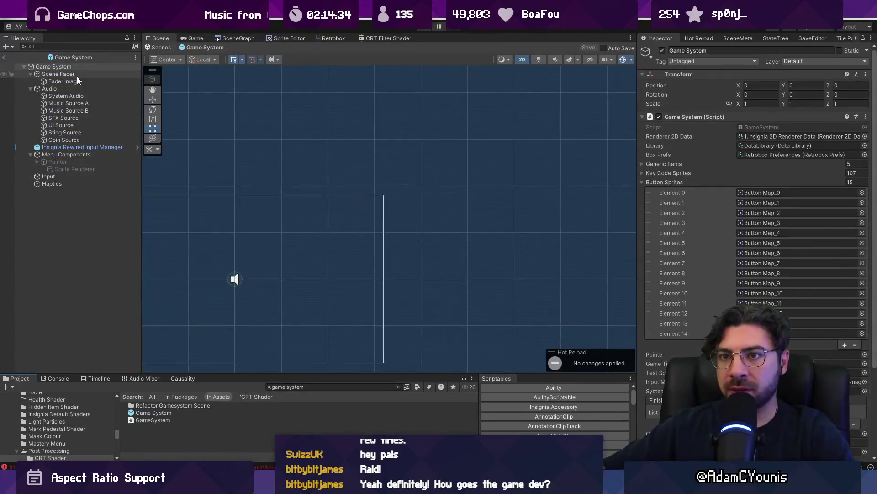
pyautogui.scroll(-3, 775, 296)
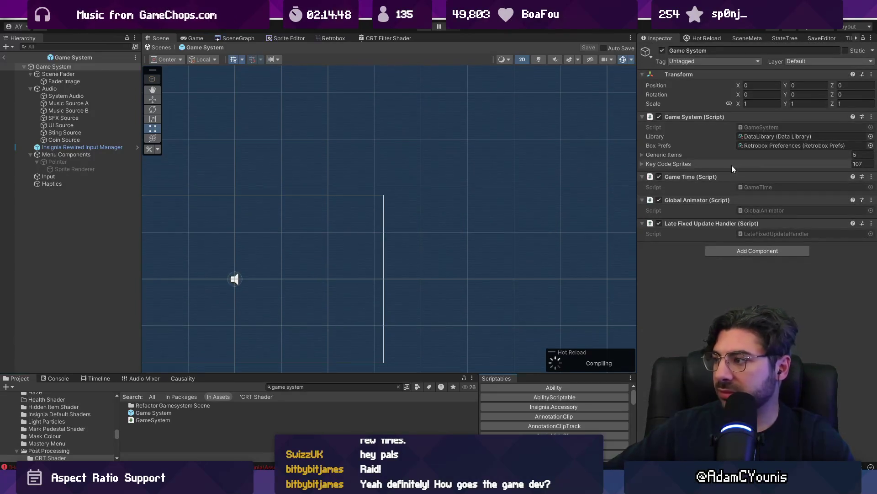
pyautogui.click(93, 68)
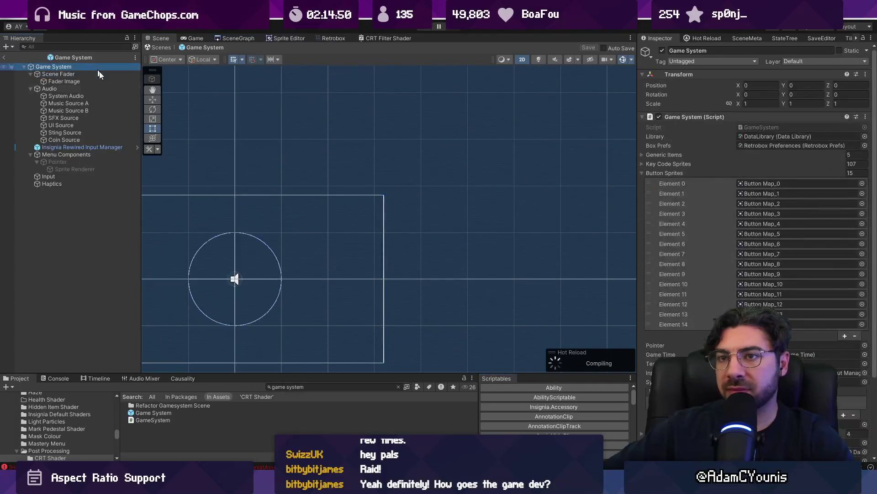
pyautogui.scroll(-4, 772, 275)
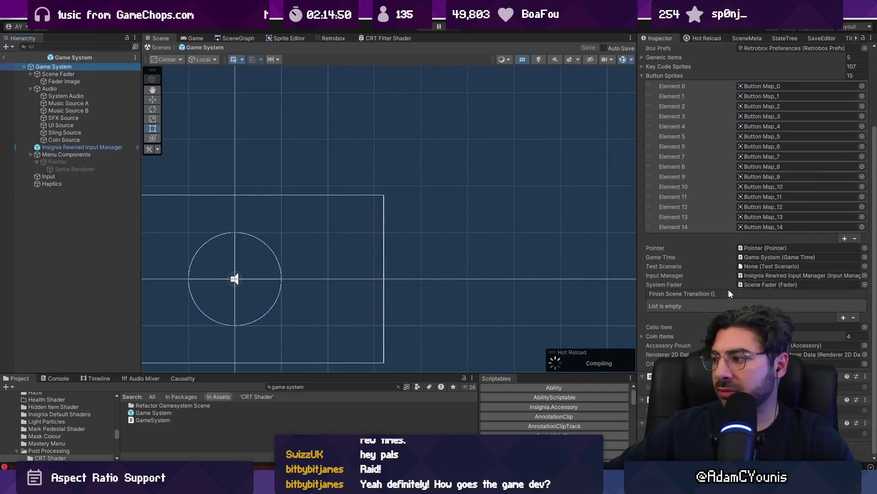
pyautogui.click(865, 363)
pyautogui.write('s')
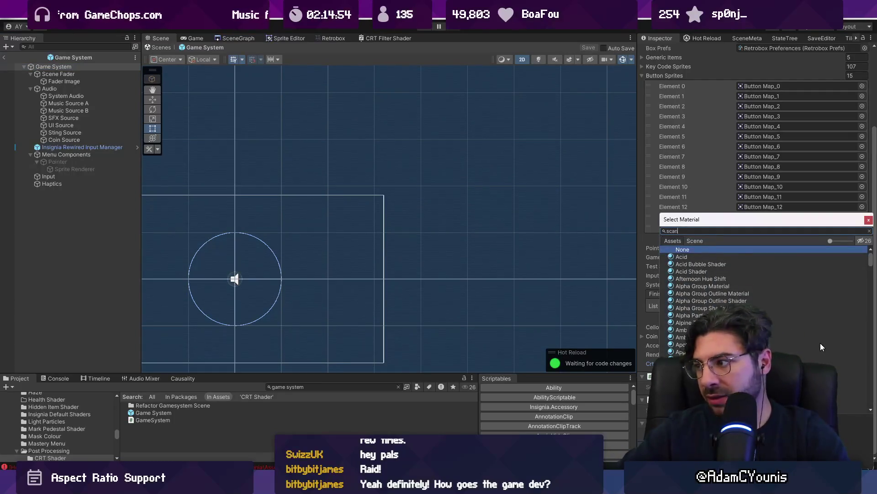
pyautogui.write('can')
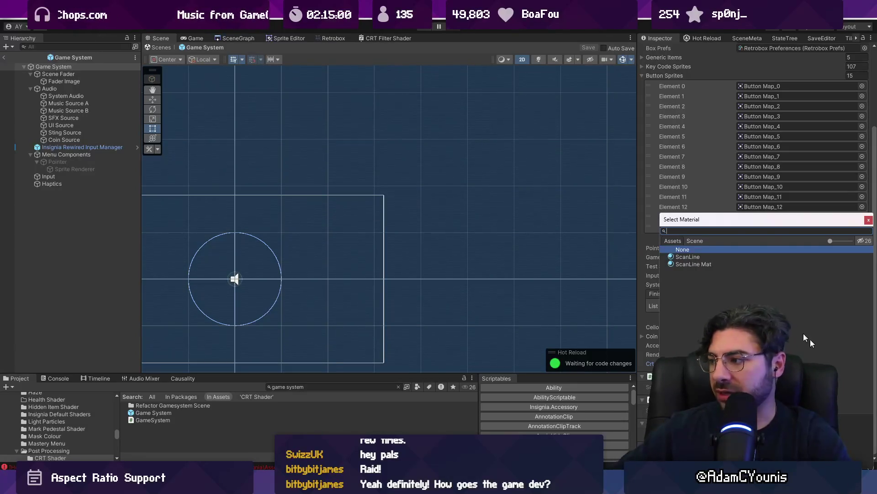
pyautogui.press('Escape')
# - Locate the CRT Material via the 2D renderer data, then return to Armins House's GameEngine object
pyautogui.doubleClick(786, 355)
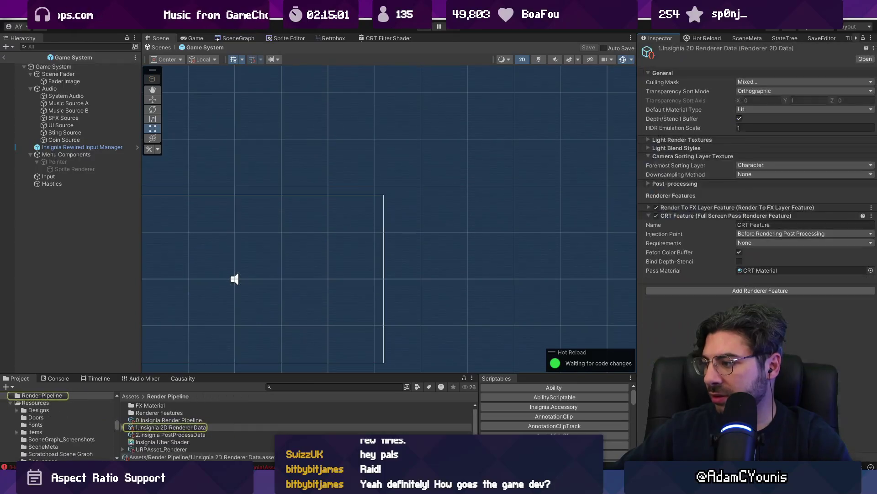
pyautogui.click(761, 270)
pyautogui.click(4, 56)
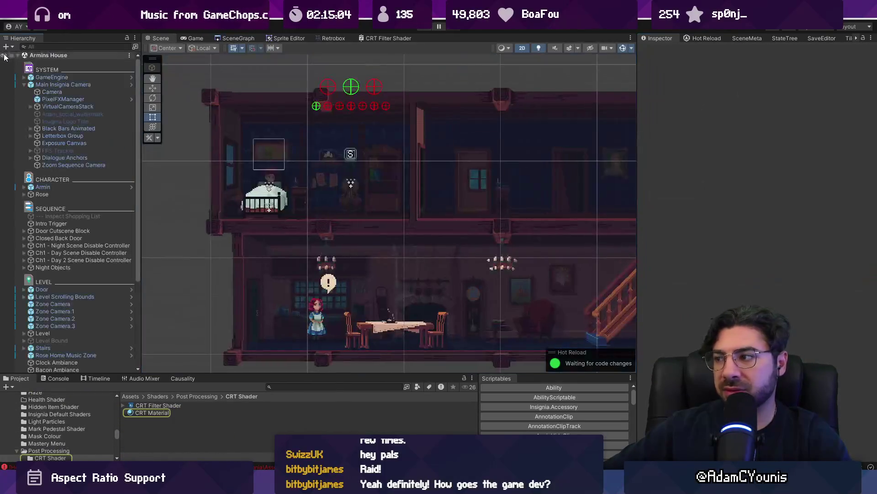
pyautogui.click(73, 77)
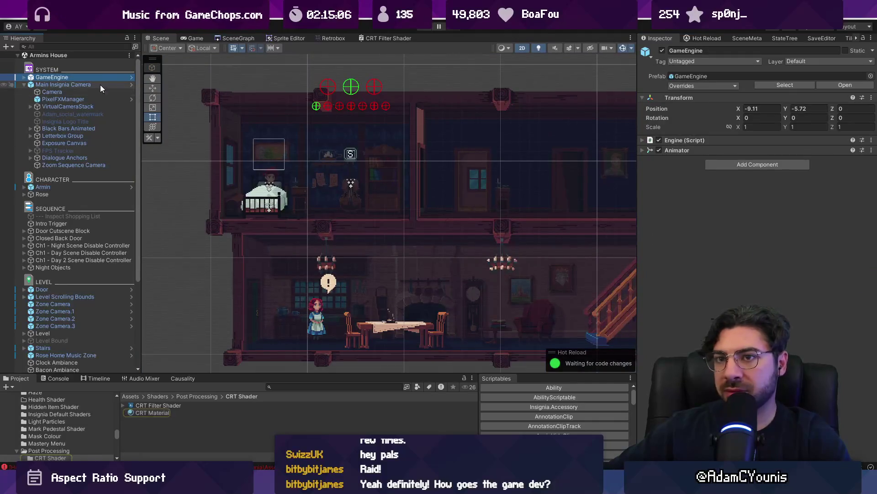
# - Find the Game System prefab by searching 'game system' and assign CRT Material to its material slot
pyautogui.click(312, 388)
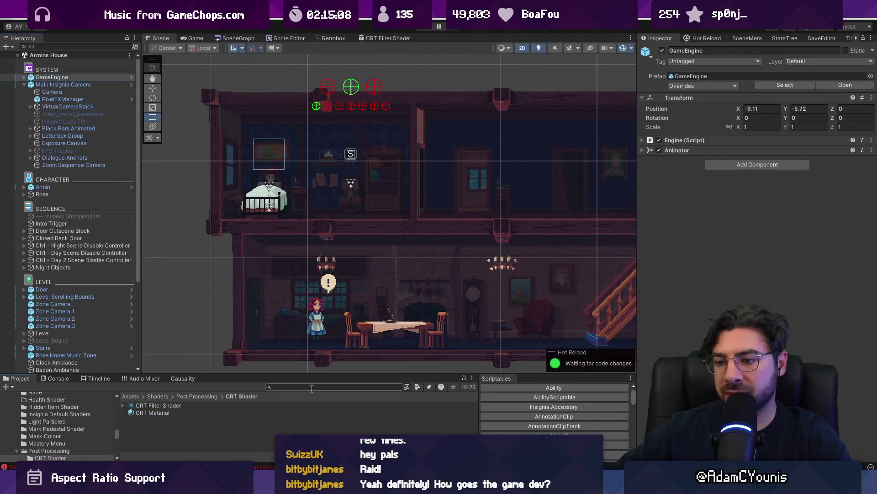
pyautogui.write('game system')
pyautogui.click(170, 413)
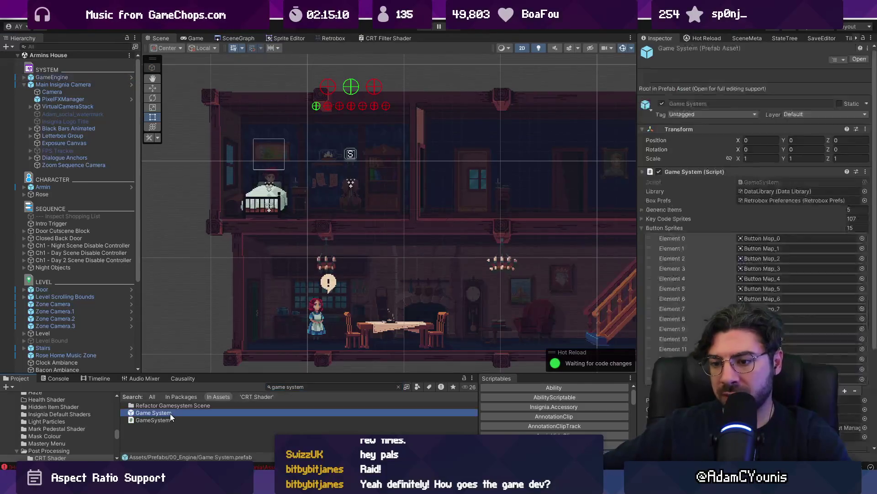
pyautogui.doubleClick(170, 413)
pyautogui.scroll(-5, 777, 274)
pyautogui.click(863, 364)
pyautogui.write('crt ma')
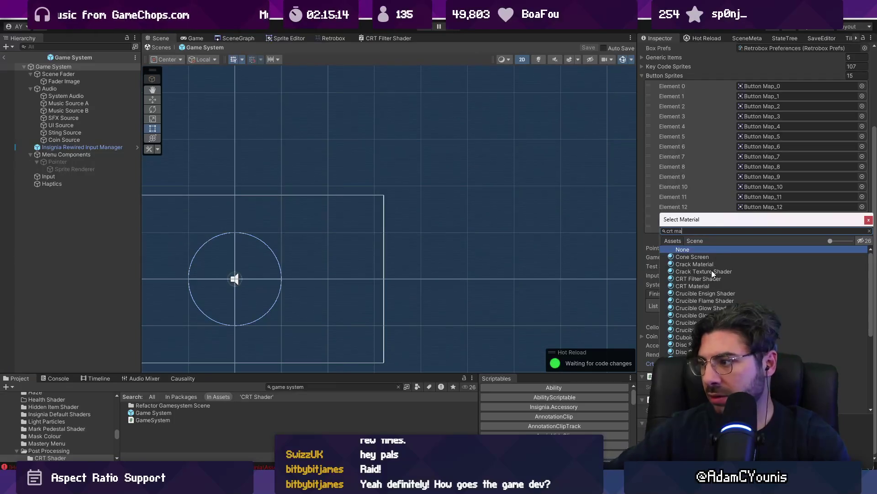
pyautogui.write('t')
pyautogui.doubleClick(709, 260)
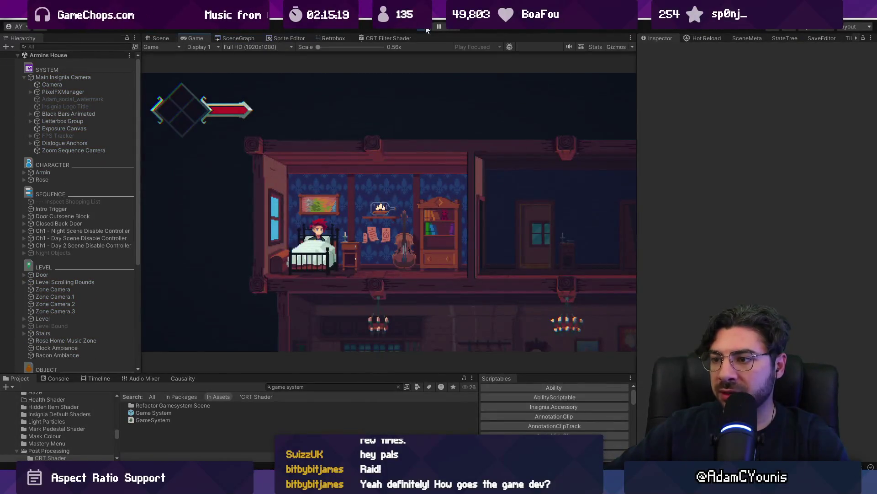
# - Go full screen, toggle Scan Lines in Journal > Settings > Video, save, and close the journal
pyautogui.press('Escape')
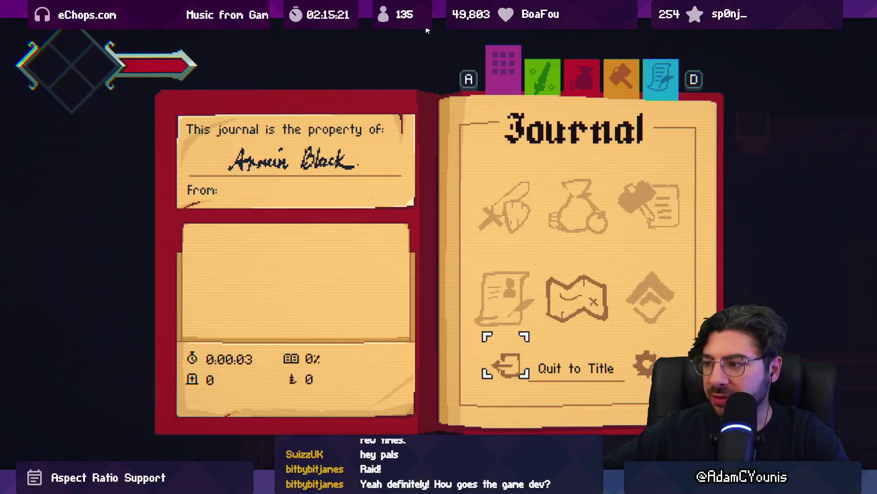
pyautogui.press('Right')
pyautogui.press('Return')
pyautogui.press('Down')
pyautogui.press('Return')
pyautogui.press('Down')
pyautogui.press('Down')
pyautogui.press('Down')
pyautogui.press('Down')
pyautogui.press('Return')
pyautogui.press('Down')
pyautogui.press('Up')
pyautogui.press('Return')
pyautogui.press('Down')
pyautogui.press('Return')
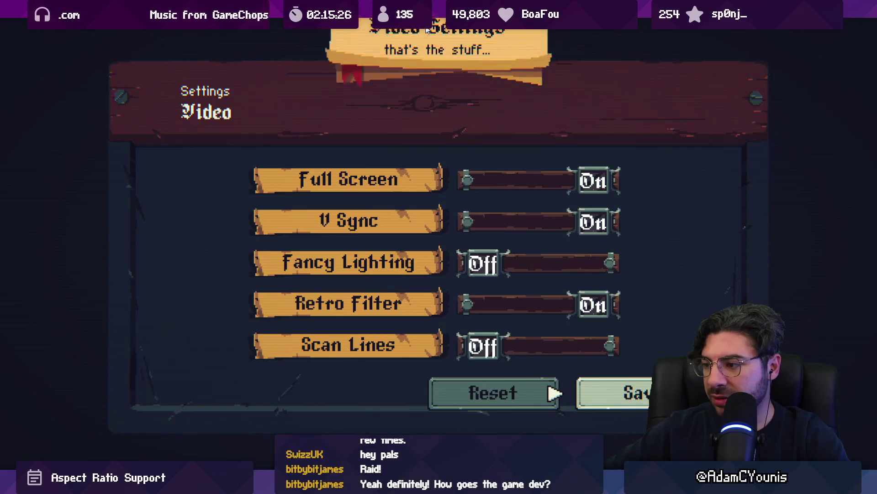
pyautogui.press('Escape')
pyautogui.press('Escape')
pyautogui.press('Escape')
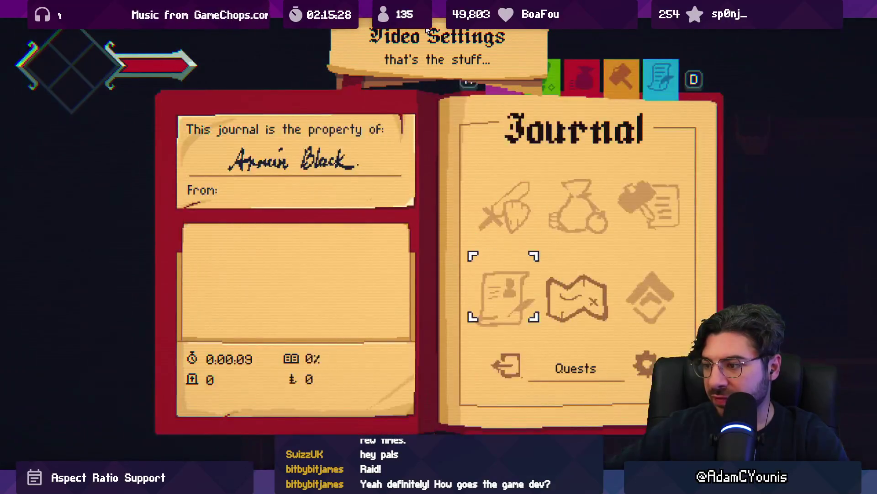
# - Reopen the Video settings, turn Scan Lines On, and save them
pyautogui.press('Right')
pyautogui.press('Return')
pyautogui.press('Down')
pyautogui.press('Return')
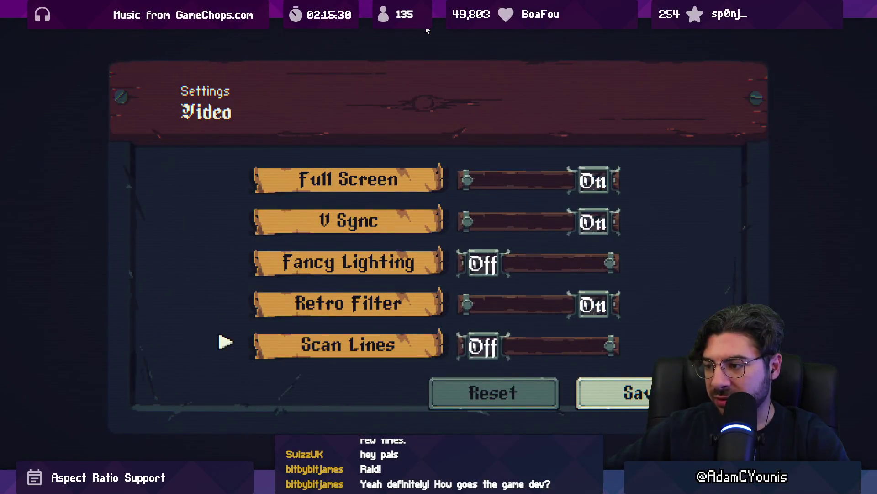
pyautogui.press('Return')
pyautogui.press('Down')
pyautogui.press('Right')
pyautogui.press('Return')
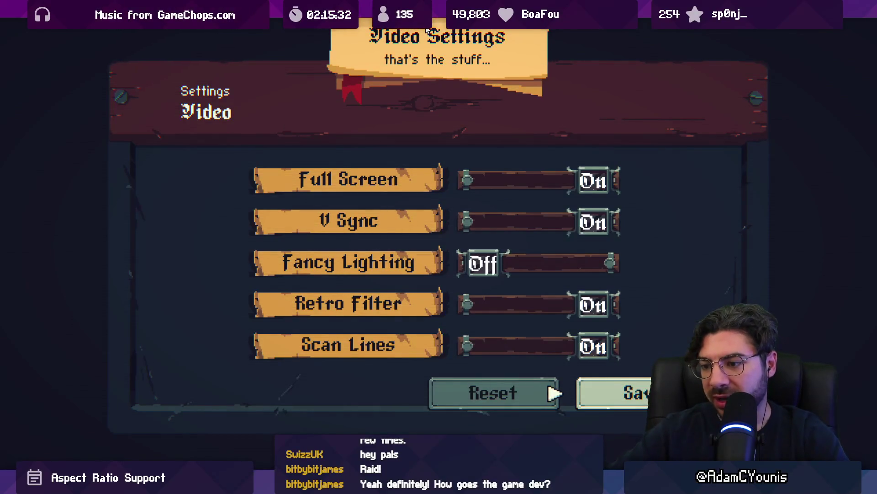
pyautogui.hotkey('alt', 'Tab')
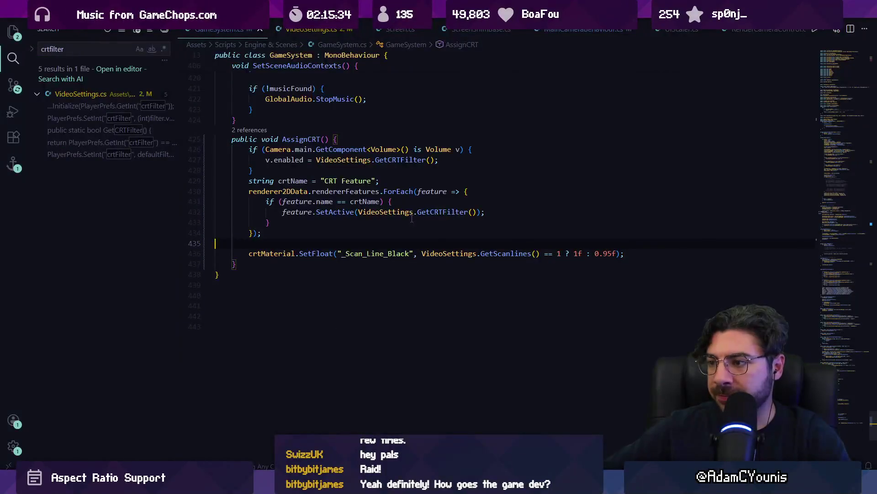
# - On line 436, replace the _Scan_Line_Black scanlines-off value with 0
pyautogui.click(426, 253)
pyautogui.click(502, 253)
pyautogui.click(392, 253)
pyautogui.click(498, 253)
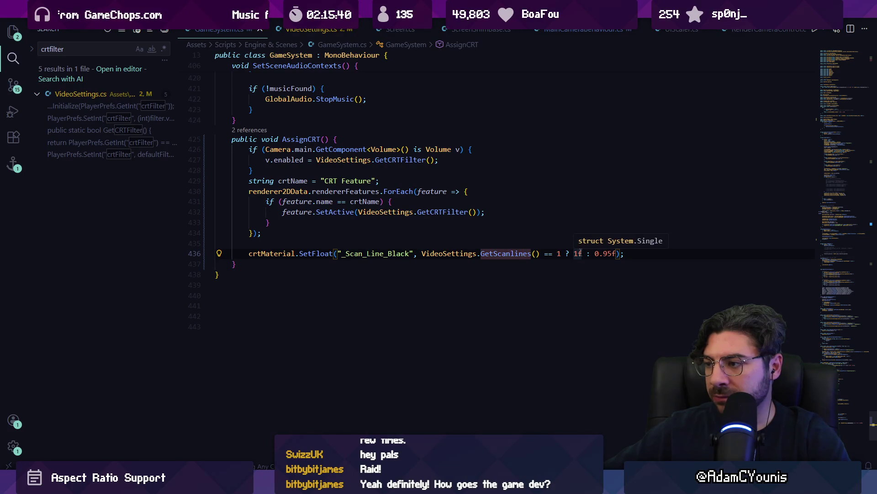
pyautogui.click(578, 253)
pyautogui.moveTo(610, 255); pyautogui.dragTo(618, 254)
pyautogui.press('BackSpace')
pyautogui.write('0.95')
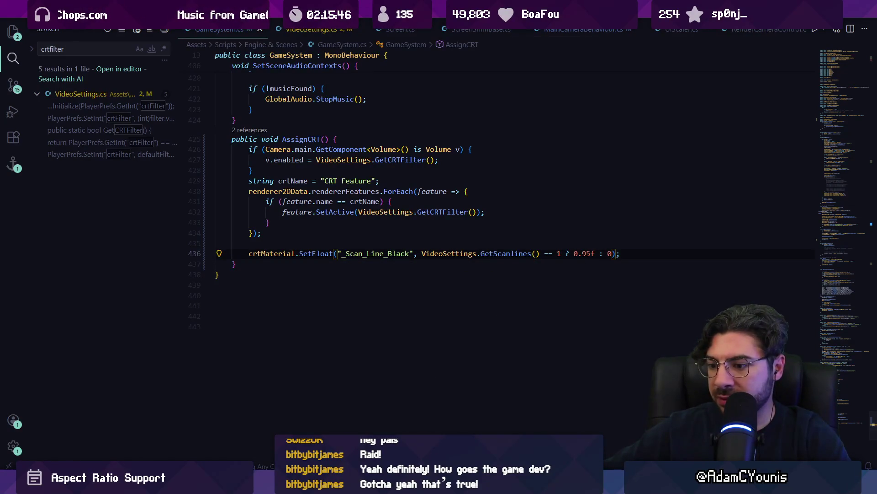
pyautogui.hotkey('alt', 'Tab')
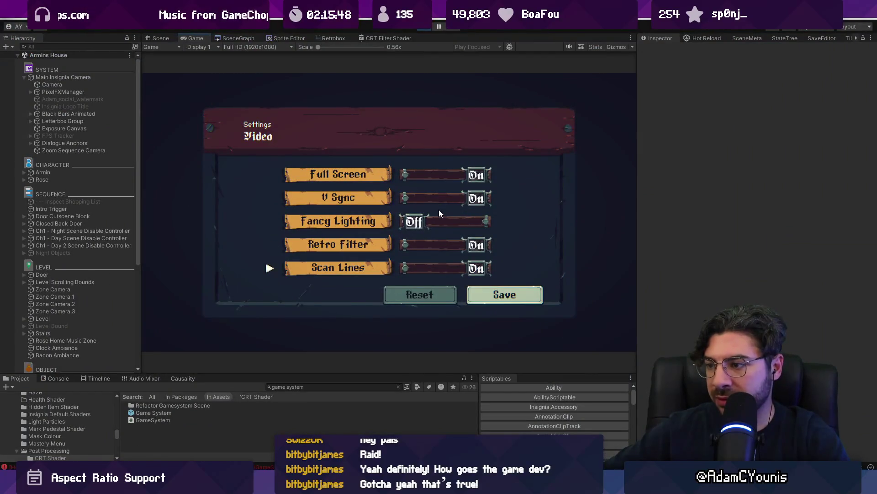
# - Toggle Scan Lines Off in the game's Video menu to preview the new CRT effect
pyautogui.press('Down')
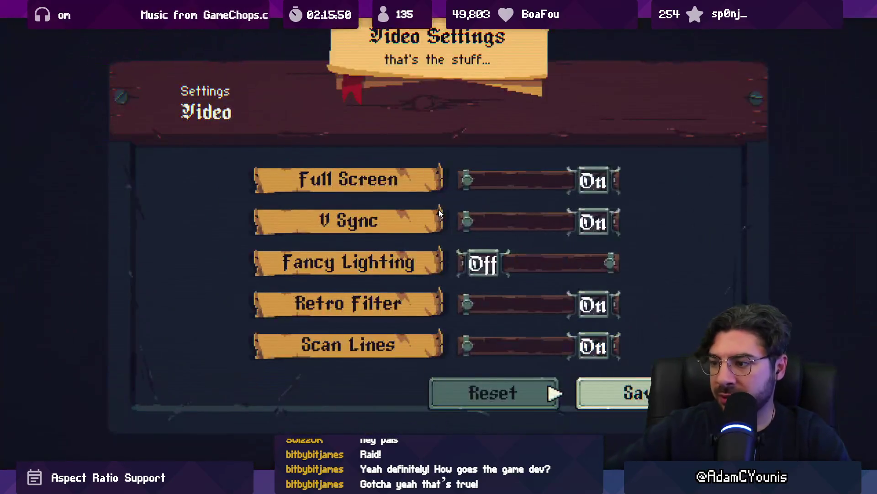
pyautogui.press('Up')
pyautogui.press('Return')
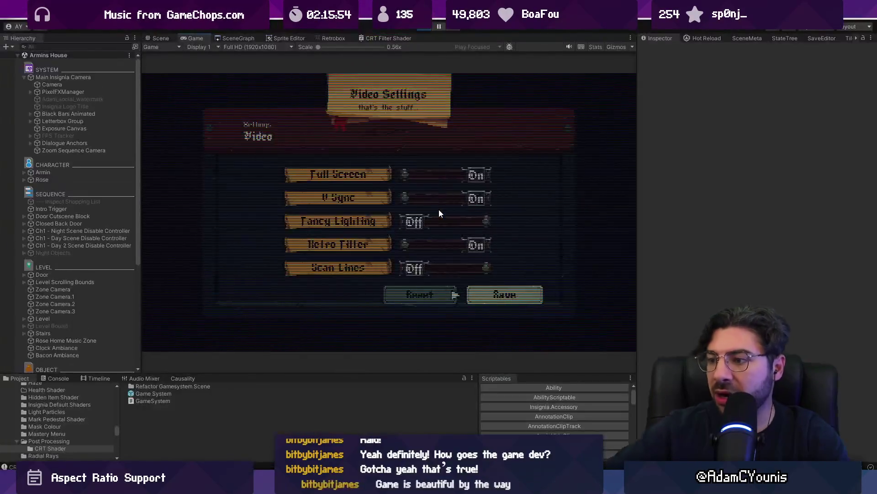
pyautogui.hotkey('alt', 'Tab')
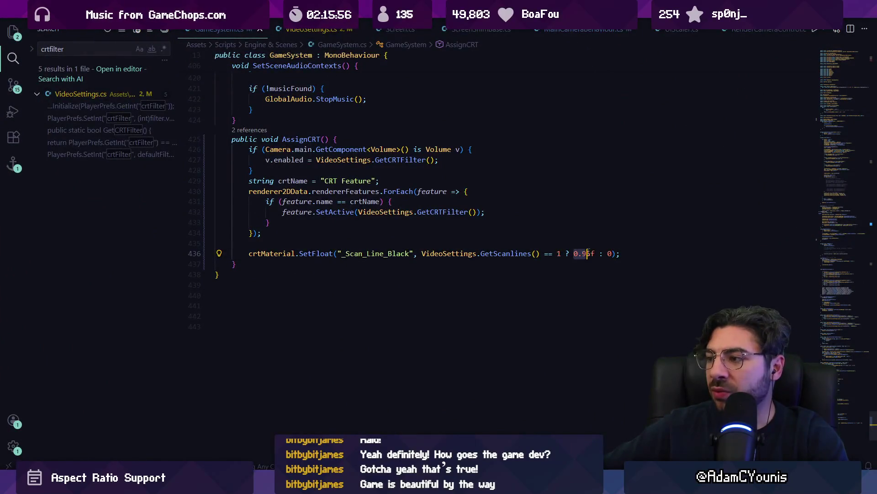
# - On line 436, retype 0.95f and accept the suggestions adding '//1 == WHITE'
pyautogui.press('BackSpace')
pyautogui.write('0.95')
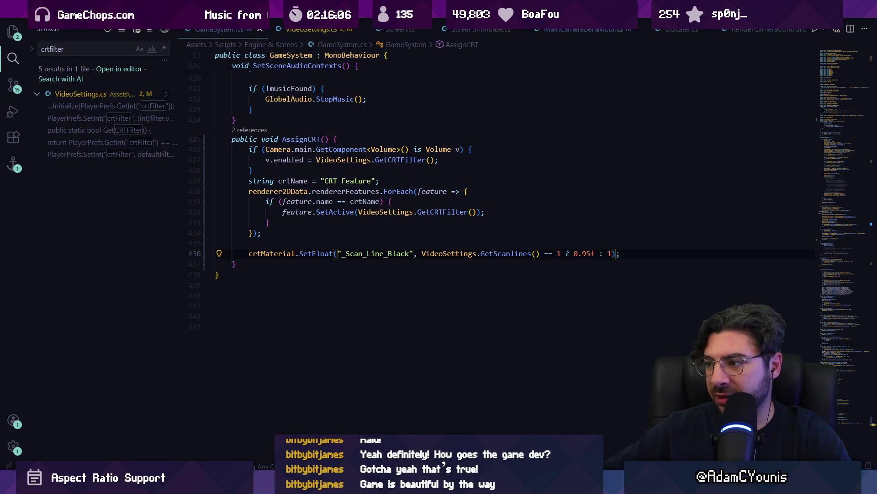
pyautogui.write('f')
pyautogui.press('Tab')
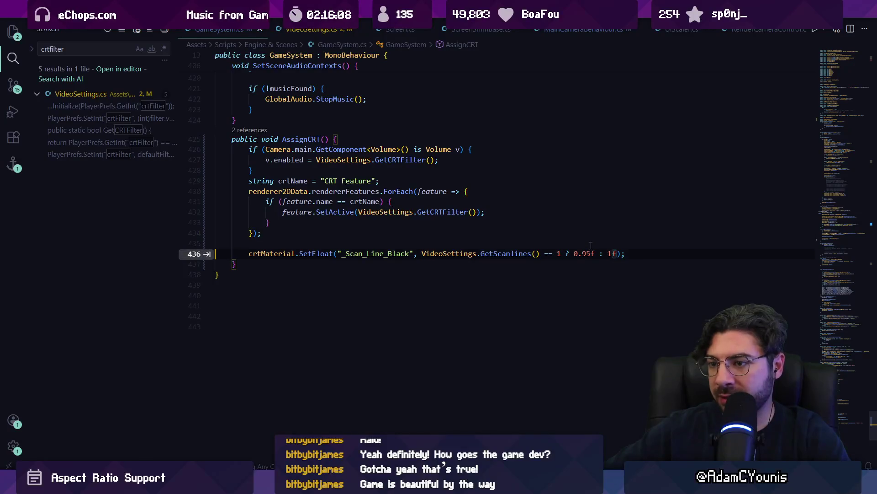
pyautogui.write('//1 == WHITE')
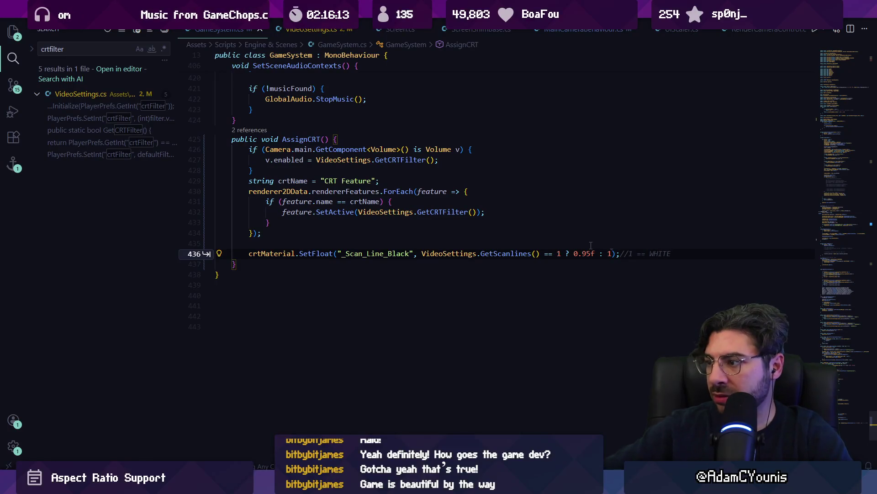
pyautogui.press('Tab')
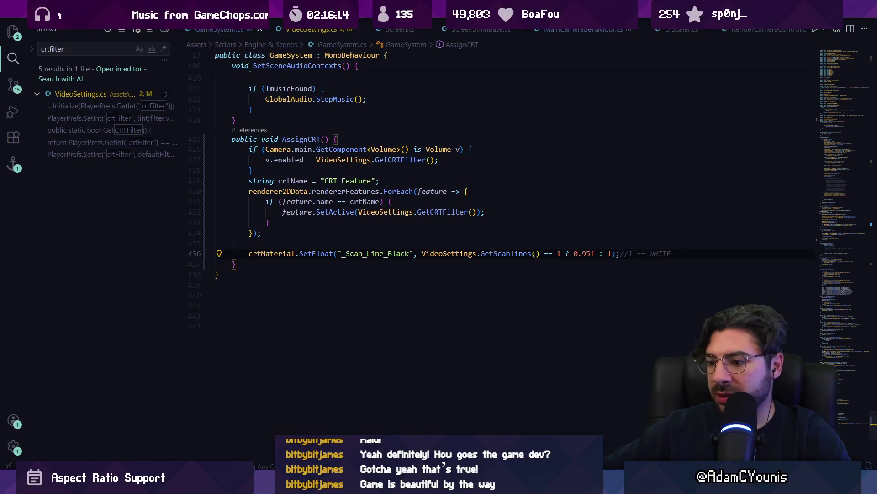
# - In the running game, toggle Scan Lines on and back off to check the result
pyautogui.hotkey('alt', 'Tab')
pyautogui.press('Down')
pyautogui.press('Right')
pyautogui.press('Left')
pyautogui.press('Down')
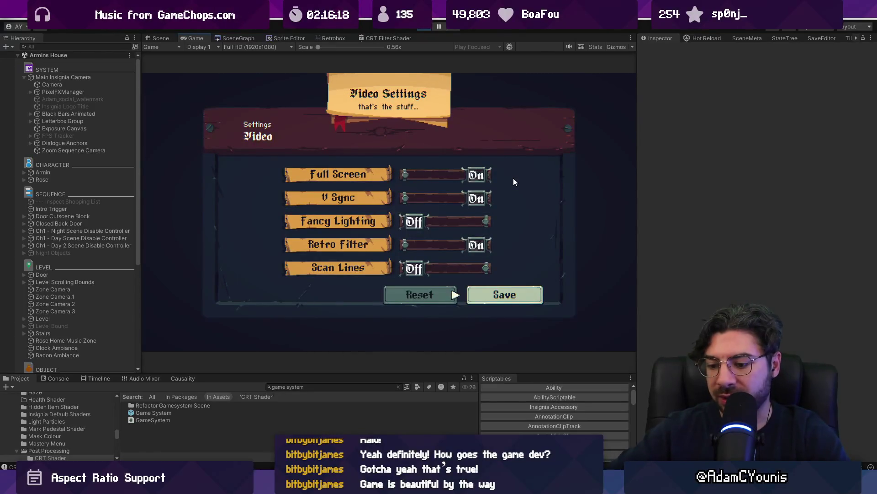
# - Back out of the Video settings and quit the game via Journal > Quit to Title > Quit
pyautogui.press('Escape')
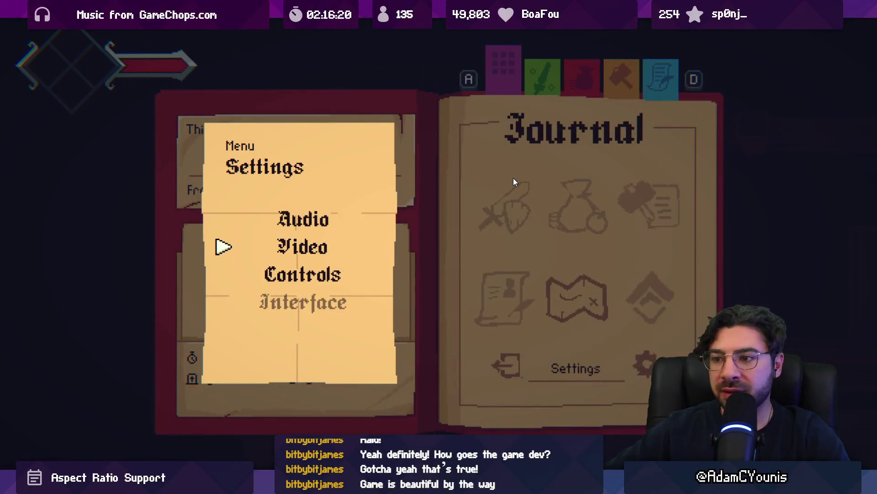
pyautogui.press('Return')
pyautogui.press('Escape')
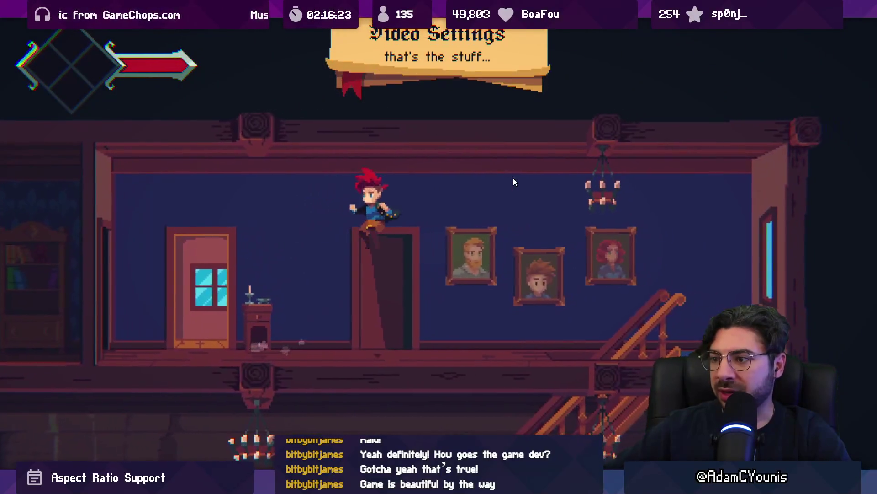
pyautogui.press('Escape')
pyautogui.press('Down')
pyautogui.press('Down')
pyautogui.press('Return')
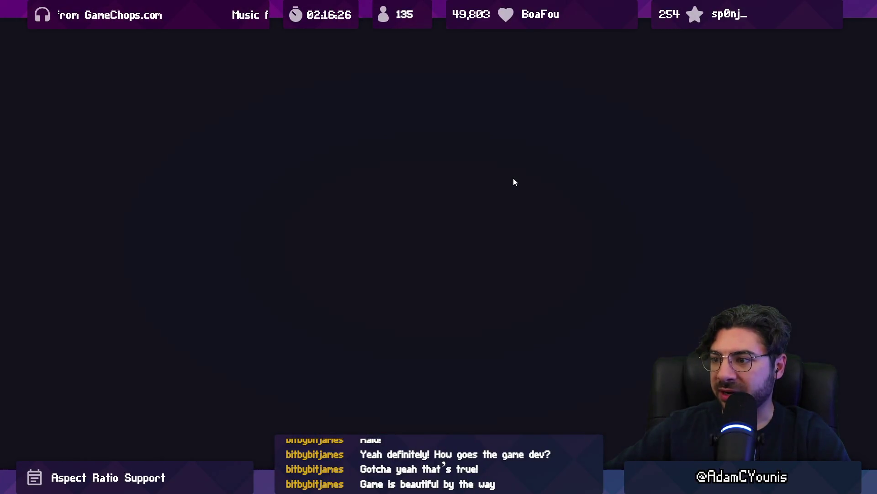
pyautogui.press('Down')
pyautogui.press('Down')
pyautogui.press('Down')
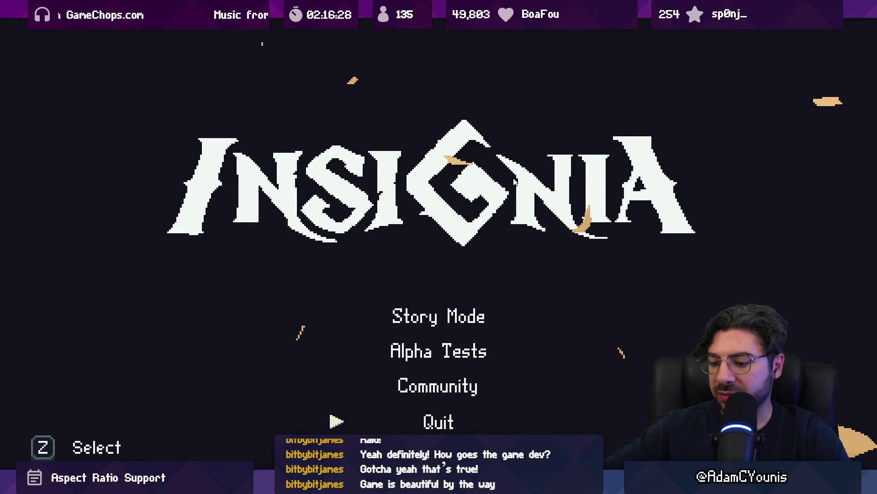
pyautogui.press('z')
# - Leave the maximized game view, dismiss the shortcut warning, and open the Scene Graph
pyautogui.press('F9')
pyautogui.press('Escape')
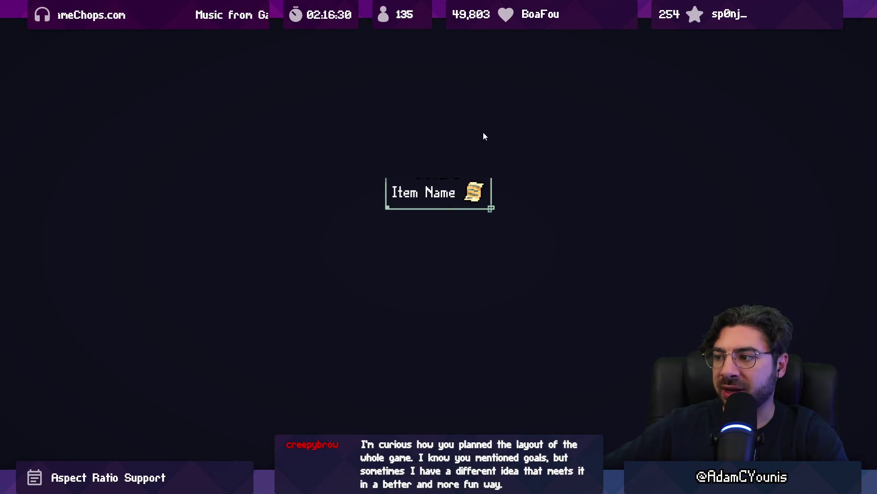
pyautogui.click(238, 38)
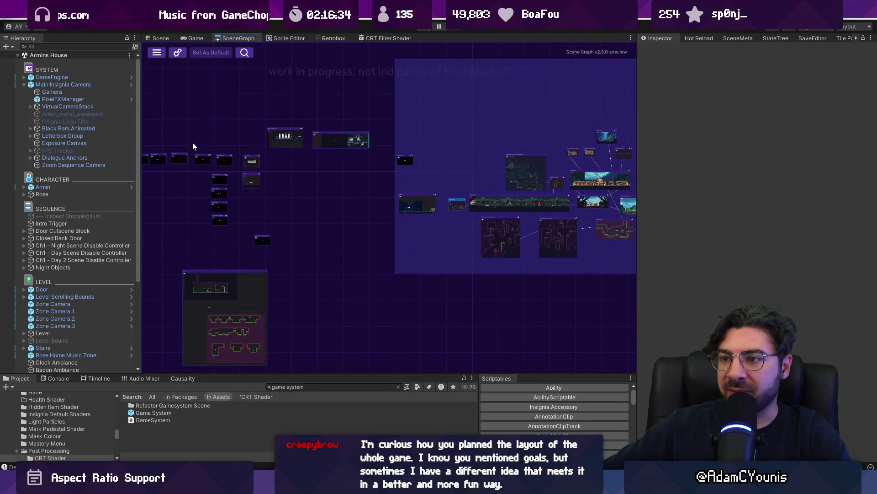
# - Select the 00_Warning scene node and play the game past the title into the forge
pyautogui.scroll(10, 344, 192)
pyautogui.click(452, 111)
pyautogui.click(422, 30)
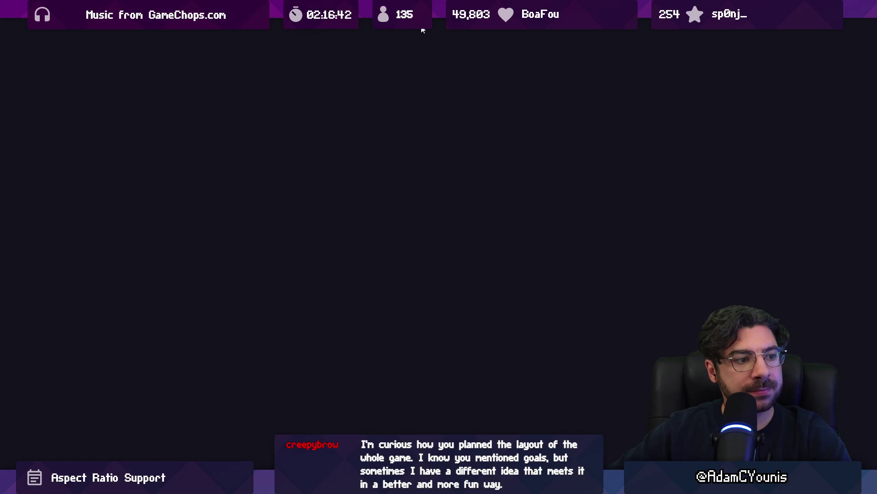
pyautogui.press('z')
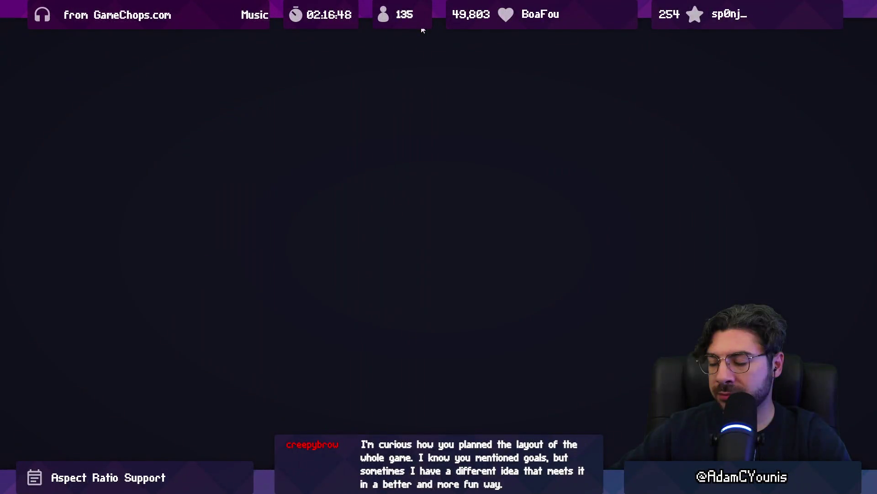
pyautogui.press('z')
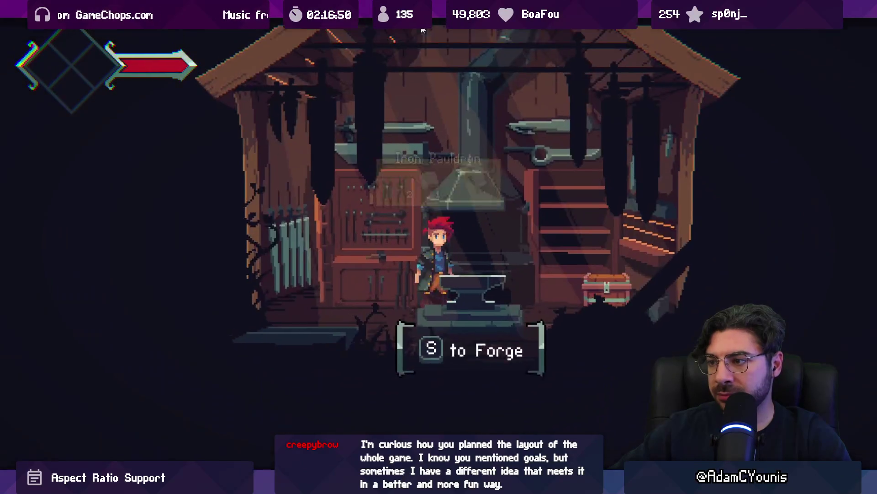
# - Open the Cooking Pot chest, walk into the forest scene, then stop play mode
pyautogui.press('Right')
pyautogui.press('s')
pyautogui.press('s')
pyautogui.press('Left')
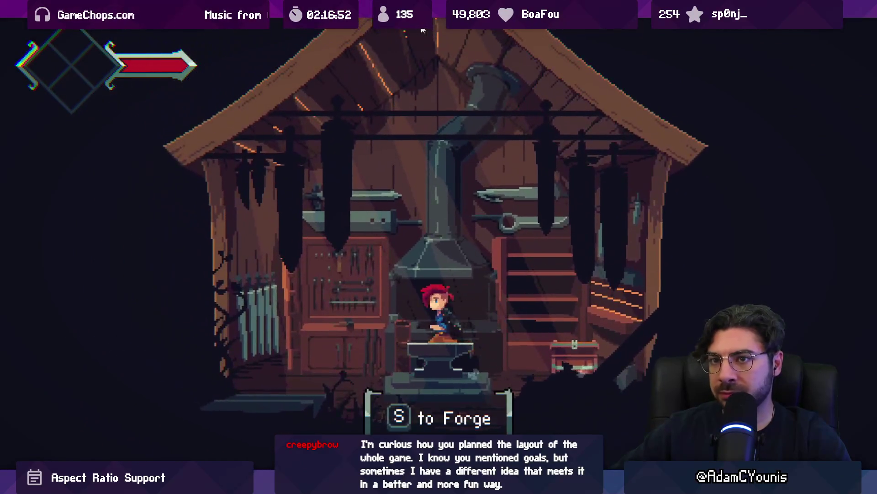
pyautogui.press('Left')
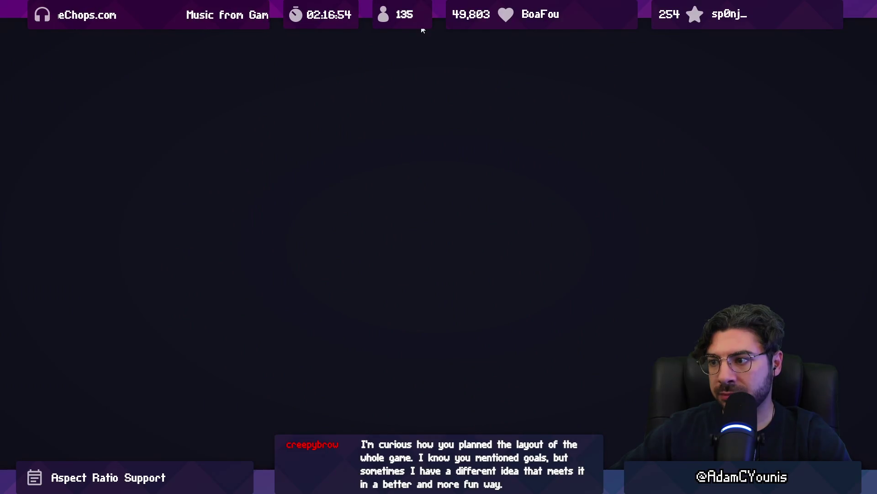
pyautogui.press('Right')
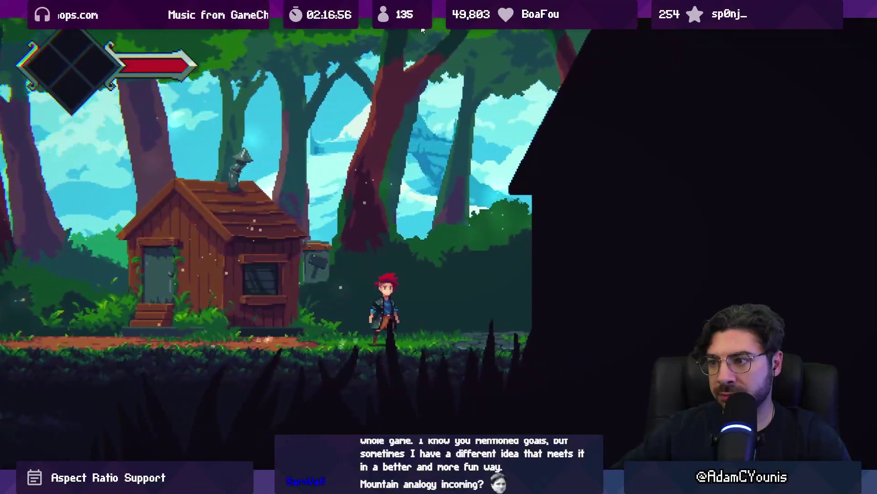
pyautogui.hotkey('shift', 'space')
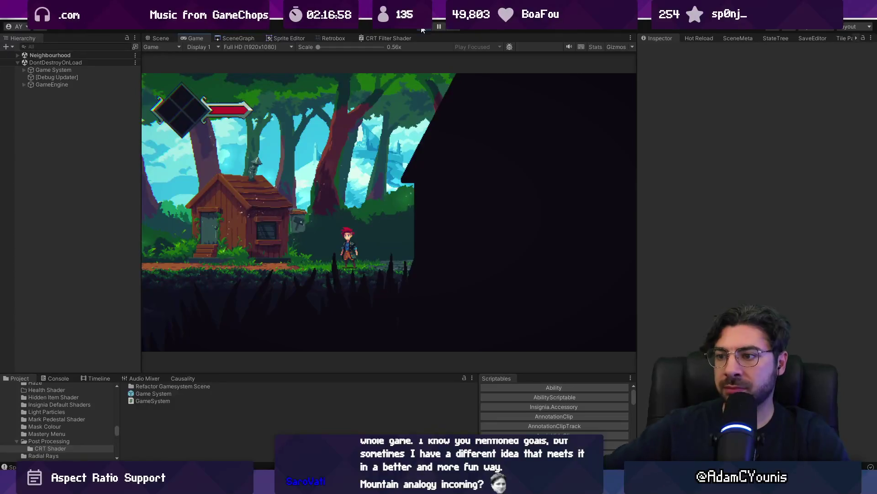
pyautogui.click(423, 29)
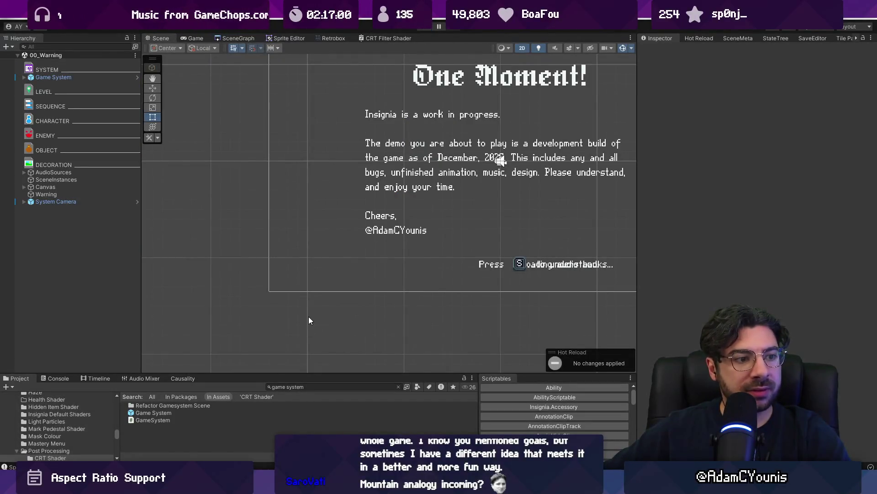
pyautogui.hotkey('alt', 'Tab')
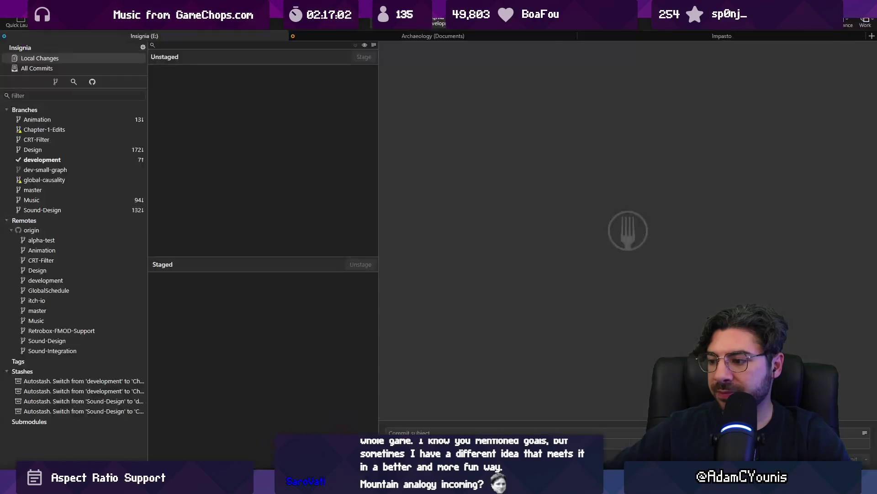
# - Stage all changes and commit them as 'Adds toggle for scanlines separate from retro filter'
pyautogui.click(355, 45)
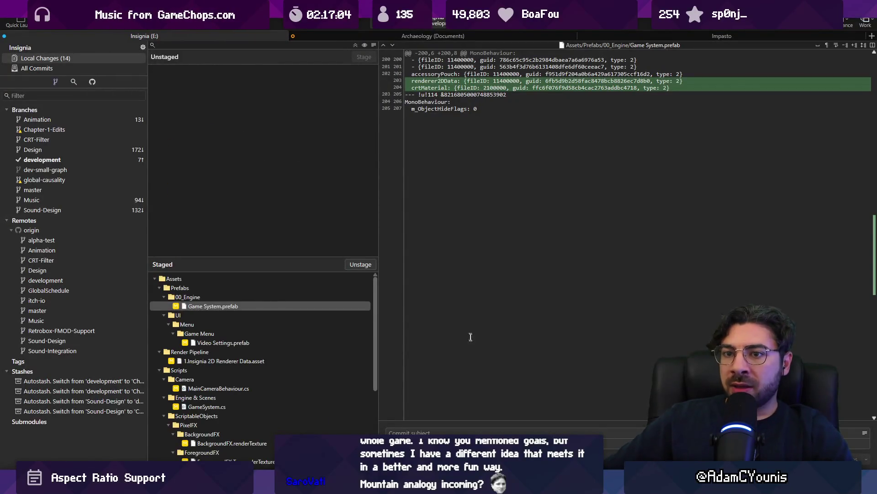
pyautogui.click(464, 430)
pyautogui.write('Adds toggle for sl')
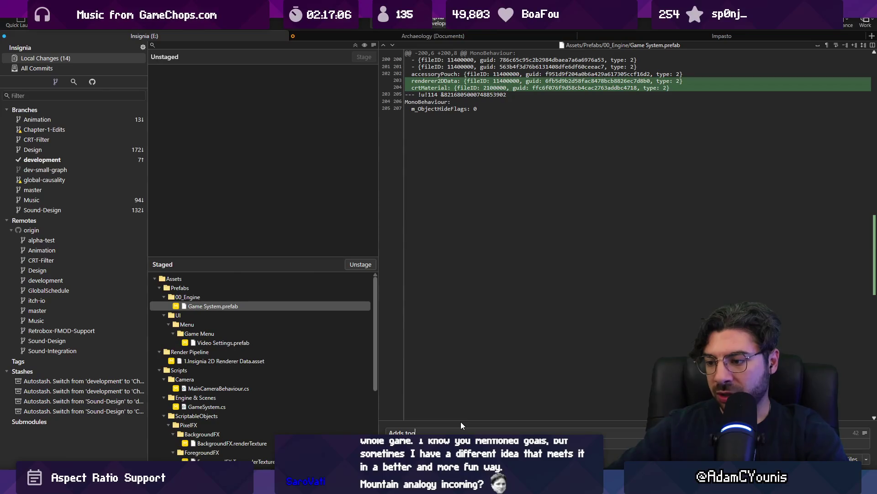
pyautogui.press('BackSpace')
pyautogui.write('canline')
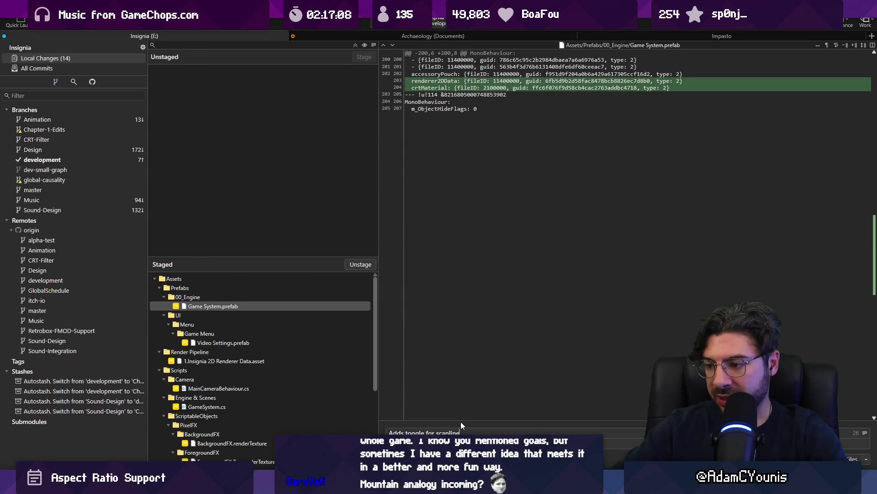
pyautogui.write('s separate from retro filter')
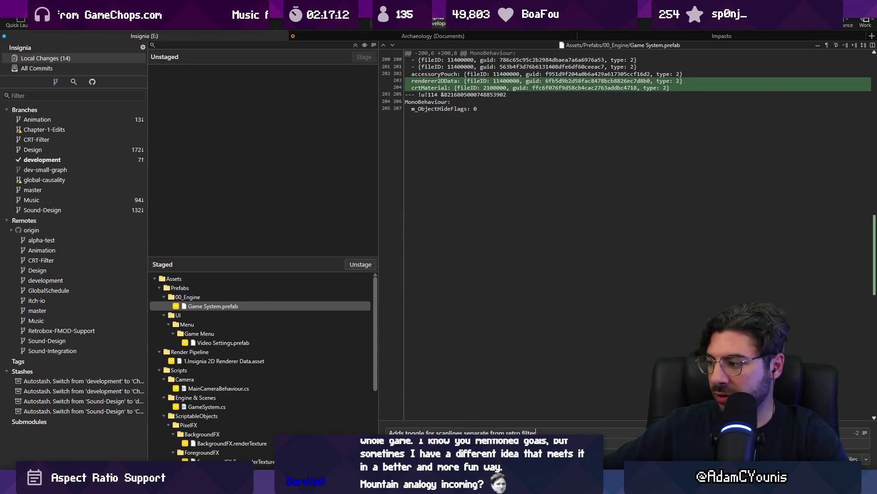
pyautogui.hotkey('ctrl', 'Return')
# - Push the development branch to origin
pyautogui.click(101, 27)
pyautogui.click(497, 269)
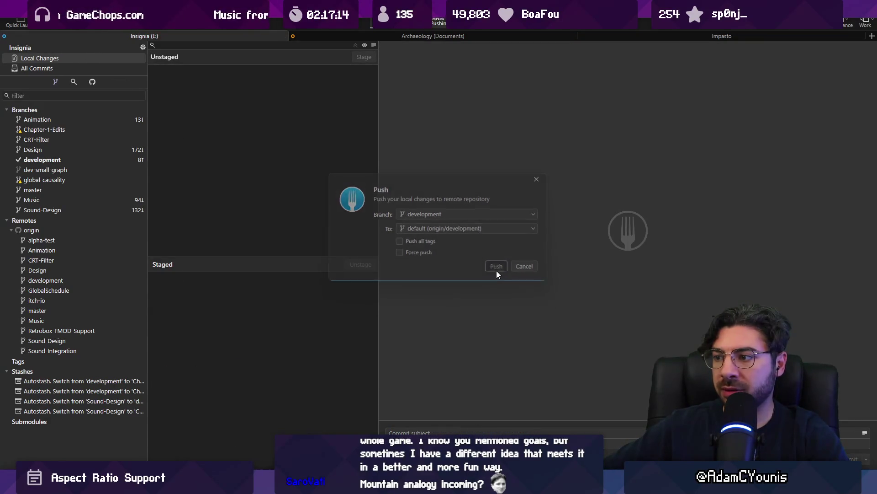
pyautogui.click(284, 487)
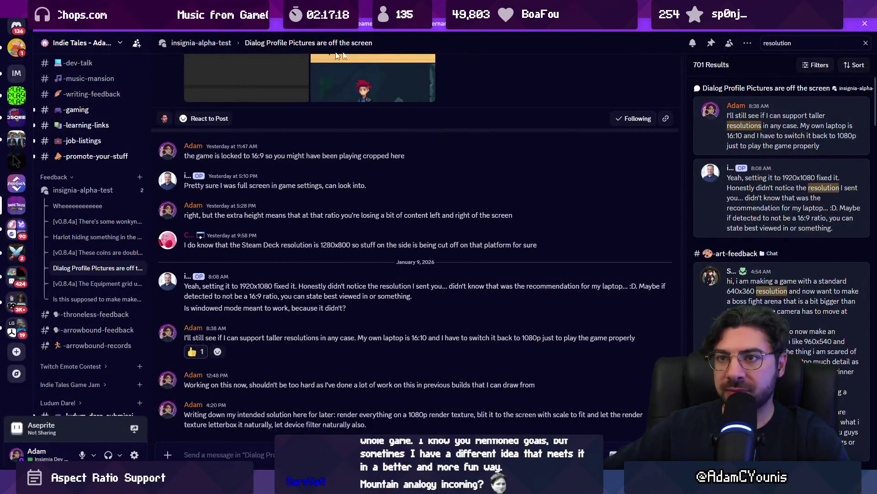
# - Search the server for 'scanline' and open the thread about disabling moving scanlines
pyautogui.click(777, 43)
pyautogui.hotkey('ctrl', 'a')
pyautogui.write('scanline')
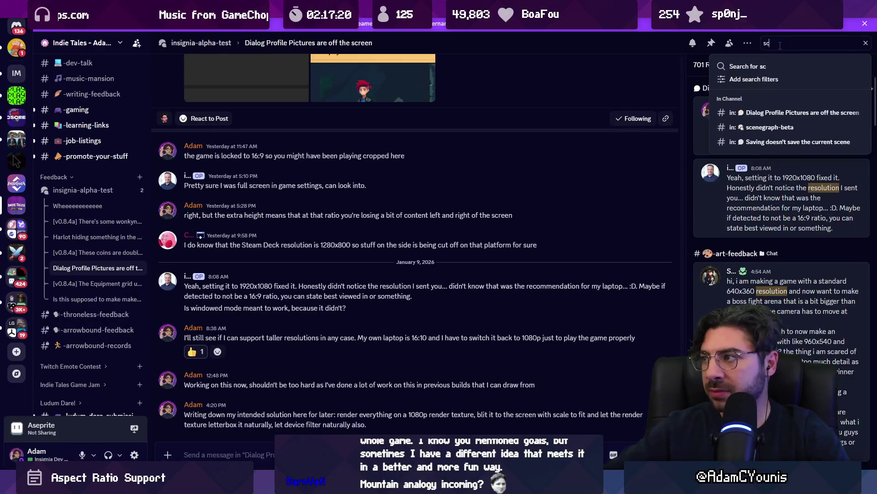
pyautogui.press('Return')
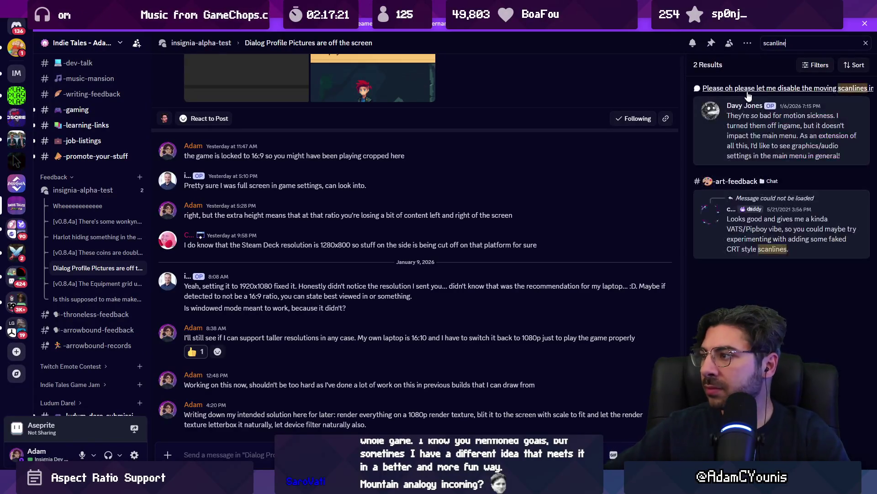
pyautogui.click(769, 137)
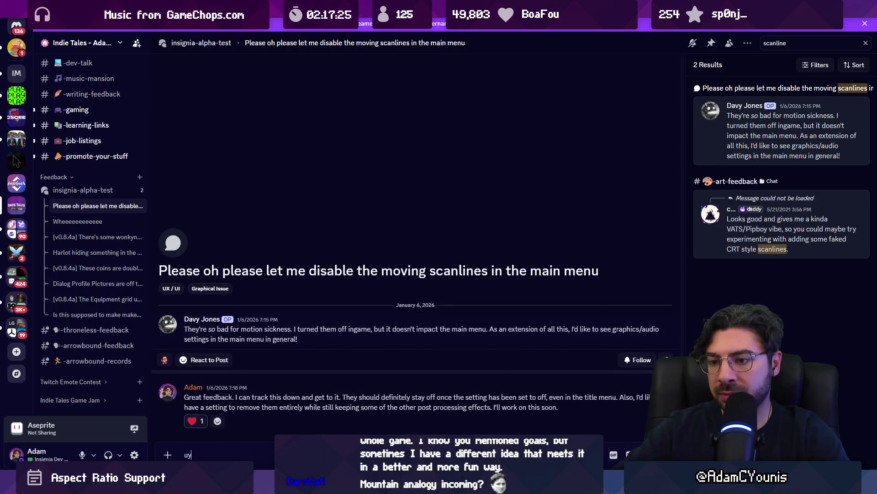
# - Reply 'updated in 0.8.5-a' in the thread and close the search results
pyautogui.write('upda')
pyautogui.press('BackSpace')
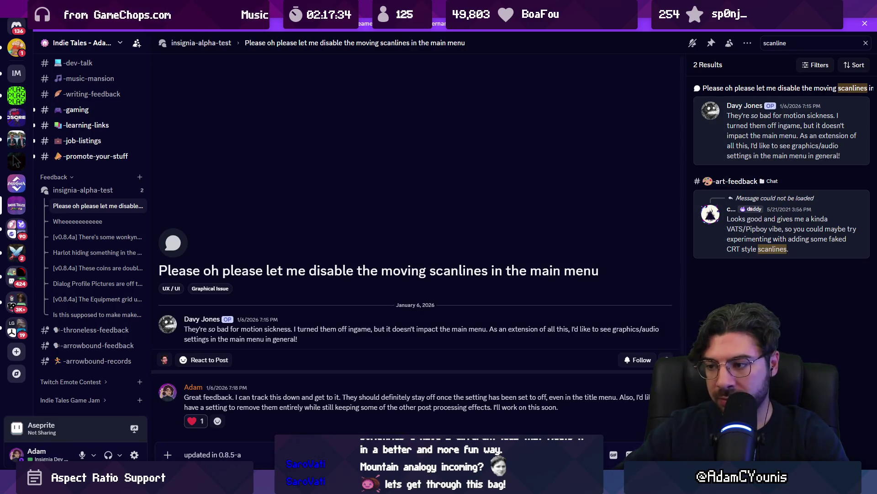
pyautogui.press('Return')
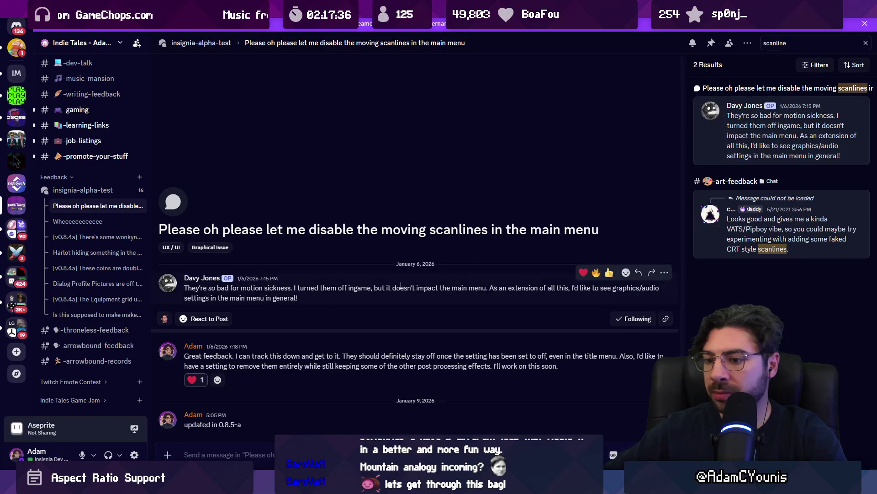
pyautogui.press('Escape')
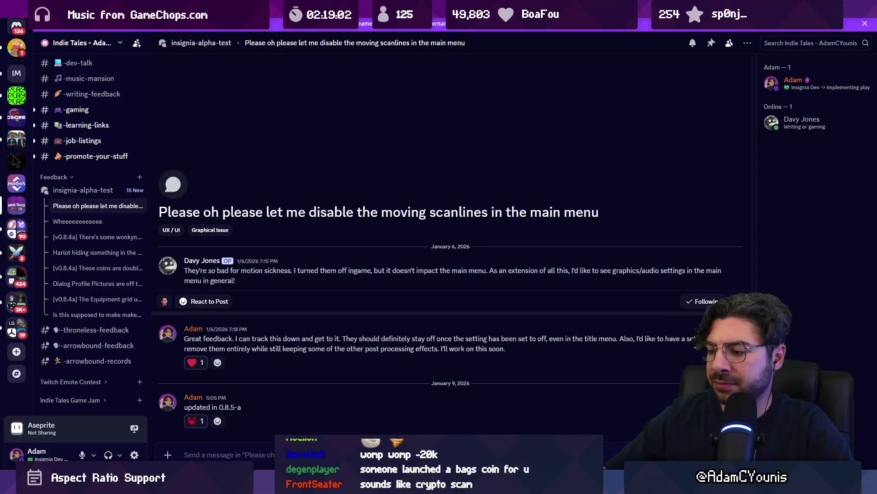
# - In a new Chrome tab, Google the developer's bags coin
pyautogui.click(621, 434)
pyautogui.hotkey('ctrl', 't')
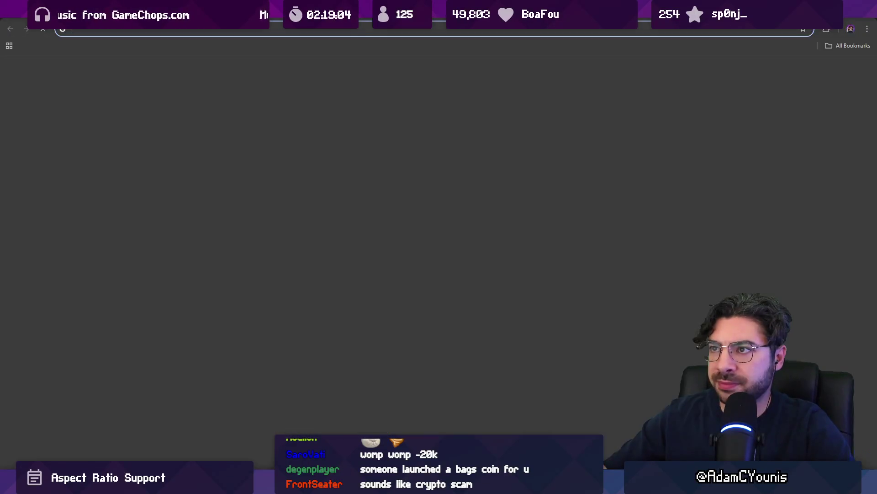
pyautogui.write('adamcyounis bag')
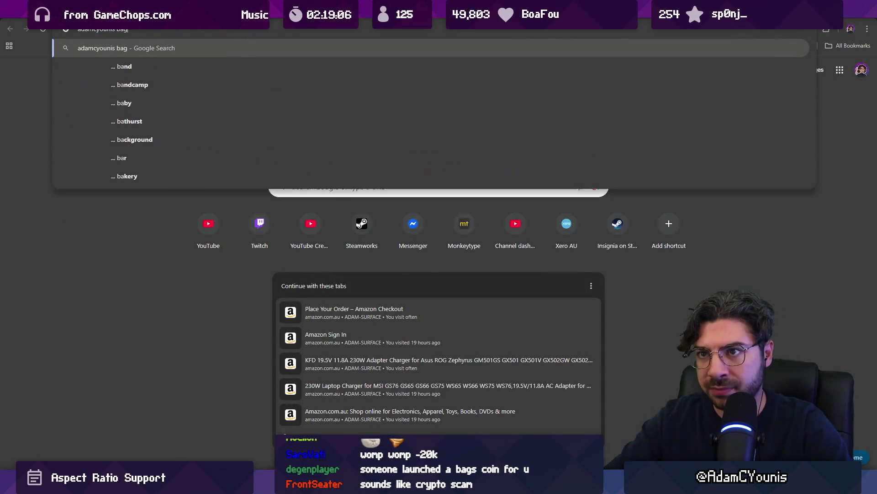
pyautogui.write('s coin')
pyautogui.press('Return')
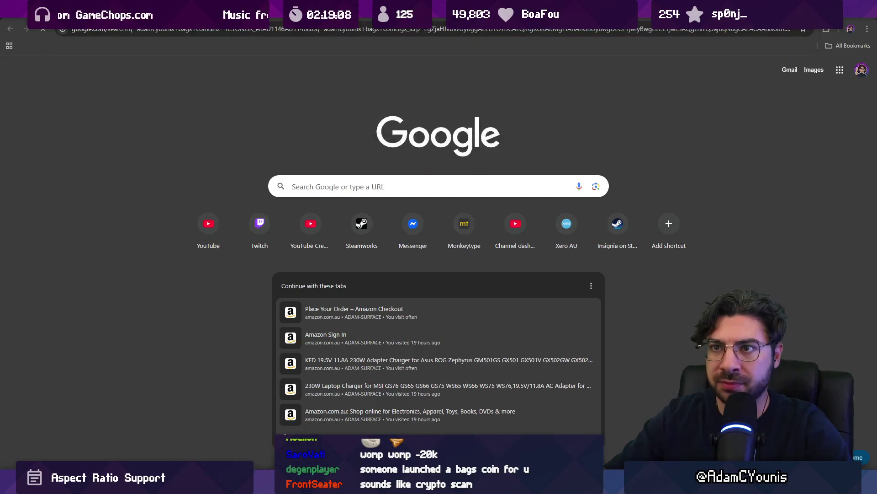
# - Open the Launch on Bags result on bags.fm, then close it to return to the URP docs
pyautogui.scroll(-3, 50, 161)
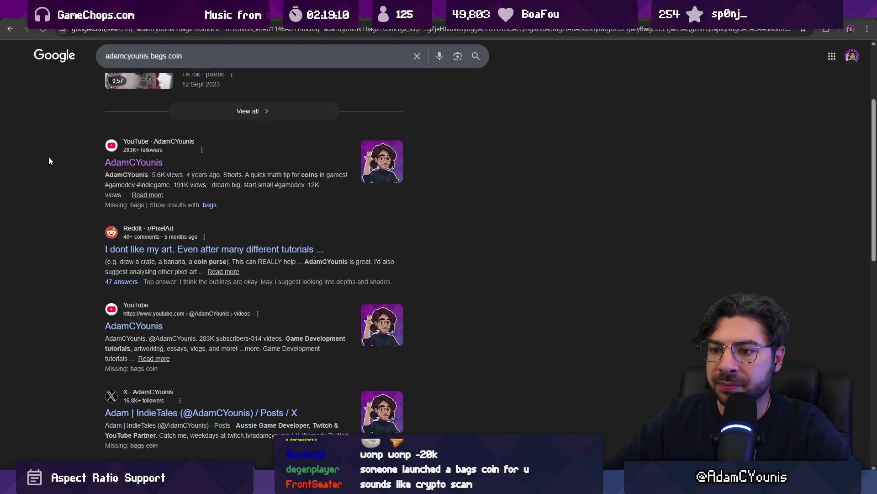
pyautogui.scroll(-8, 53, 155)
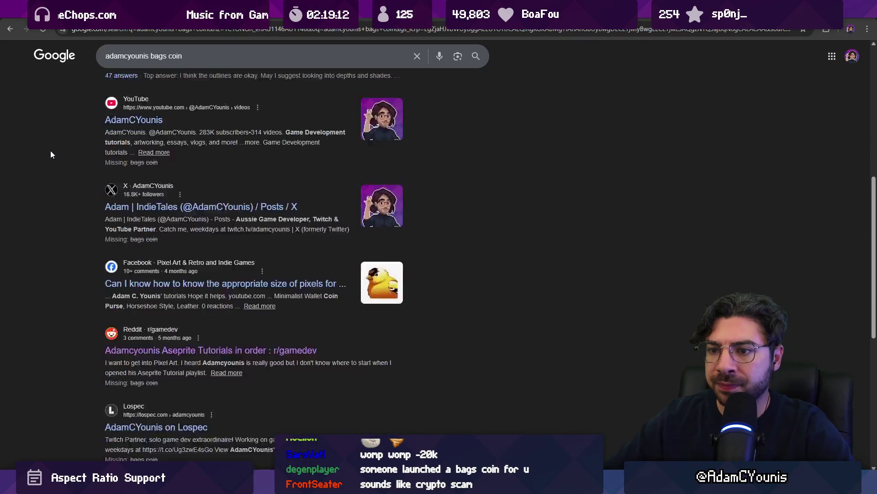
pyautogui.scroll(-4, 50, 154)
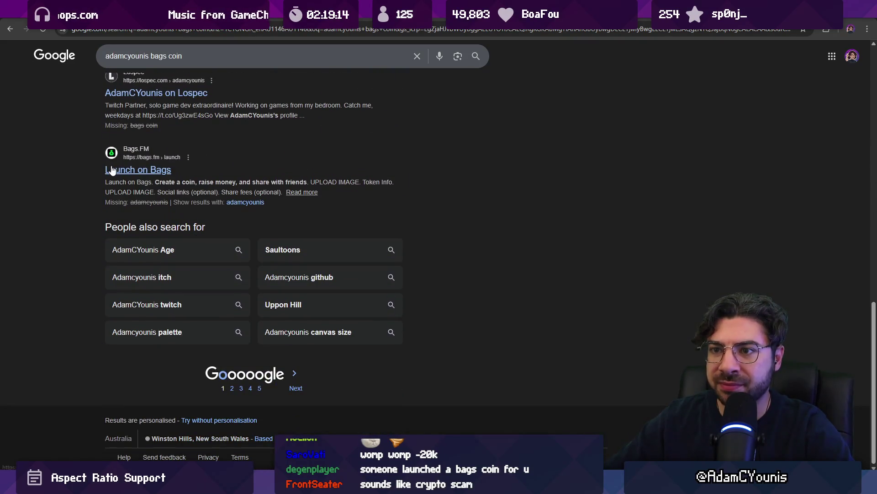
pyautogui.click(111, 170)
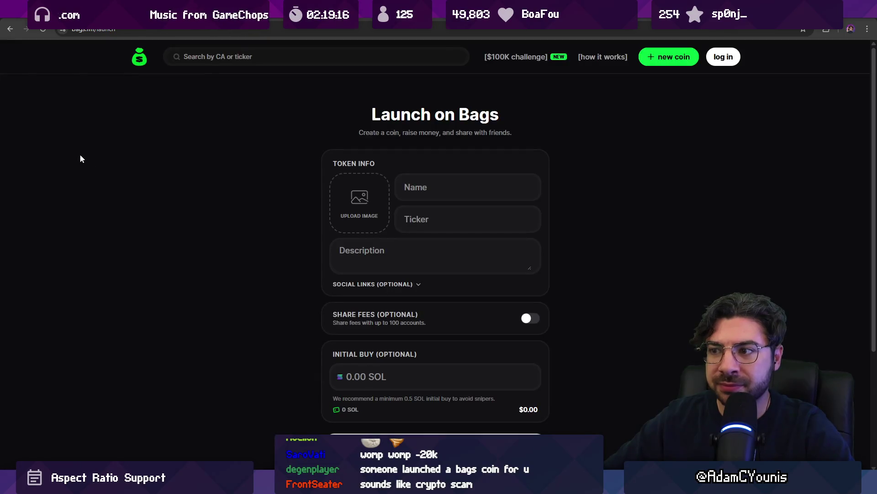
pyautogui.scroll(-3, 106, 163)
pyautogui.scroll(3, 133, 176)
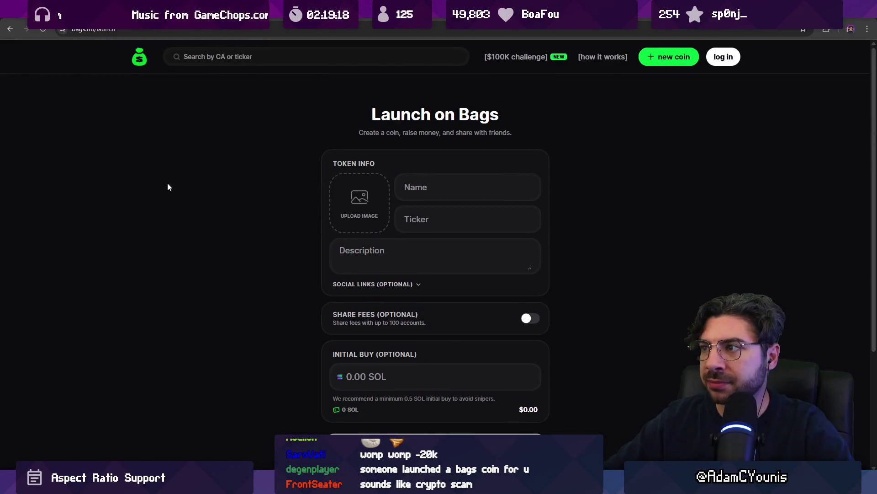
pyautogui.hotkey('ctrl', 'w')
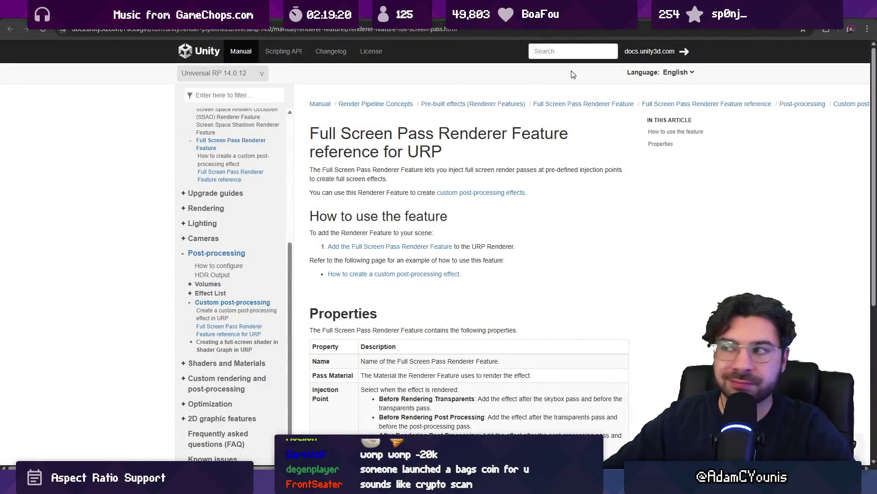
# - Switch from the Full Screen Pass Renderer Feature docs back to Unity's 00_Warning scene
pyautogui.hotkey('alt', 'Tab')
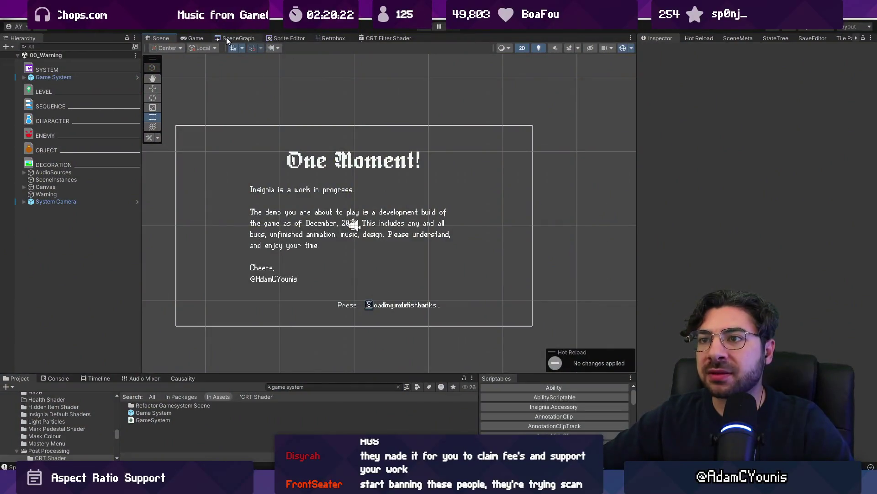
# - Show the SceneGraph, zoom out, pan and frame the level thumbnail nodes
pyautogui.click(226, 38)
pyautogui.scroll(-5, 333, 195)
pyautogui.moveTo(460, 232); pyautogui.dragTo(281, 214)
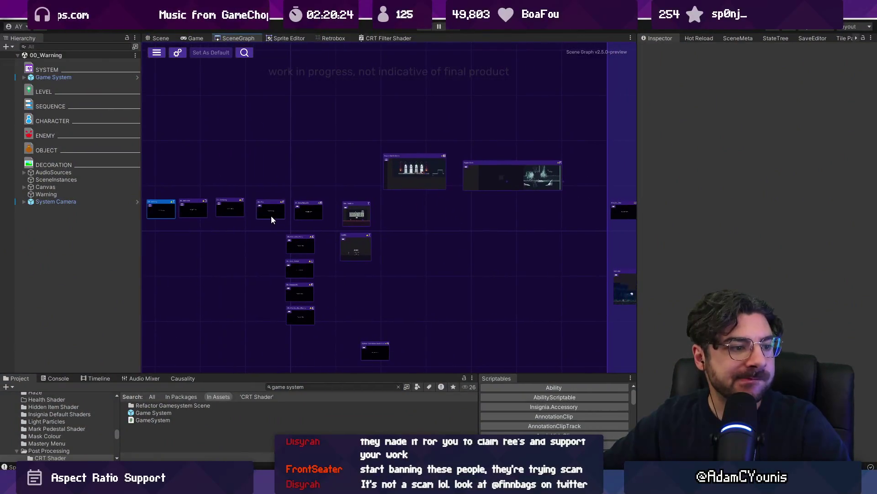
pyautogui.scroll(-4, 392, 239)
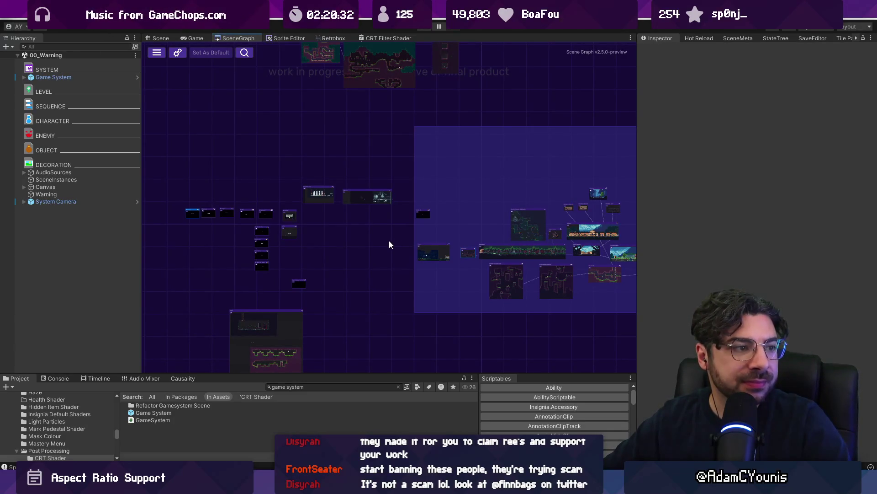
pyautogui.press('f')
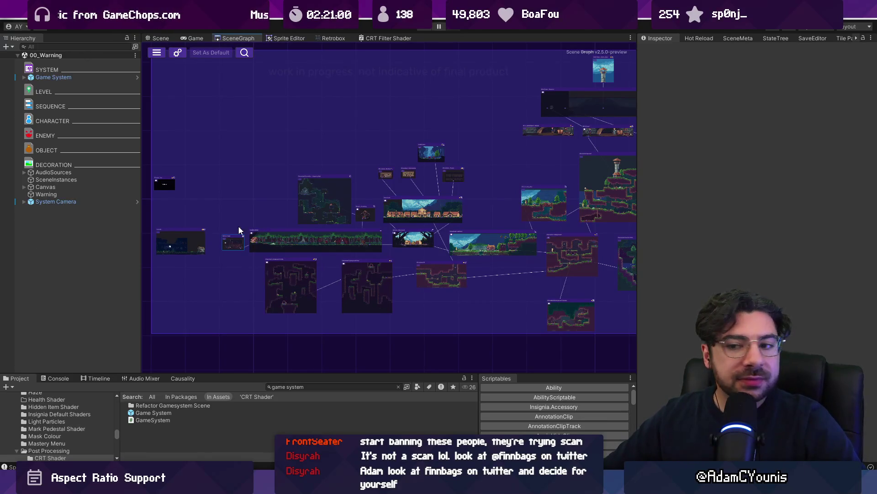
# - Open Discord's notified thread about disabling the moving main-menu scanlines
pyautogui.scroll(-3, 403, 230)
pyautogui.scroll(3, 389, 235)
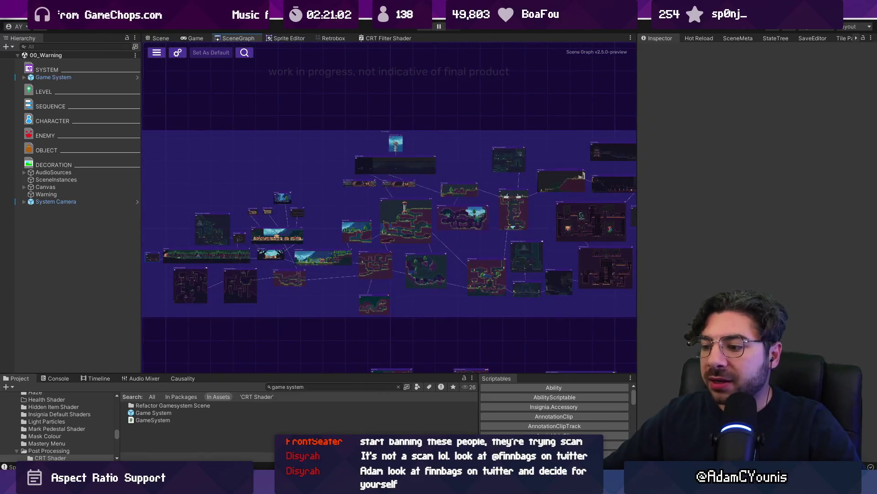
pyautogui.click(409, 404)
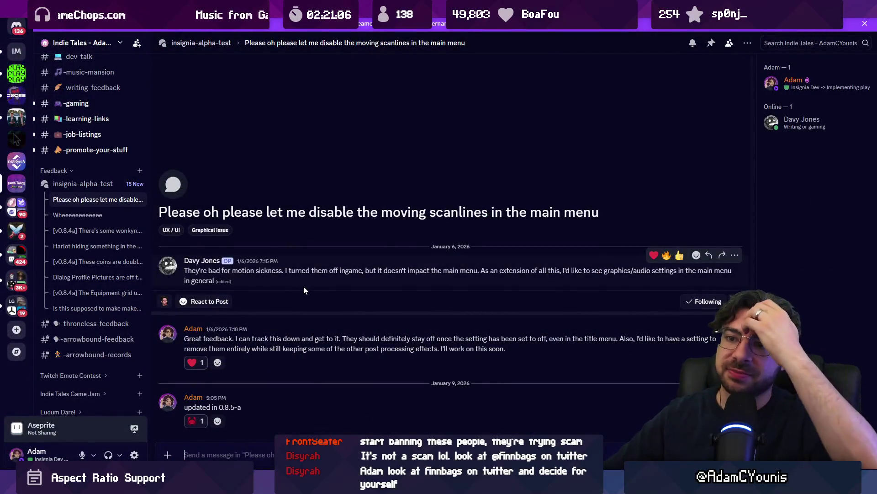
# - Browse the insignia-alpha-test forum's feedback posts in Discord, then return to Unity
pyautogui.click(90, 183)
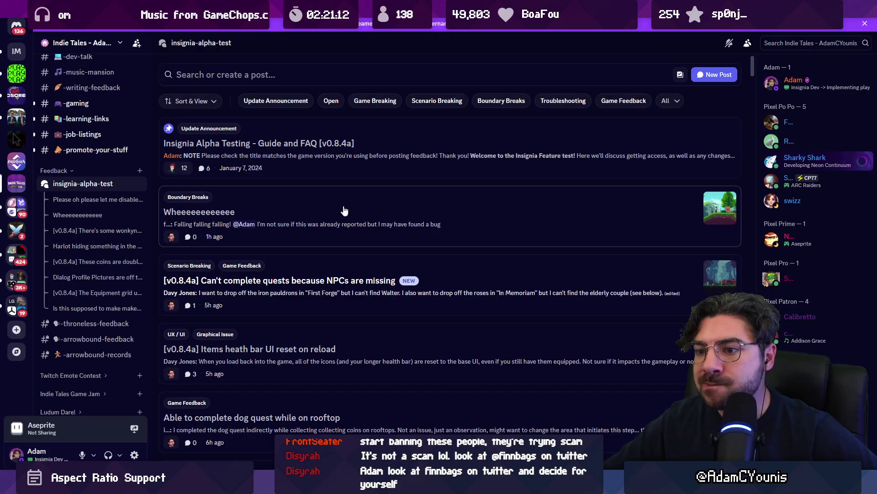
pyautogui.scroll(-2, 343, 210)
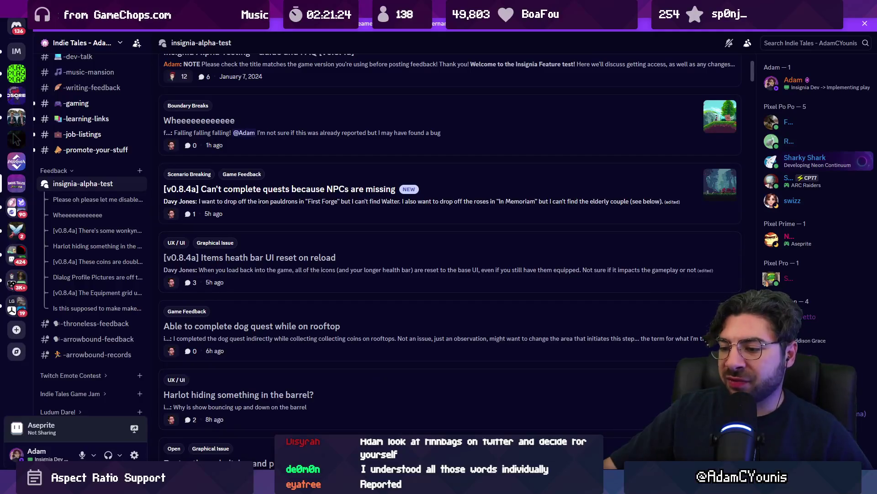
pyautogui.hotkey('alt', 'Tab')
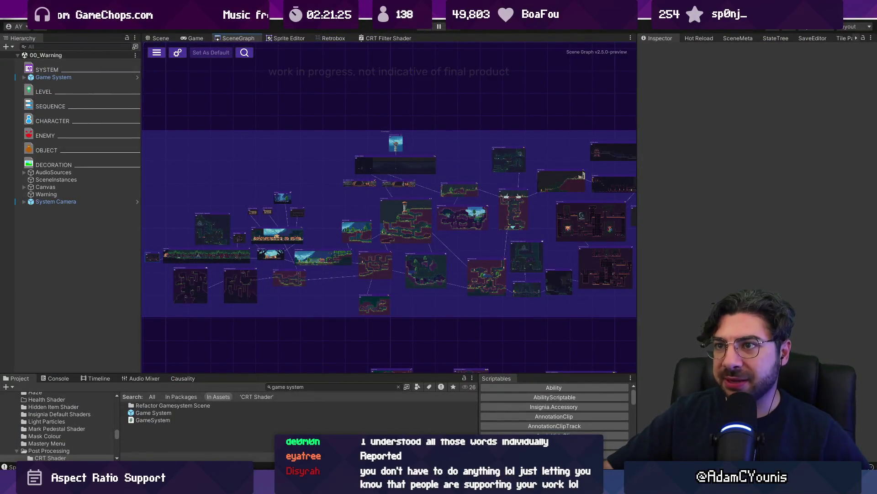
# - Maximize the SceneGraph window over the editor and pan across the level map
pyautogui.doubleClick(232, 37)
pyautogui.moveTo(327, 132)
pyautogui.mouseDown()
pyautogui.moveTo(443, 141)
pyautogui.moveTo(434, 122)
pyautogui.mouseUp()
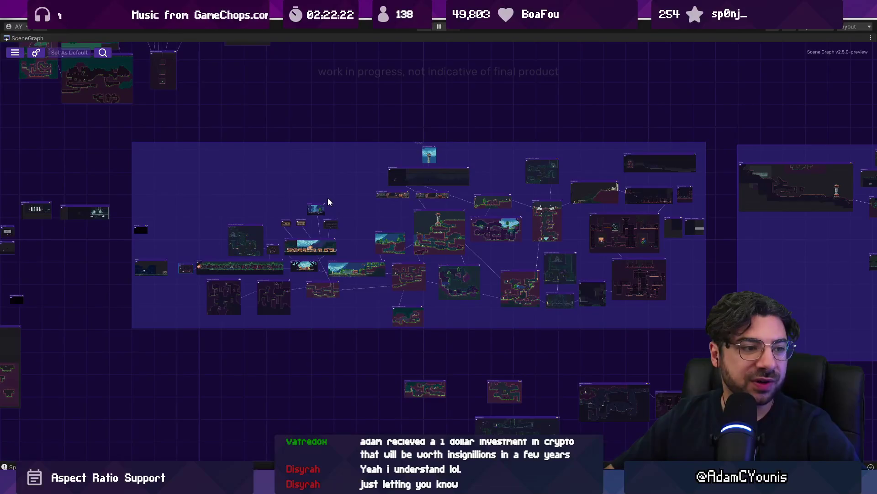
# - Zoom and pan around the level clusters, then bring up the Ridgelands Wet tilemap folder
pyautogui.moveTo(302, 185)
pyautogui.mouseDown()
pyautogui.moveTo(274, 183)
pyautogui.moveTo(232, 149)
pyautogui.mouseUp()
pyautogui.scroll(1, 228, 193)
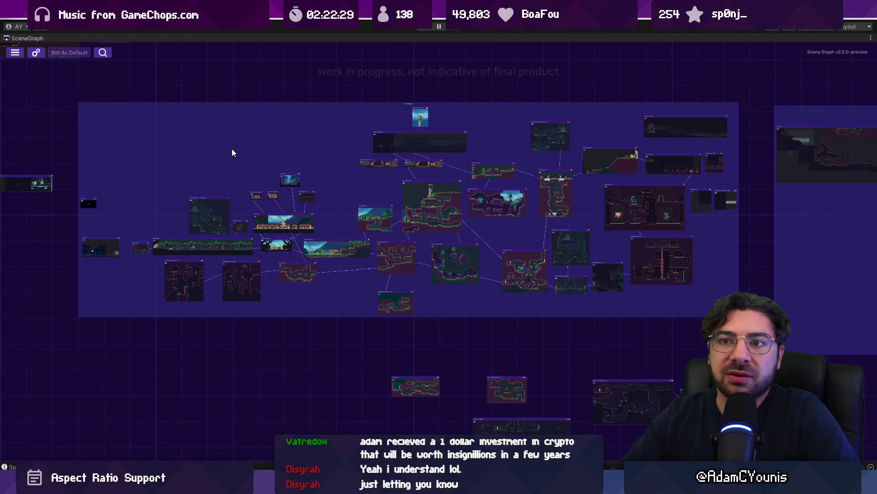
pyautogui.scroll(-5, 231, 149)
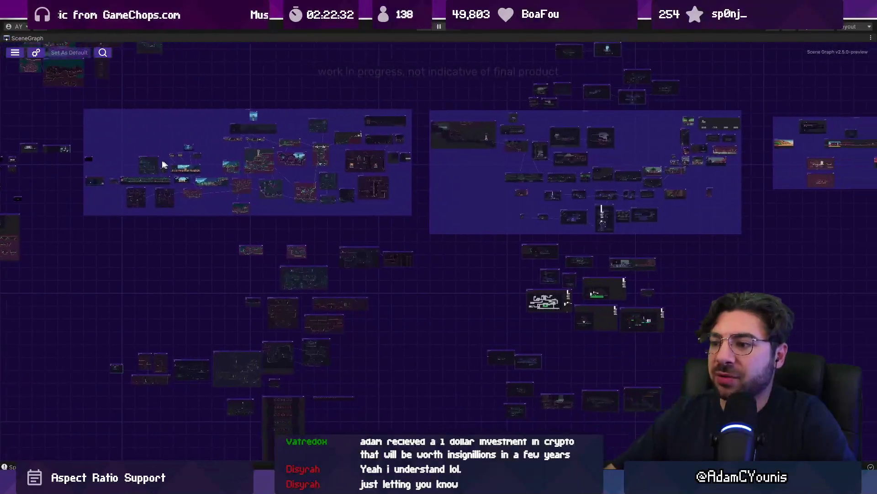
pyautogui.moveTo(357, 165); pyautogui.dragTo(450, 202)
pyautogui.scroll(5, 256, 178)
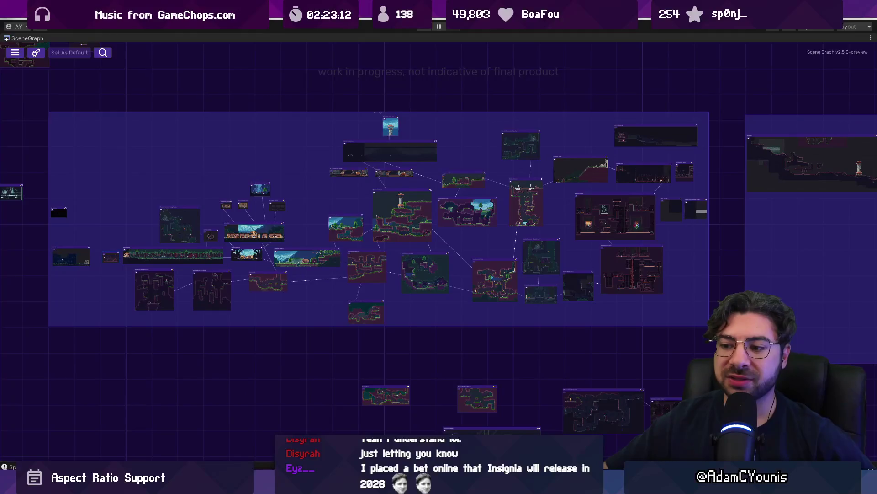
pyautogui.moveTo(348, 484)
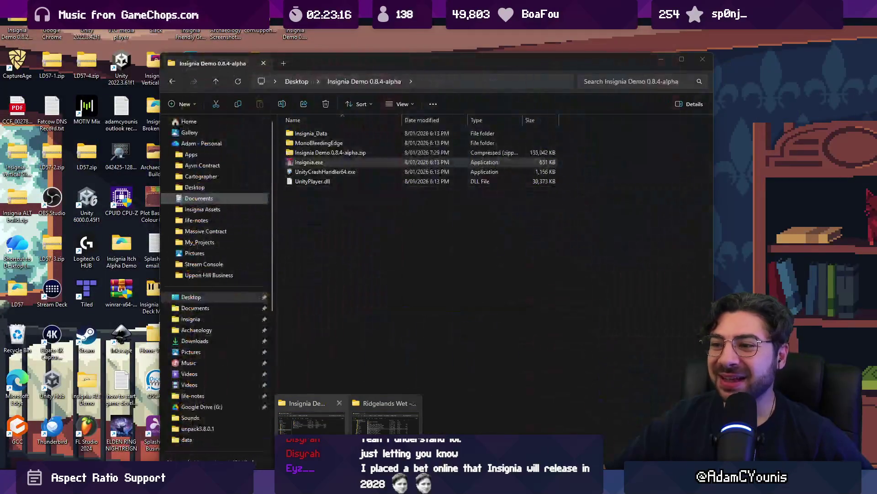
pyautogui.click(386, 414)
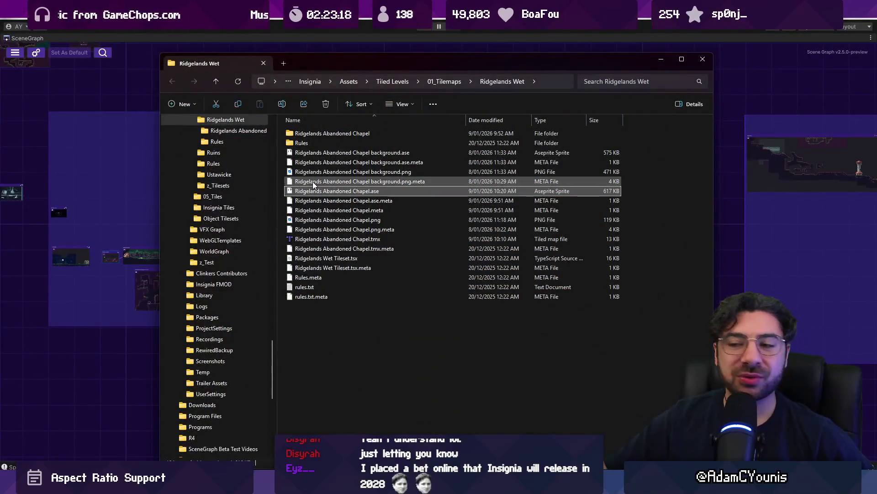
# - Nudge the tall central level node left and move the wide dark node right
pyautogui.hotkey('alt', 'Tab')
pyautogui.scroll(-3, 384, 220)
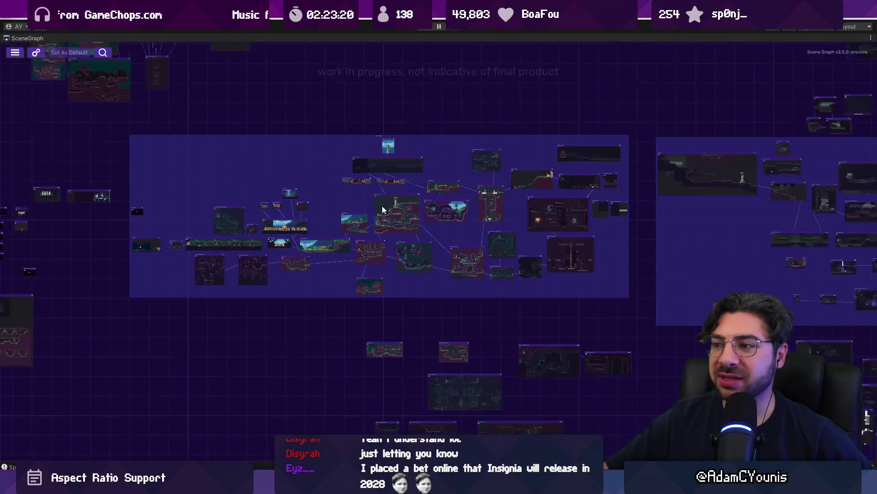
pyautogui.scroll(2, 383, 219)
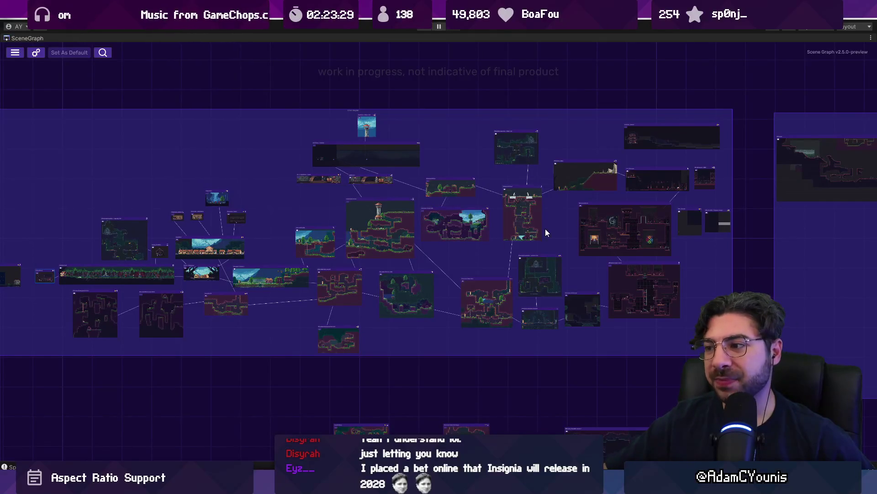
pyautogui.scroll(3, 544, 228)
pyautogui.moveTo(414, 213); pyautogui.dragTo(407, 206)
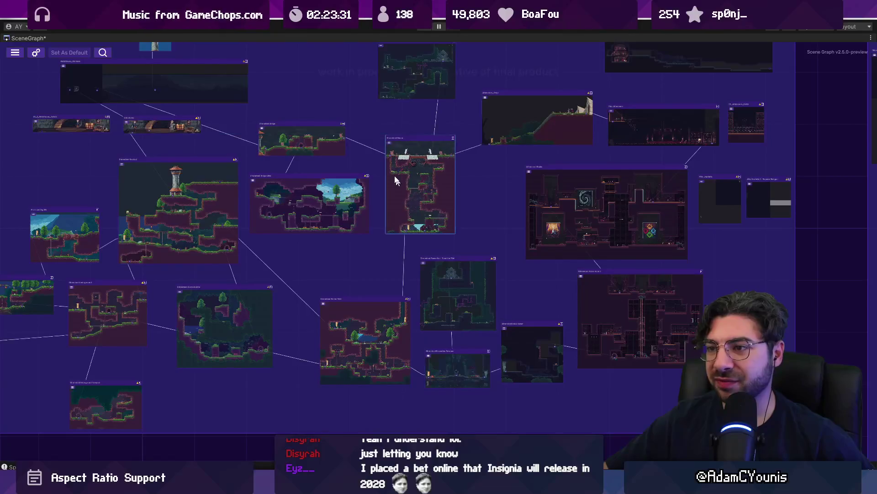
pyautogui.moveTo(236, 182); pyautogui.dragTo(311, 178)
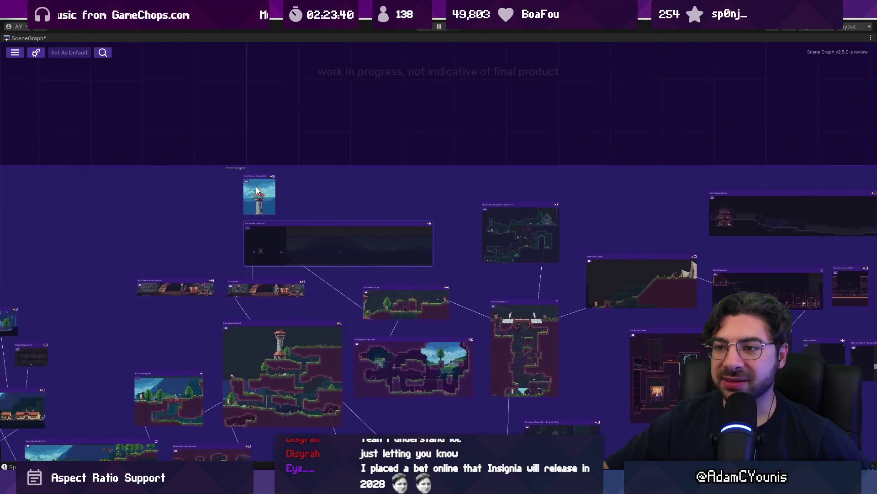
# - Move Underhead Chasm up and a lower node left, save, and restore the normal layout
pyautogui.moveTo(259, 189); pyautogui.dragTo(246, 178)
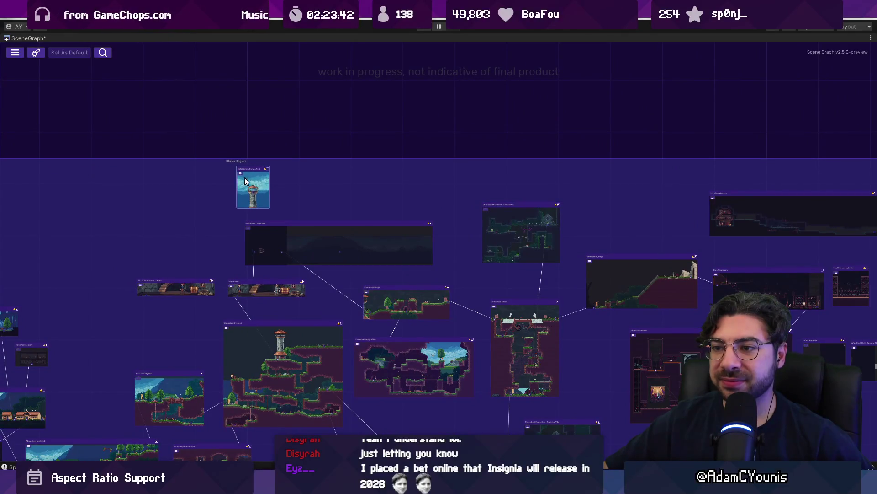
pyautogui.scroll(-3, 413, 218)
pyautogui.scroll(2, 407, 205)
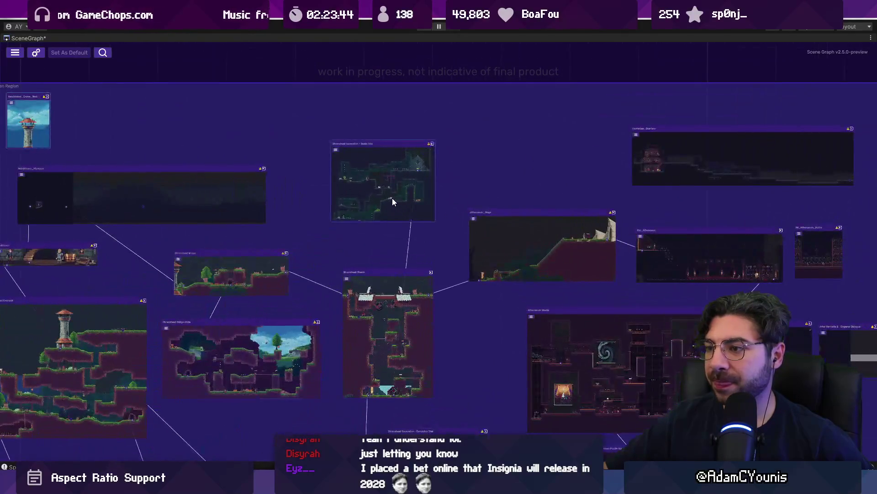
pyautogui.scroll(-2, 392, 213)
pyautogui.scroll(3, 450, 234)
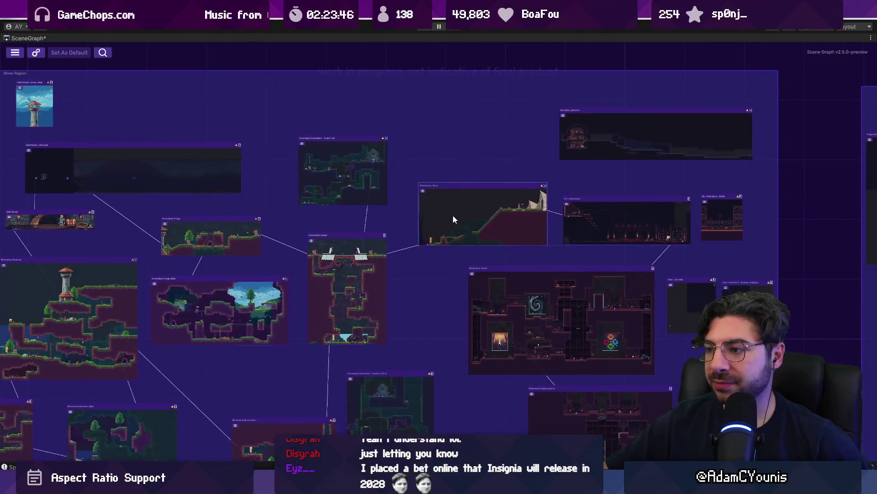
pyautogui.click(448, 224)
pyautogui.moveTo(352, 248); pyautogui.dragTo(350, 242)
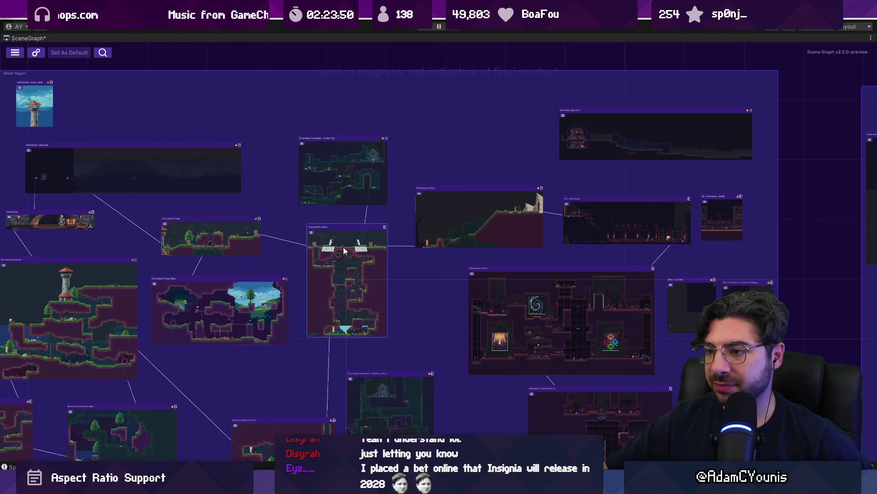
pyautogui.scroll(-2, 424, 209)
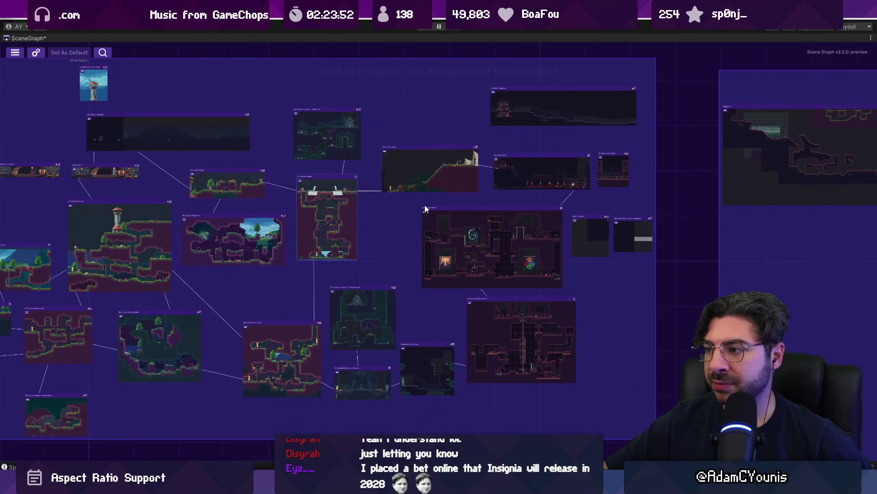
pyautogui.hotkey('ctrl', 's')
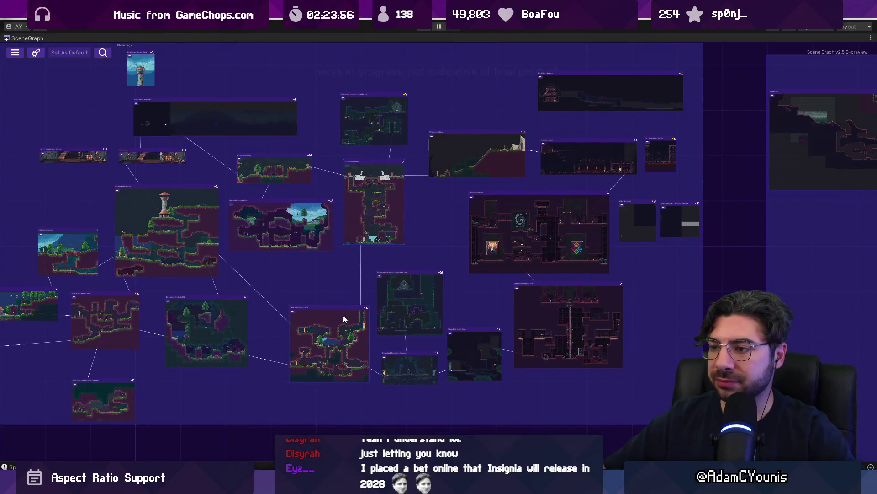
pyautogui.moveTo(340, 319); pyautogui.dragTo(336, 318)
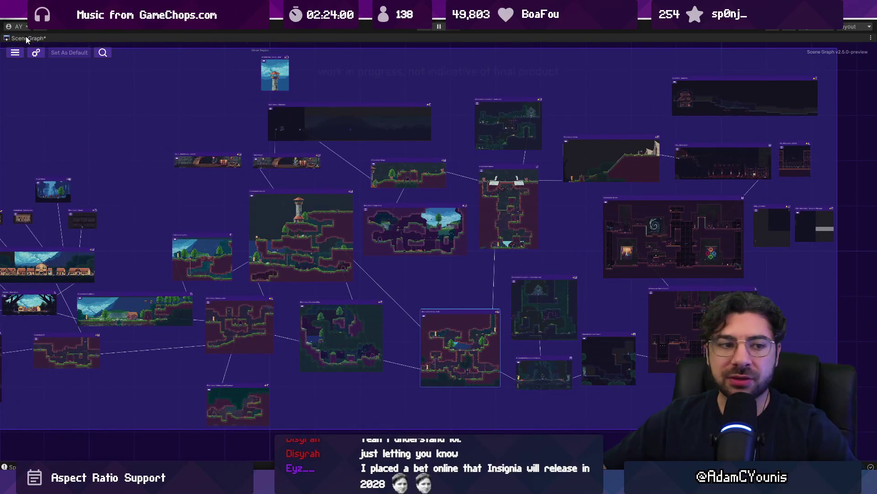
pyautogui.doubleClick(28, 38)
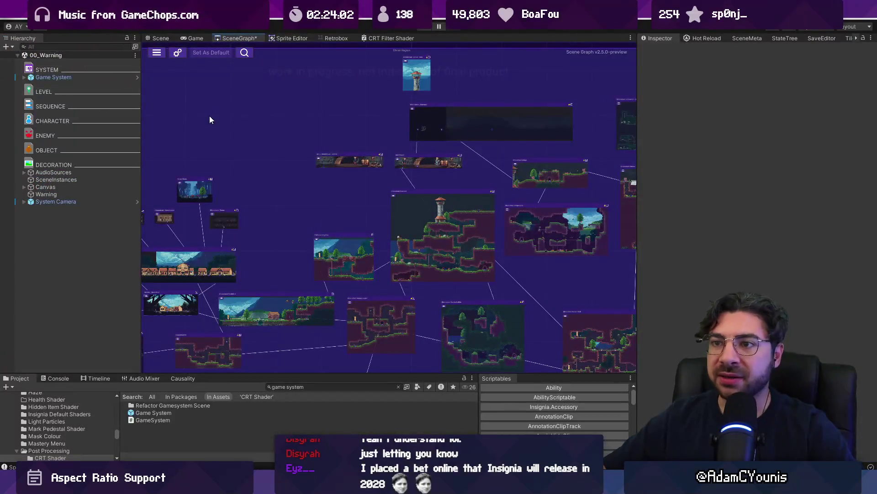
# - Browse File Explorer to OneDrive > My_Projects > 01_Games > Insignia > 03_Art
pyautogui.click(159, 39)
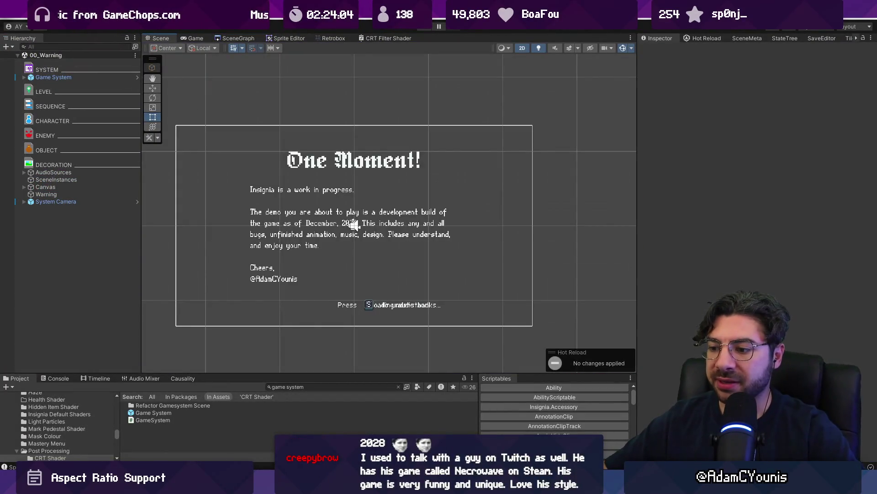
pyautogui.hotkey('alt', 'Tab')
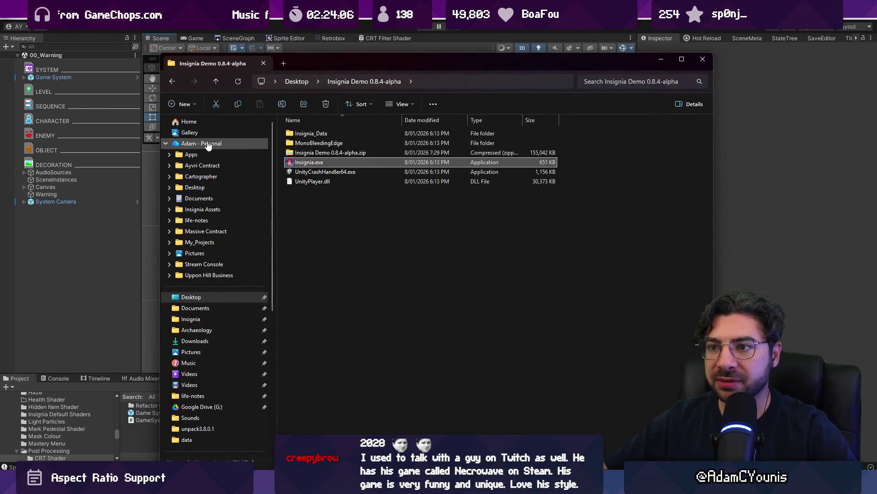
pyautogui.click(208, 144)
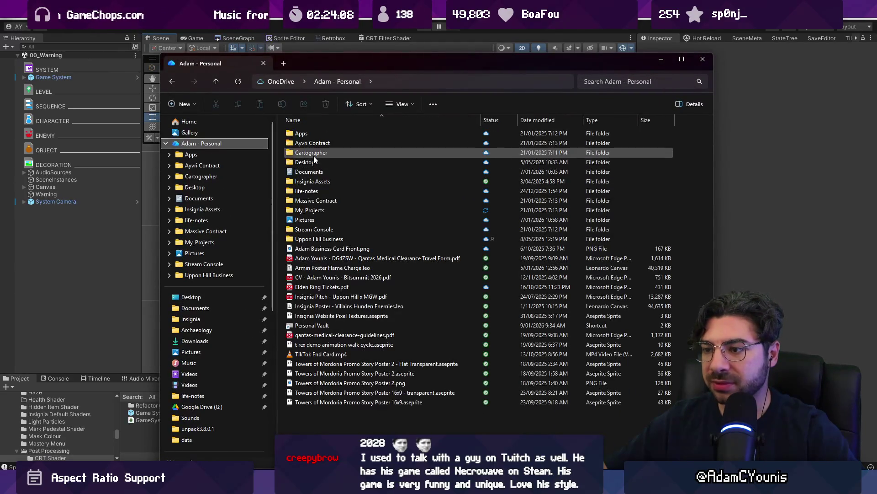
pyautogui.doubleClick(320, 210)
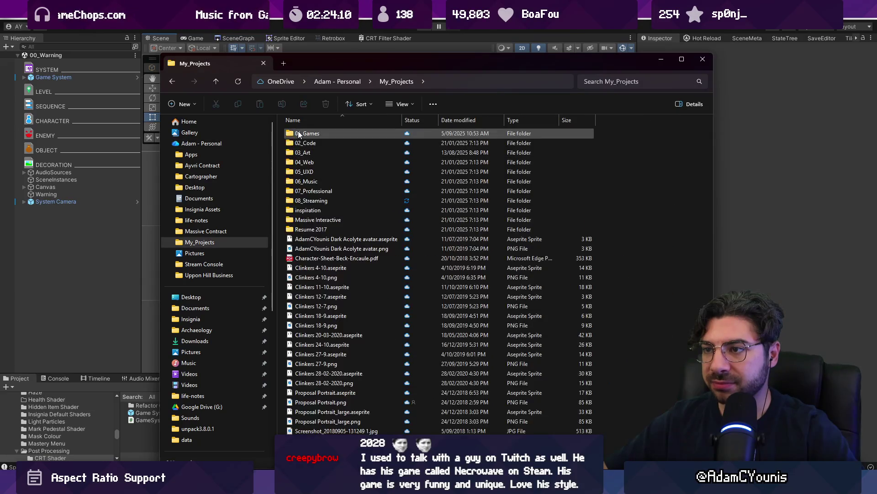
pyautogui.doubleClick(301, 133)
pyautogui.click(321, 154)
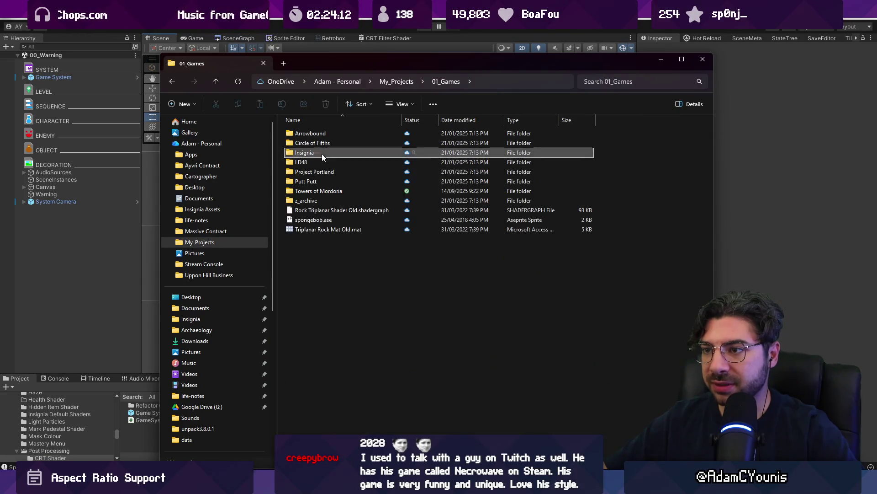
pyautogui.doubleClick(322, 154)
pyautogui.doubleClick(320, 151)
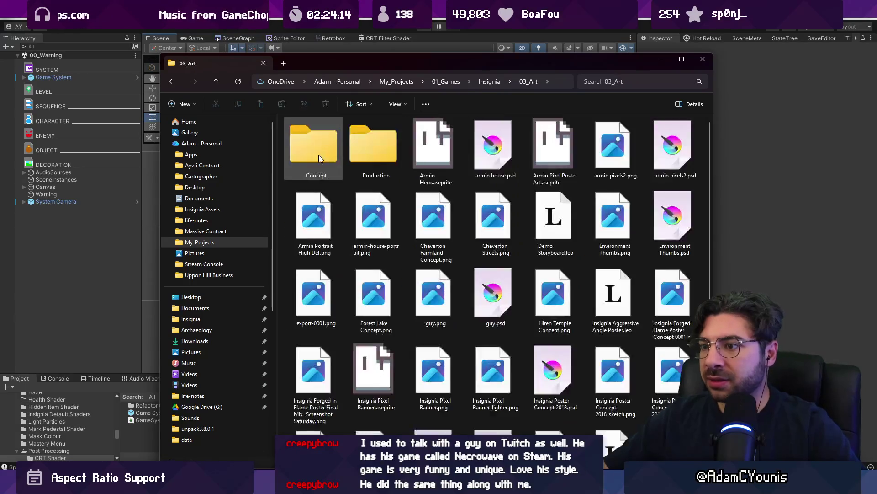
# - Open mockup forest.psd and Sprite World.psd in Krita
pyautogui.scroll(-3, 503, 219)
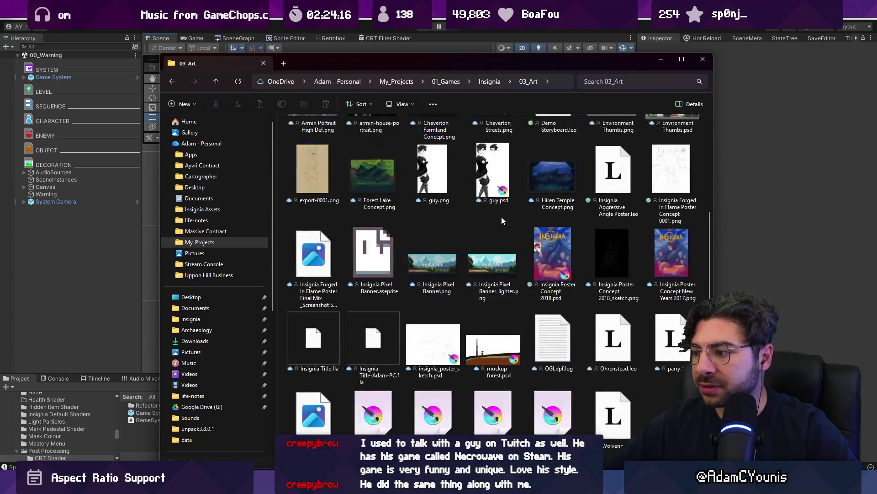
pyautogui.click(485, 341)
pyautogui.doubleClick(484, 340)
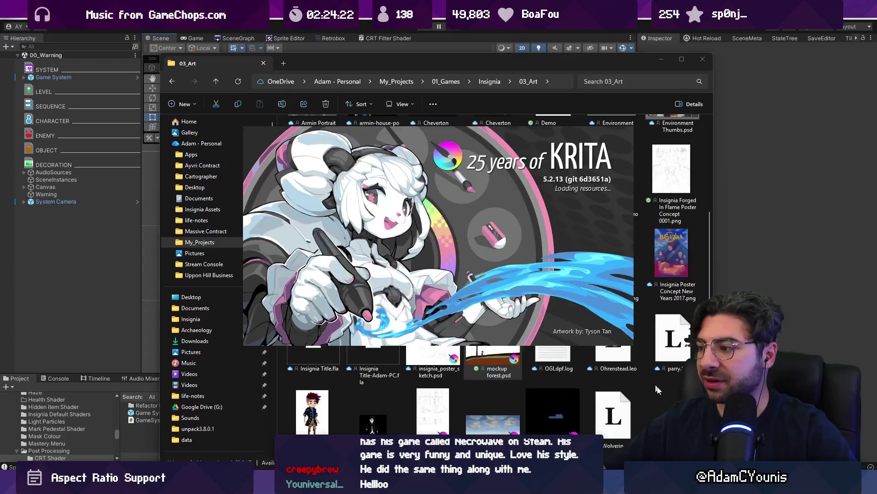
pyautogui.doubleClick(551, 404)
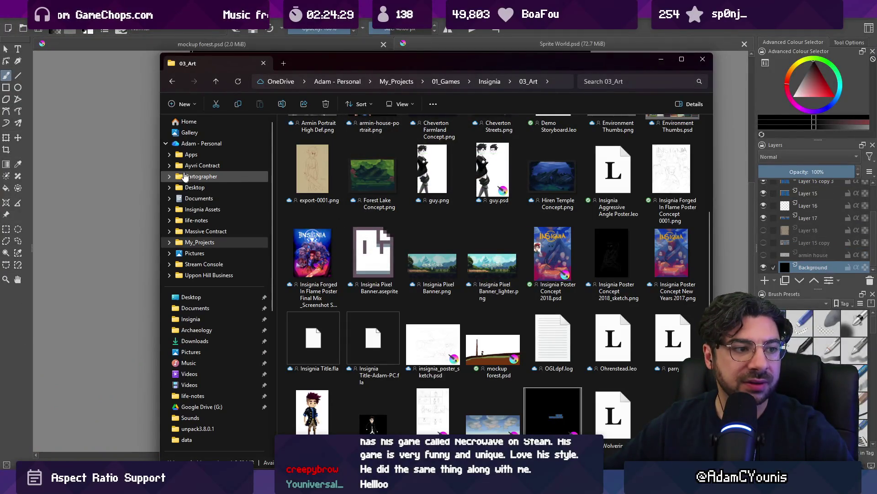
# - Zoom and pan around the Sprite World.psd house interior mockup, then return to Unity
pyautogui.click(114, 206)
pyautogui.scroll(5, 388, 208)
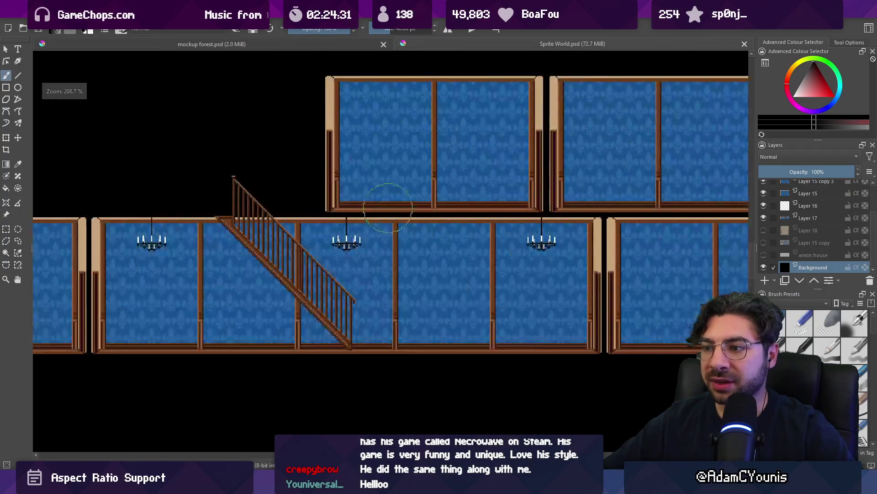
pyautogui.scroll(-3, 388, 208)
pyautogui.scroll(1, 335, 219)
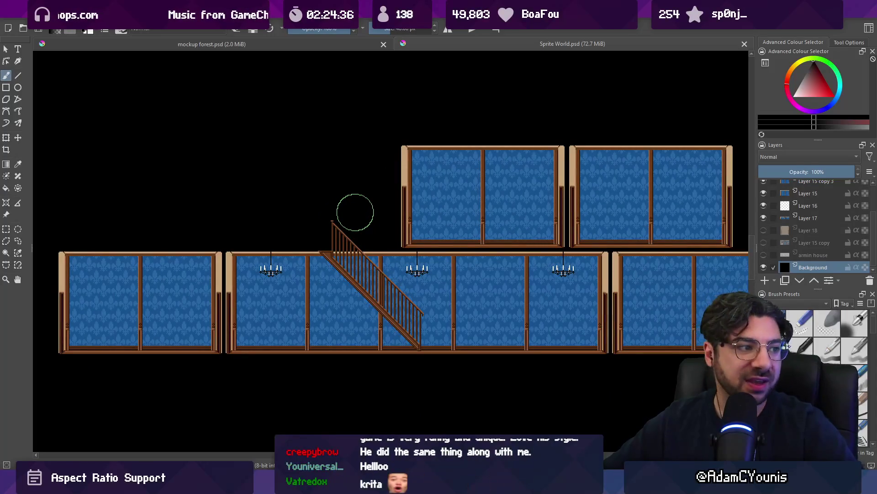
pyautogui.moveTo(366, 221); pyautogui.dragTo(356, 209)
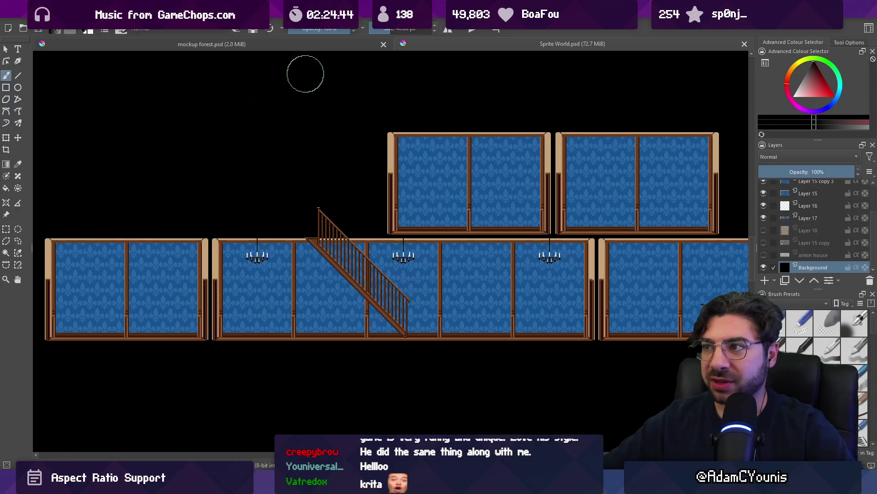
pyautogui.scroll(1, 155, 274)
pyautogui.scroll(-1, 155, 275)
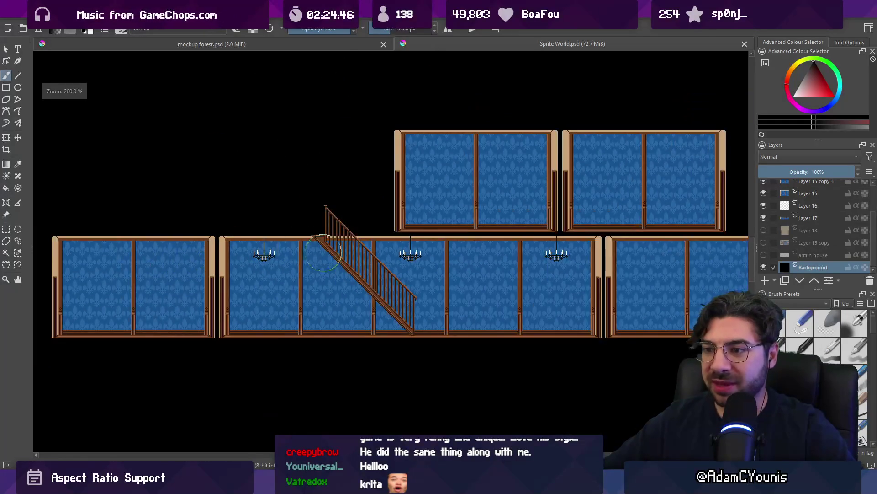
pyautogui.moveTo(386, 215)
pyautogui.mouseDown()
pyautogui.moveTo(372, 225)
pyautogui.moveTo(367, 205)
pyautogui.mouseUp()
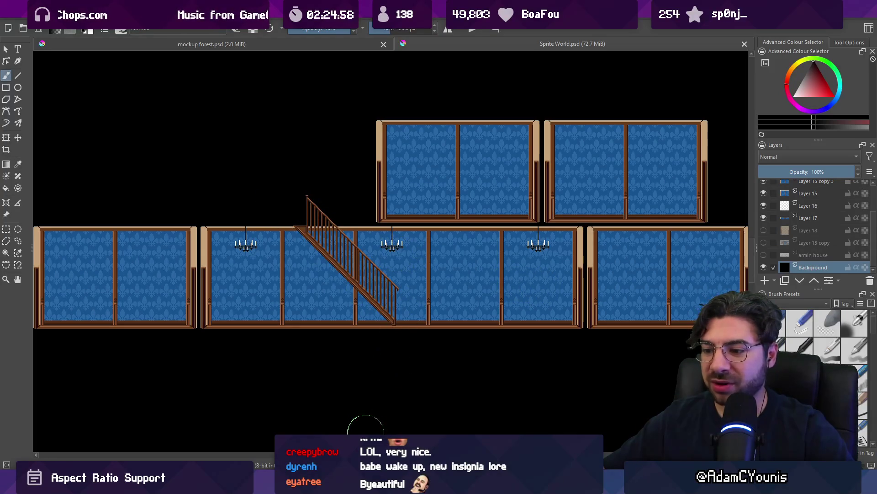
pyautogui.hotkey('alt', 'Tab')
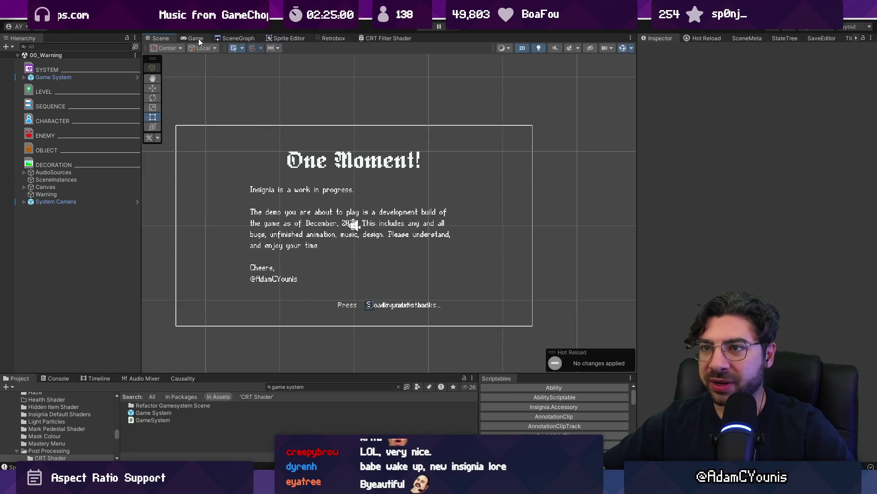
# - Zoom into the SceneGraph and open the Armins House scene, then return to Krita
pyautogui.click(238, 38)
pyautogui.scroll(5, 320, 206)
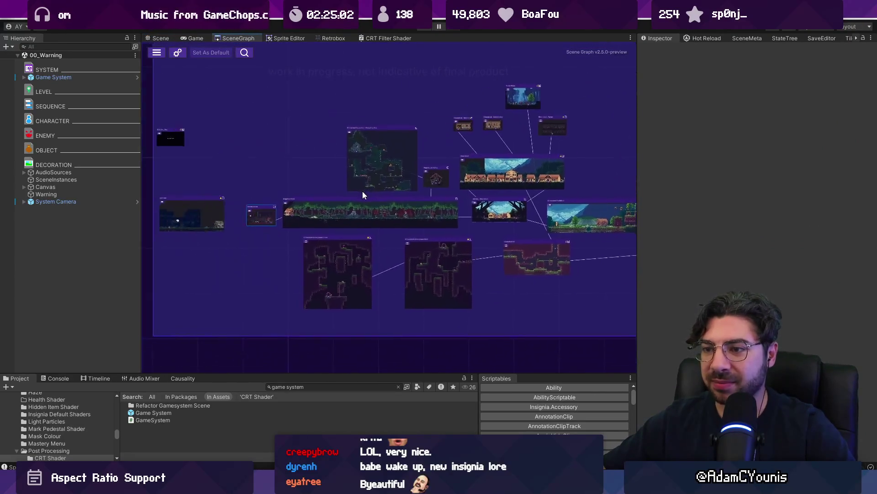
pyautogui.scroll(2, 280, 223)
pyautogui.doubleClick(339, 190)
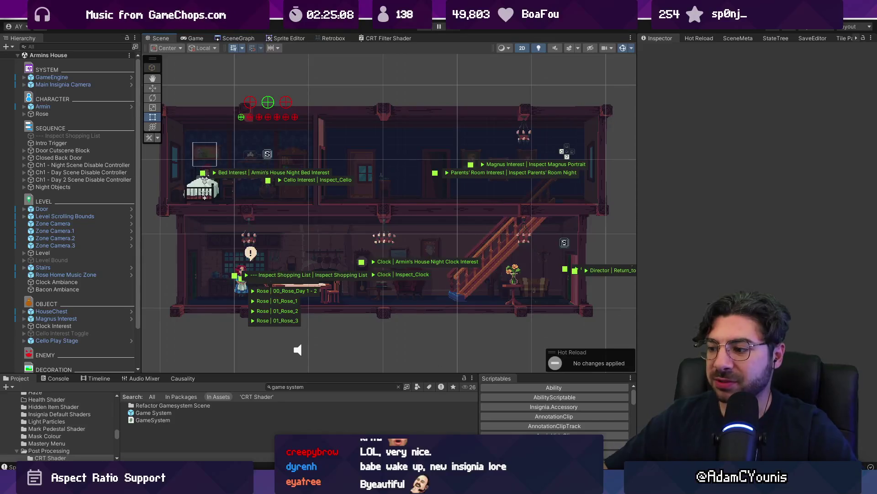
pyautogui.hotkey('alt', 'Tab')
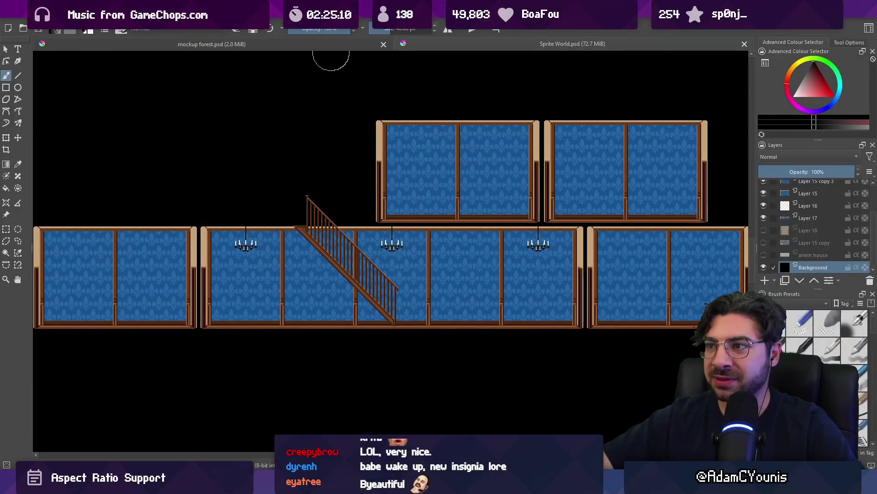
# - Zoom and pan around mockup forest.psd's character and tree, then close that file
pyautogui.scroll(-3, 312, 232)
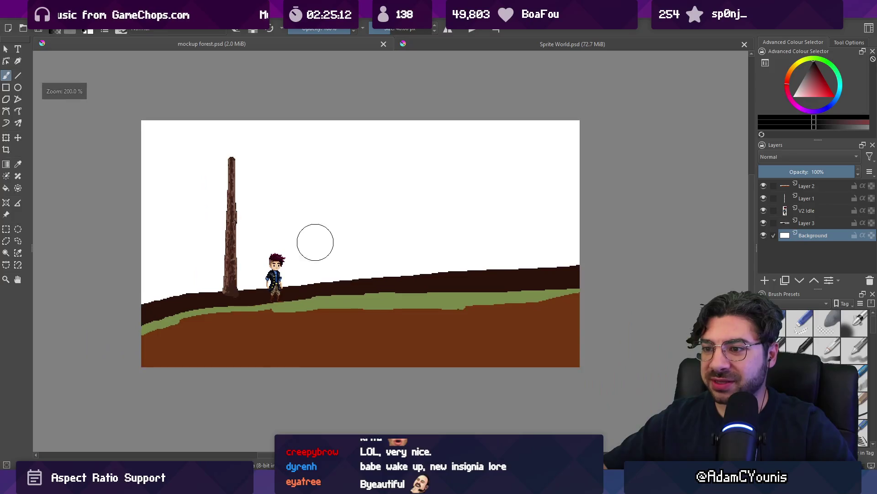
pyautogui.scroll(1, 418, 268)
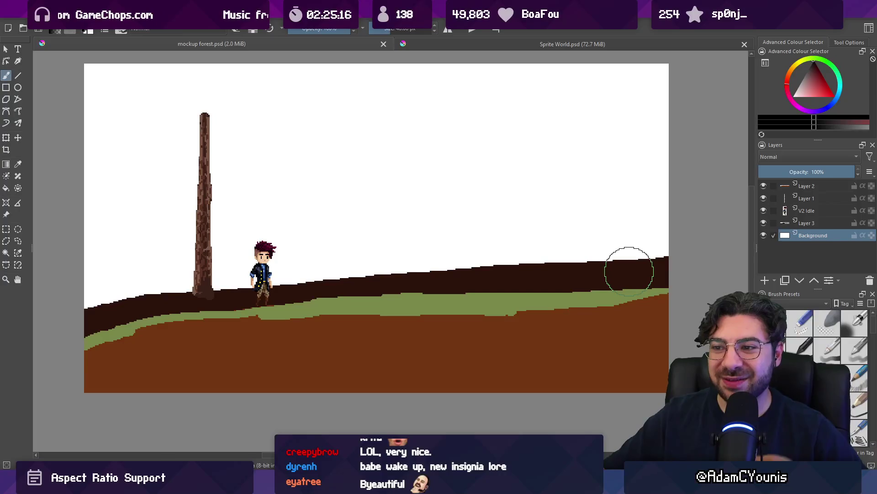
pyautogui.scroll(2, 215, 255)
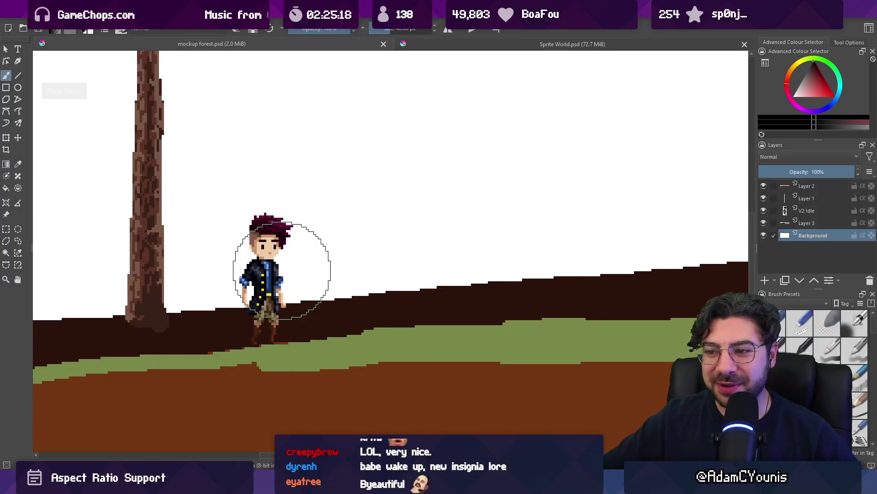
pyautogui.scroll(3, 293, 267)
pyautogui.scroll(-1, 452, 210)
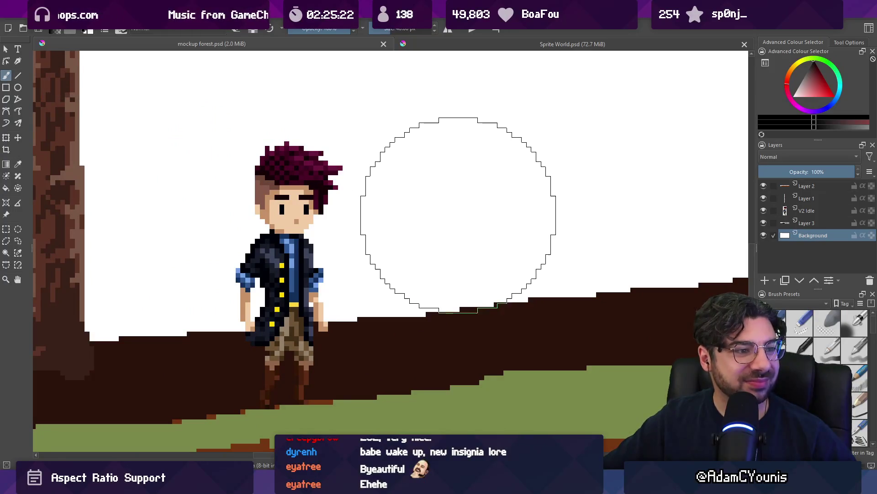
pyautogui.scroll(-3, 395, 227)
pyautogui.scroll(-1, 274, 288)
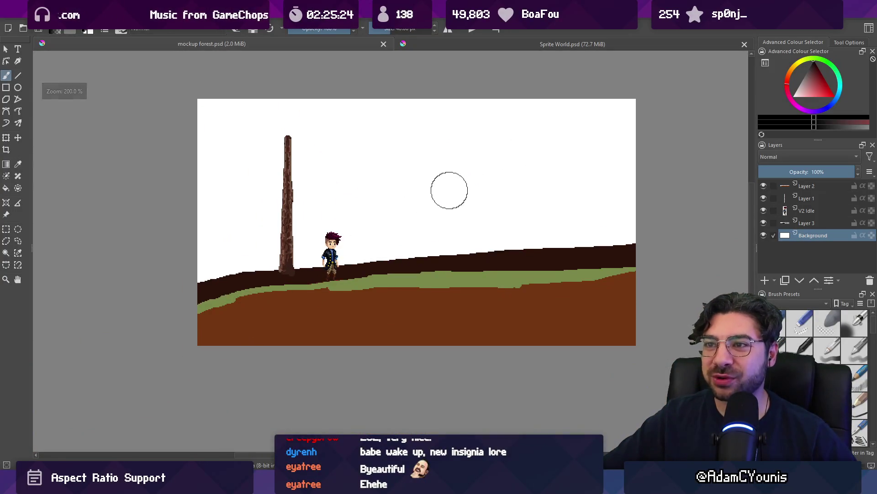
pyautogui.scroll(1, 448, 190)
pyautogui.moveTo(400, 221)
pyautogui.mouseDown()
pyautogui.moveTo(411, 213)
pyautogui.moveTo(410, 226)
pyautogui.mouseUp()
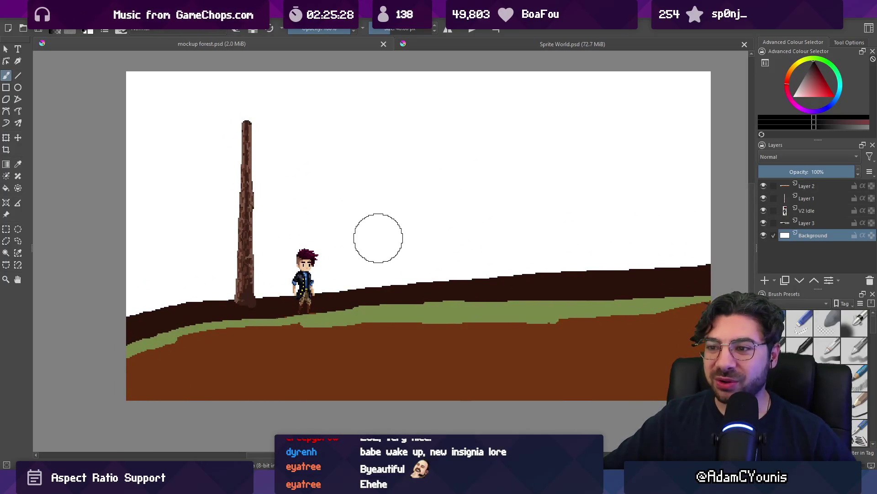
pyautogui.scroll(2, 256, 226)
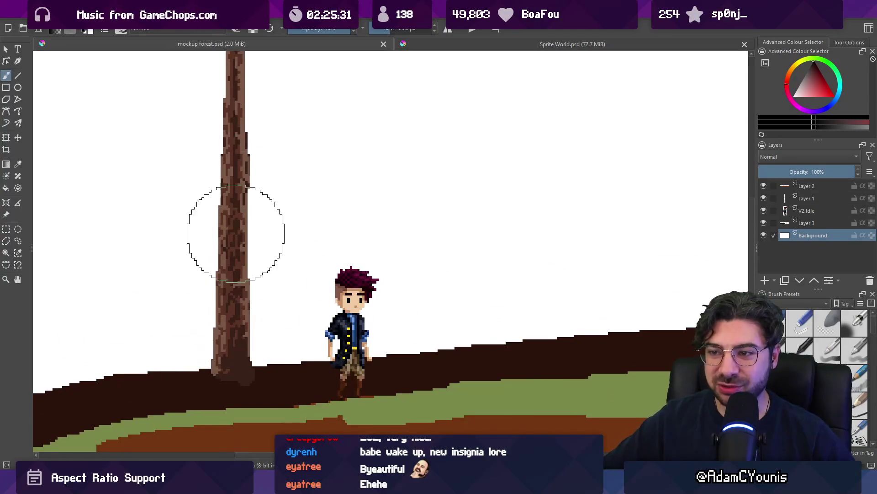
pyautogui.scroll(-3, 238, 208)
pyautogui.scroll(1, 381, 190)
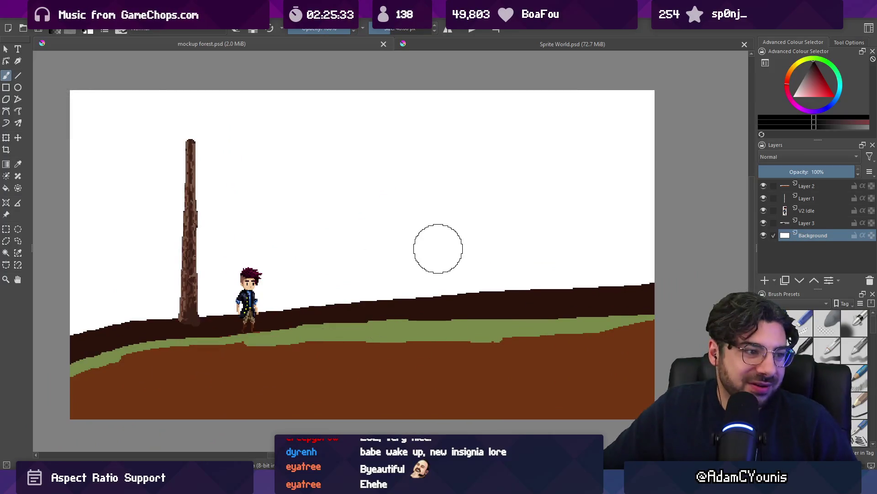
pyautogui.click(383, 45)
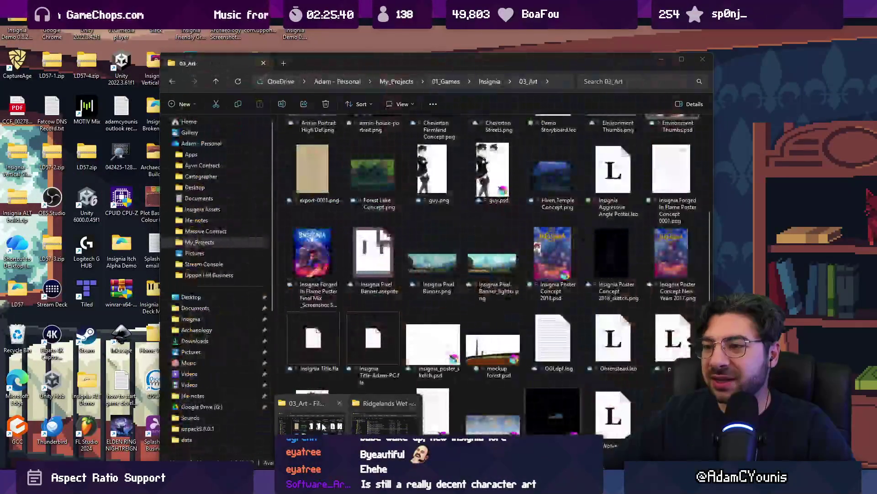
# - Preview the 40 x 60 armin pixels2.png sprite from the 03_Art folder in Photos, then close it
pyautogui.click(329, 413)
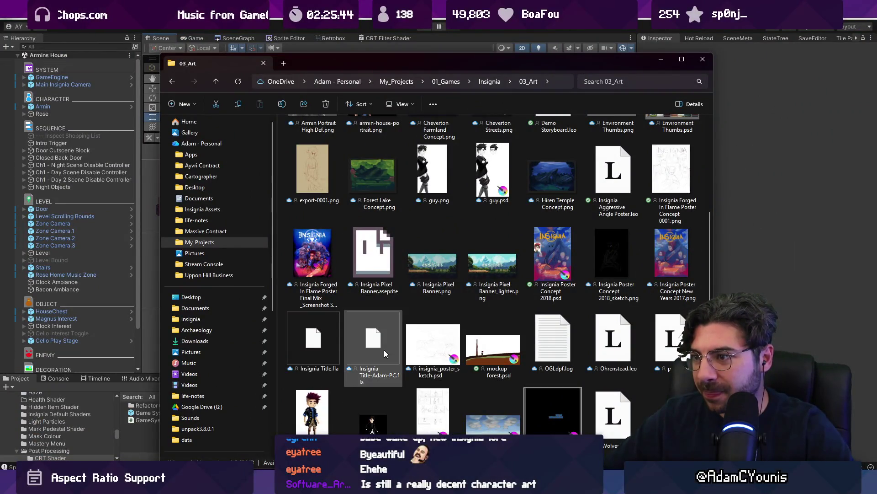
pyautogui.scroll(3, 384, 350)
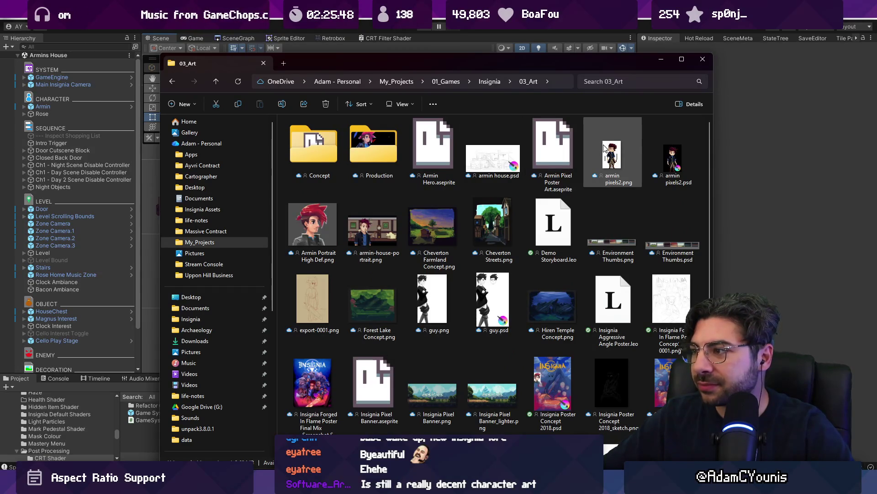
pyautogui.moveTo(607, 154)
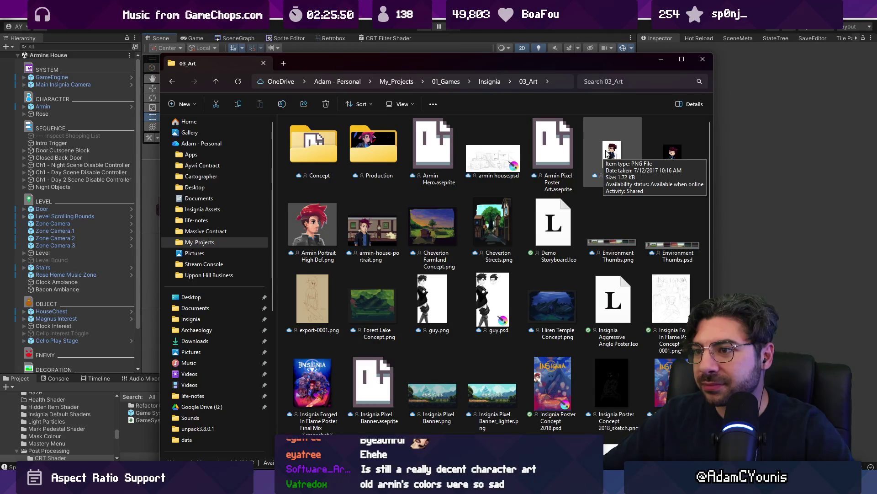
pyautogui.click(607, 154)
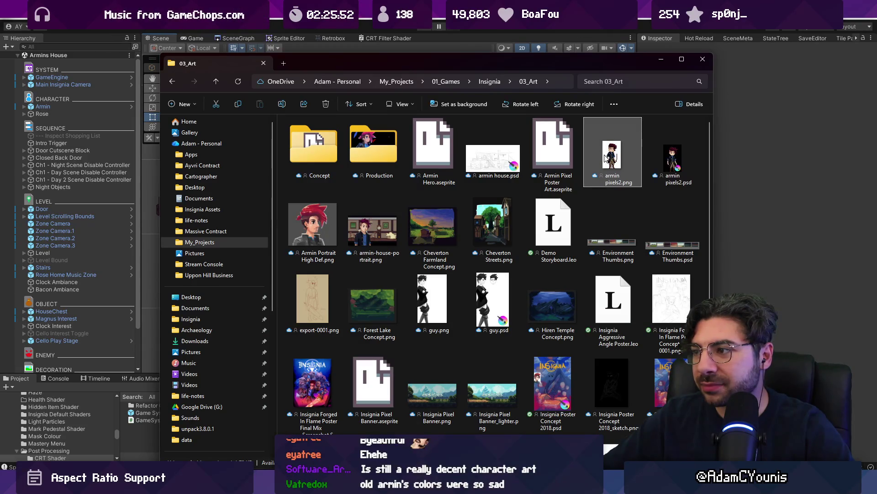
pyautogui.doubleClick(607, 155)
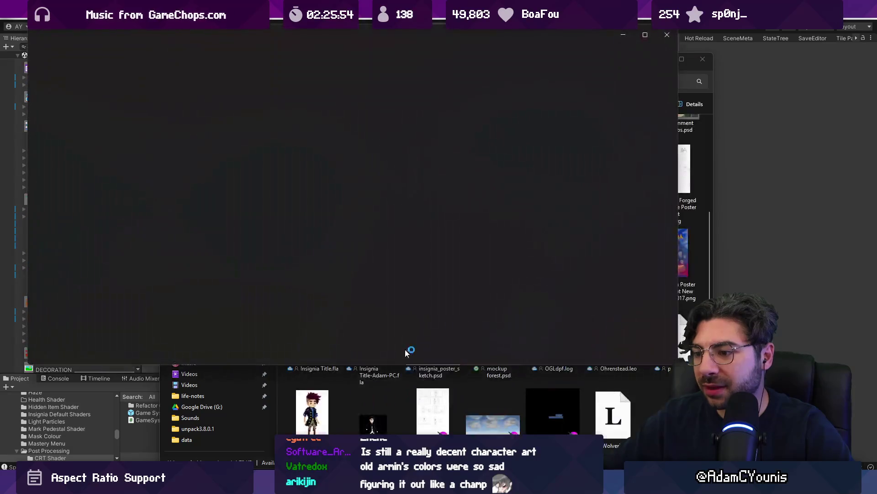
pyautogui.click(376, 422)
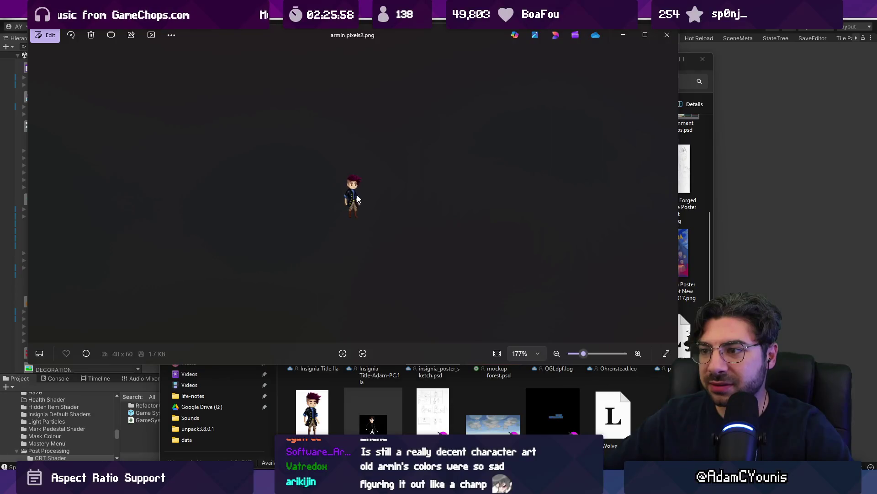
pyautogui.click(660, 40)
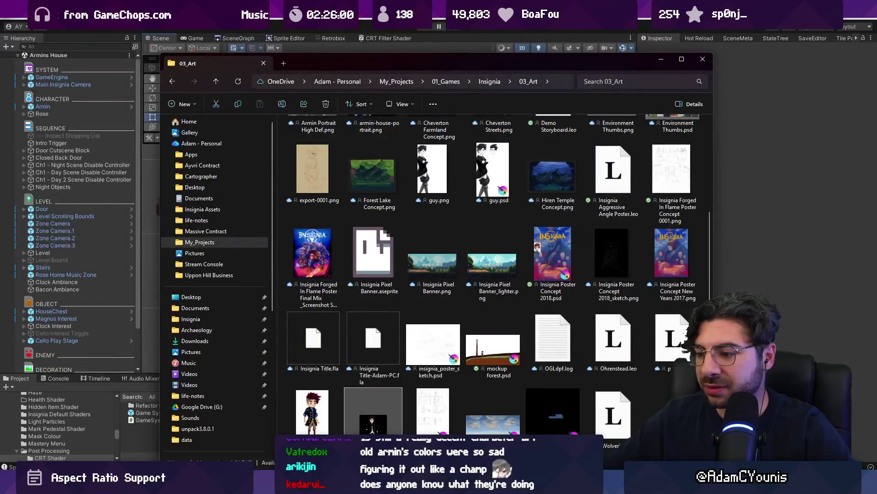
# - Open armin pixels2.psd from the 03_Art folder in Krita
pyautogui.scroll(3, 503, 174)
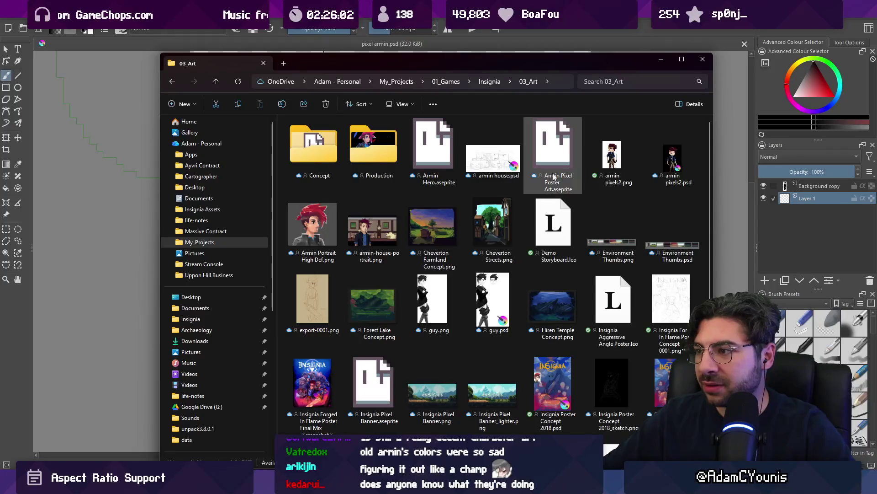
pyautogui.doubleClick(673, 155)
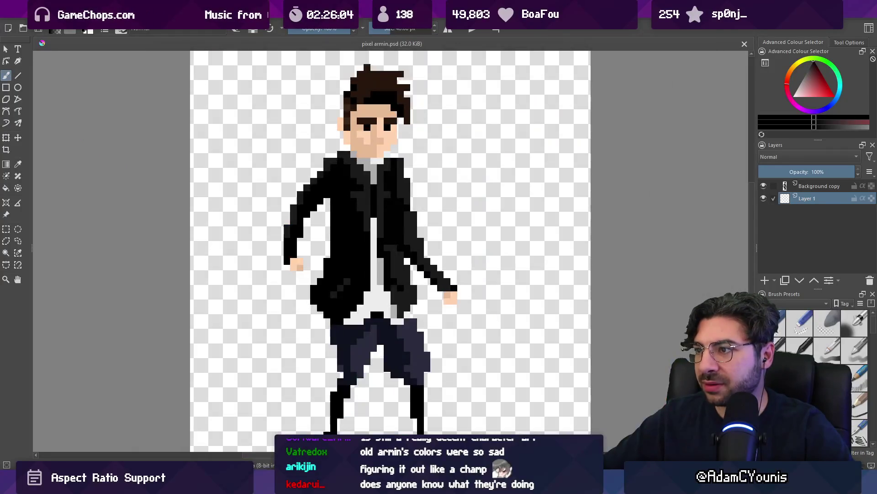
pyautogui.scroll(2, 402, 206)
pyautogui.scroll(-3, 391, 251)
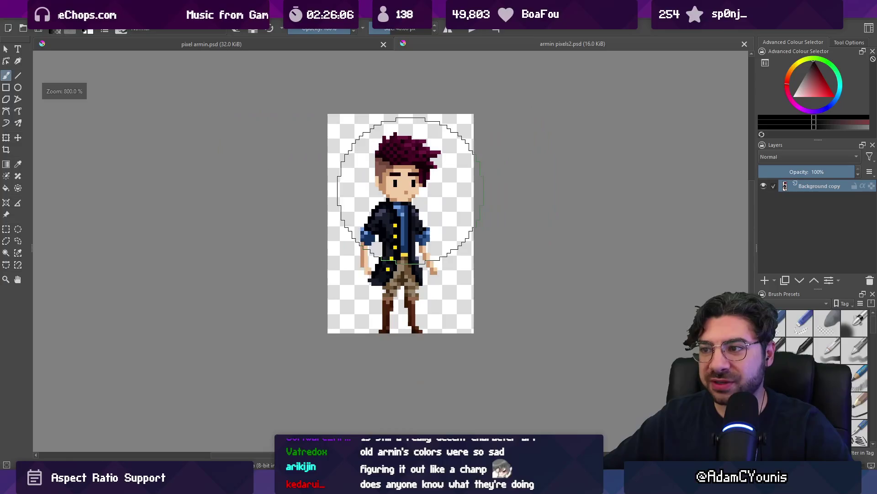
# - Flip between the pixel armin.psd and armin pixels2.psd tabs to compare the red-haired and black-suited sprites
pyautogui.click(403, 45)
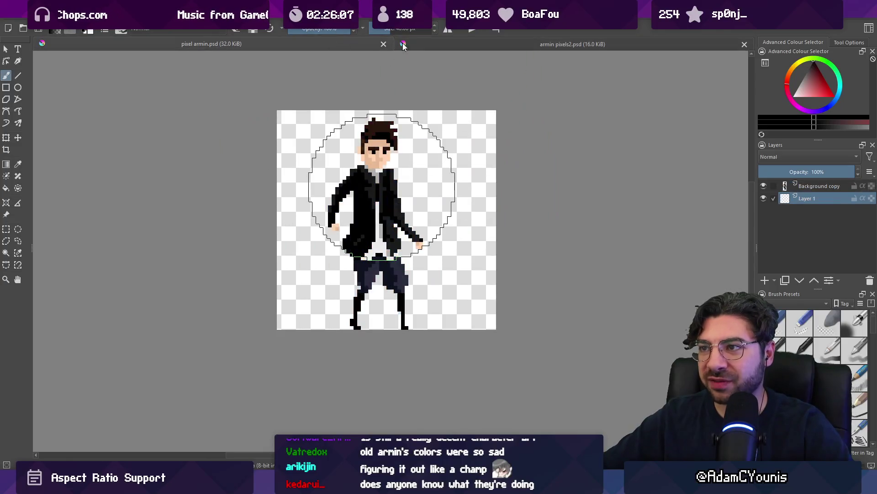
pyautogui.click(438, 42)
pyautogui.click(326, 45)
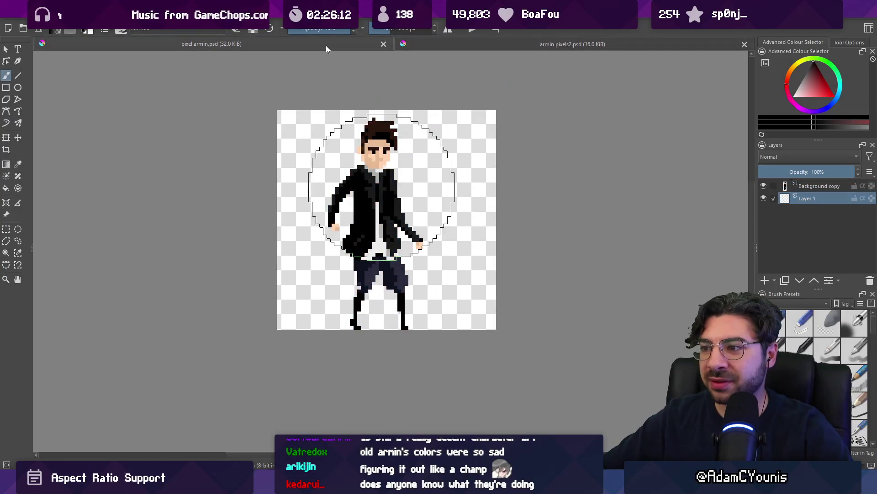
pyautogui.click(452, 43)
pyautogui.click(328, 42)
pyautogui.click(448, 45)
pyautogui.click(347, 43)
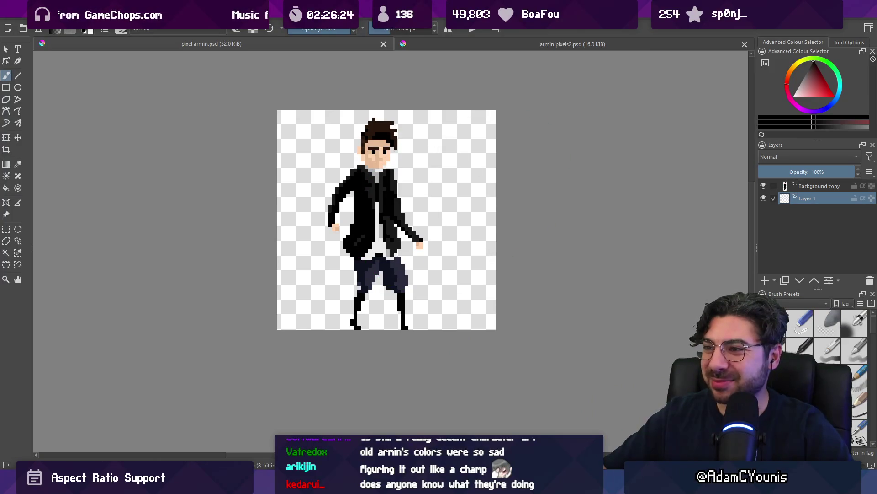
pyautogui.hotkey('alt', 'Tab')
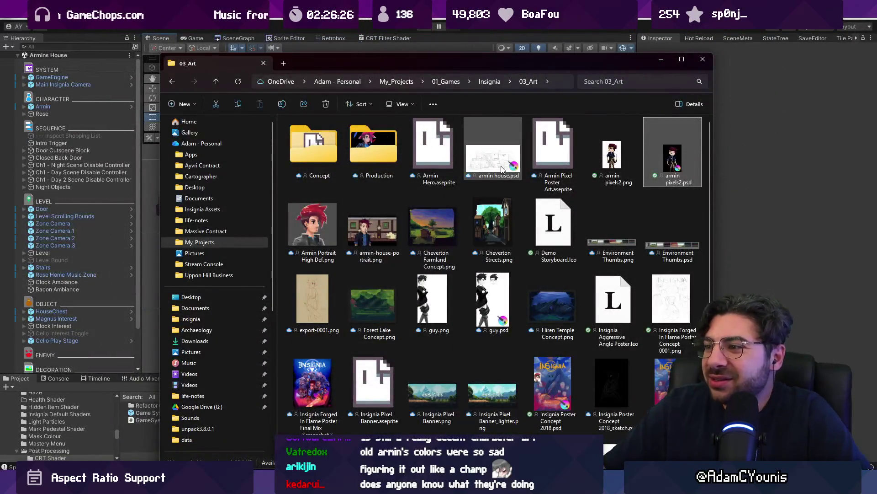
# - Open the armin house.psd interior cross-section sketch in Krita
pyautogui.click(501, 170)
pyautogui.doubleClick(497, 169)
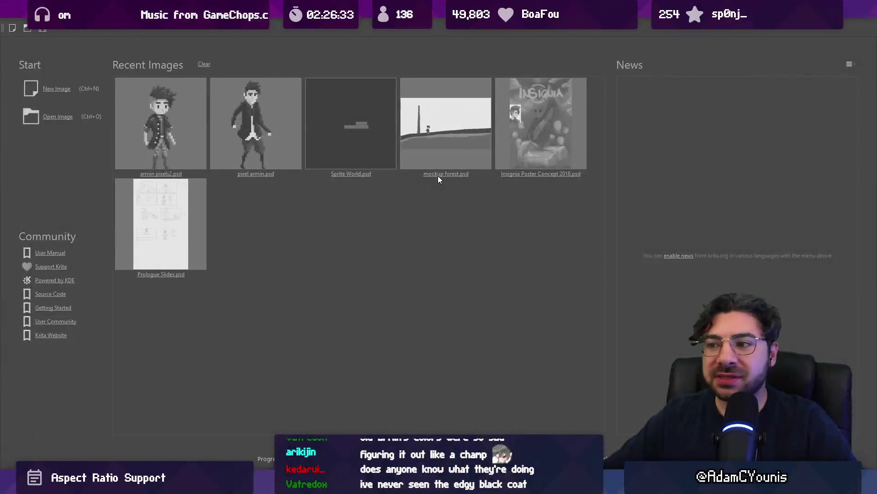
pyautogui.scroll(1, 314, 355)
pyautogui.scroll(-1, 314, 356)
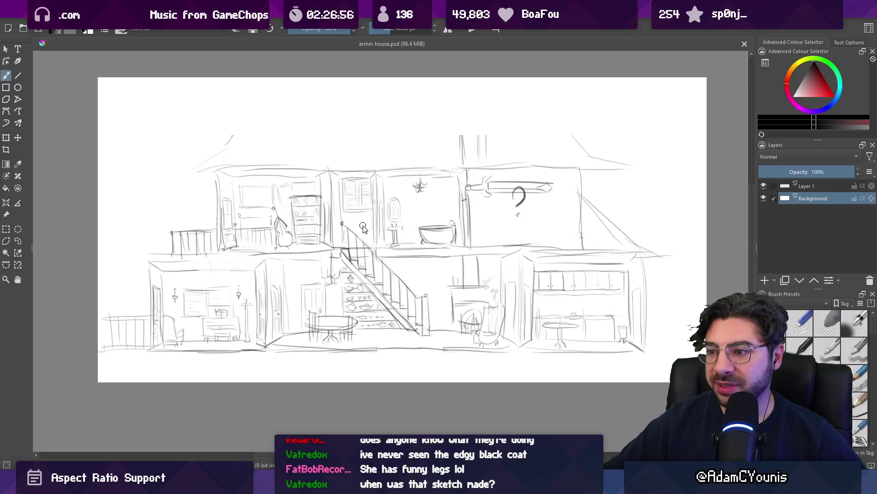
# - Zoom in on the sketch's staircase and back out, then return to the 03_Art folder
pyautogui.scroll(5, 379, 293)
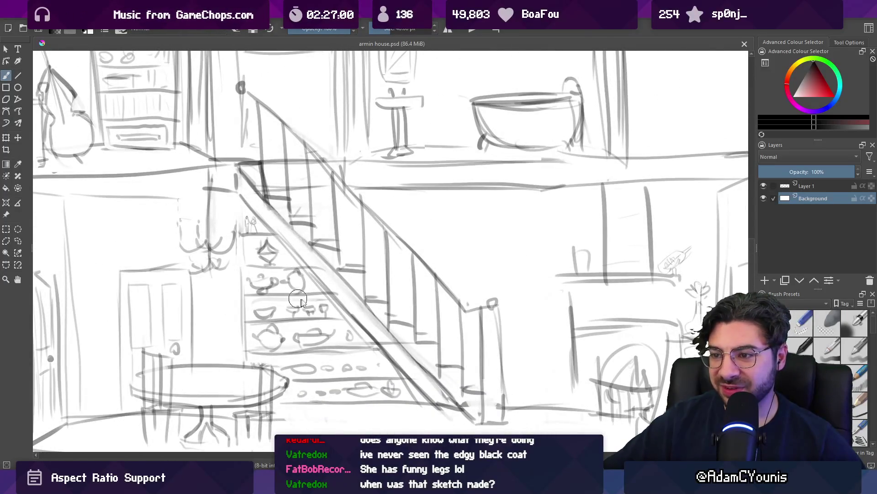
pyautogui.scroll(2, 286, 334)
pyautogui.scroll(-5, 360, 202)
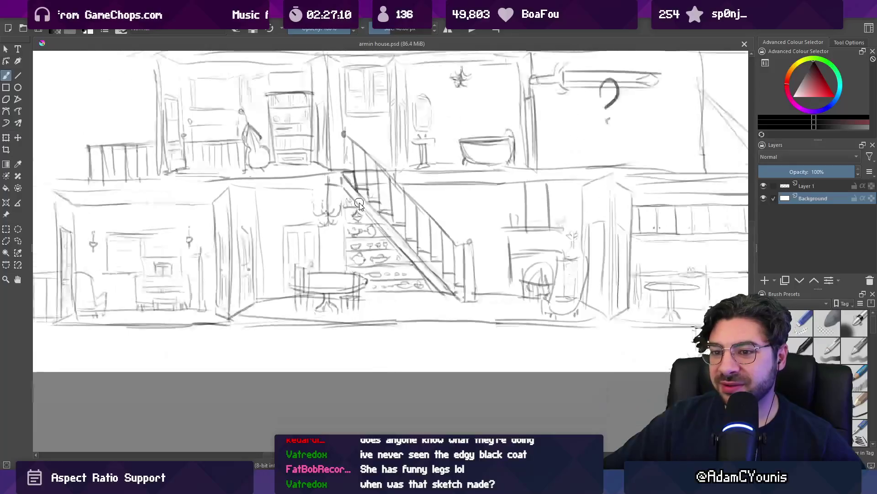
pyautogui.scroll(2, 174, 274)
pyautogui.scroll(-2, 172, 267)
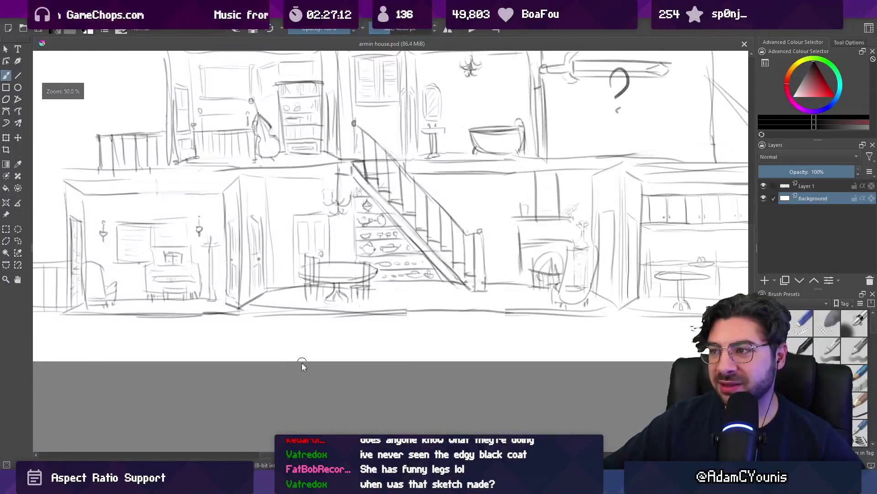
pyautogui.scroll(-2, 303, 359)
pyautogui.scroll(1, 351, 244)
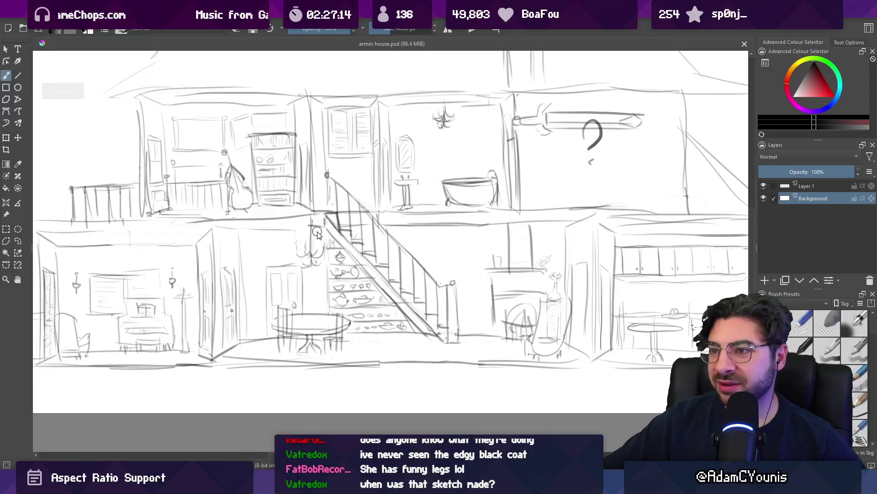
pyautogui.hotkey('alt', 'Tab')
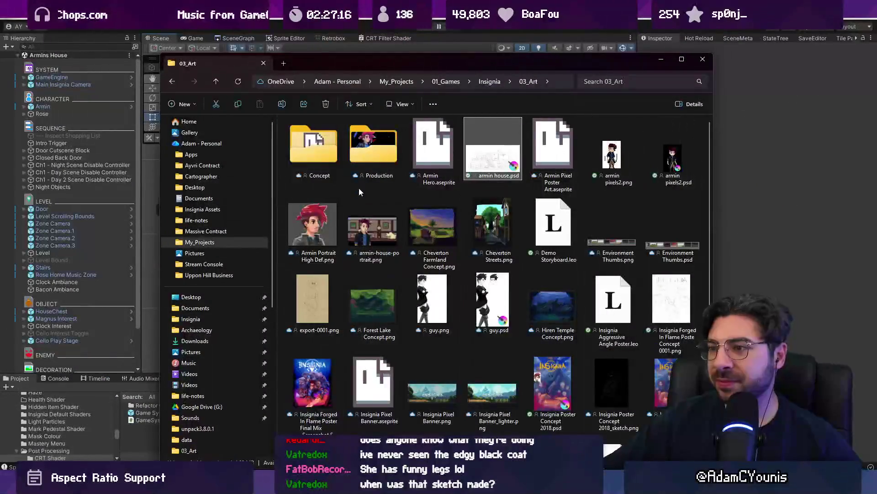
# - Open IMG_20161006_091431.jpg, the houses-among-trees pencil sketch, from the Concept folder in Photos
pyautogui.doubleClick(328, 148)
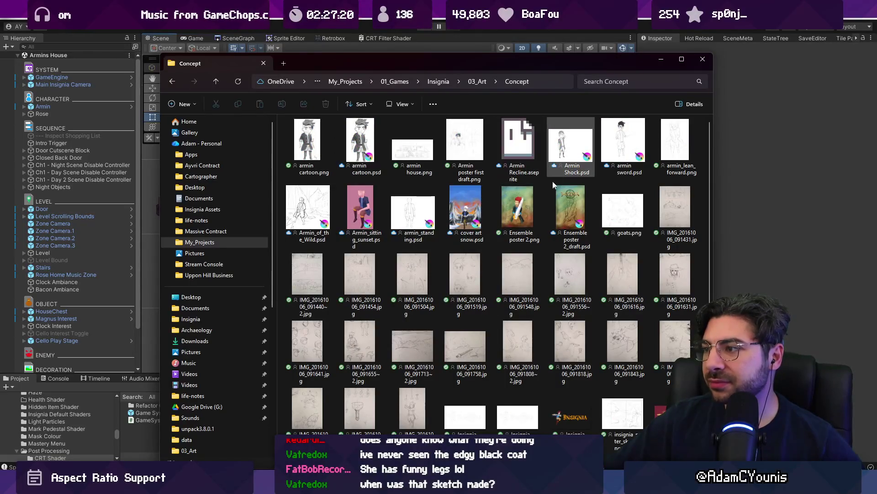
pyautogui.scroll(-2, 432, 216)
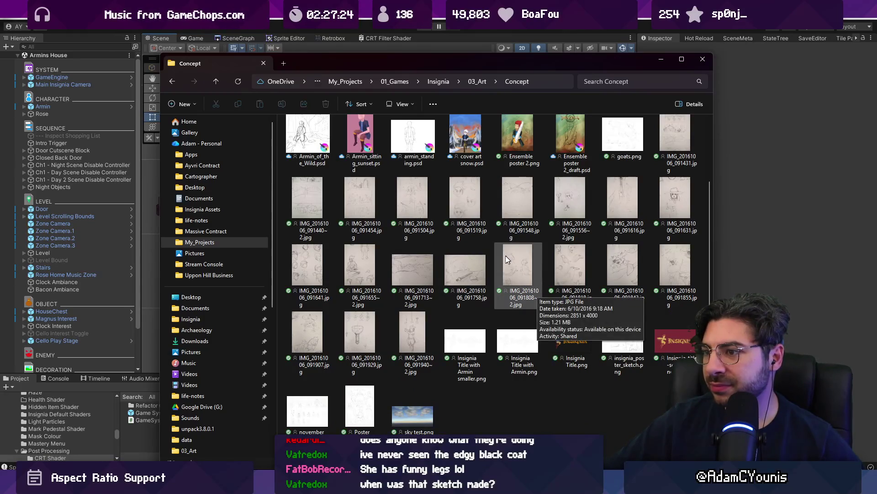
pyautogui.scroll(2, 538, 292)
pyautogui.doubleClick(659, 194)
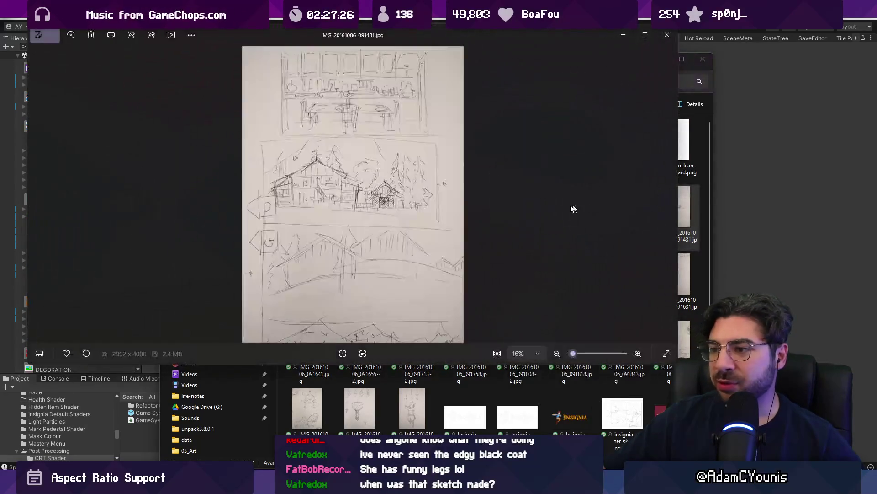
# - Page through the next few concept sketches, zoom into the landscape sketch, then exit the viewer
pyautogui.press('Right')
pyautogui.press('Right')
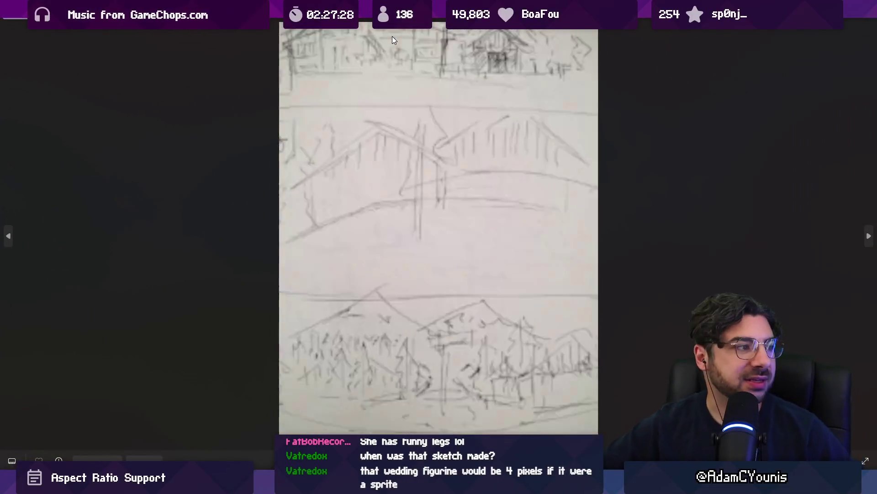
pyautogui.press('Right')
pyautogui.press('Right')
pyautogui.press('Right')
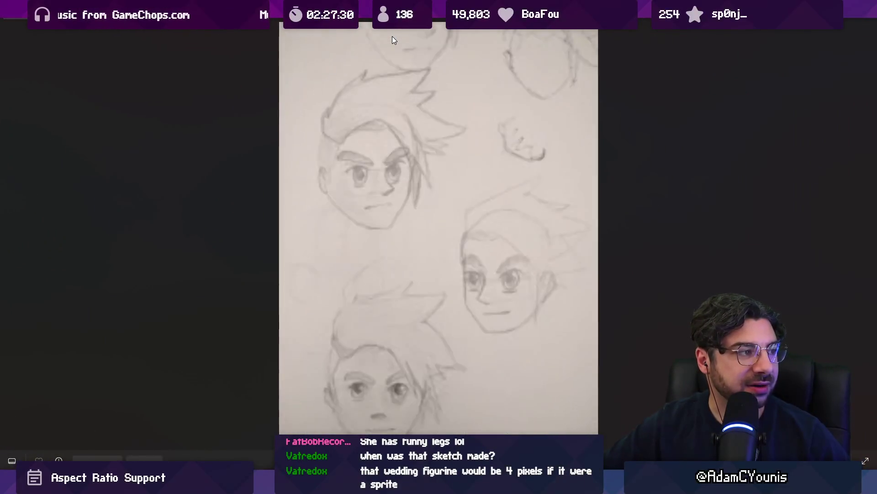
pyautogui.press('Right')
pyautogui.press('Left')
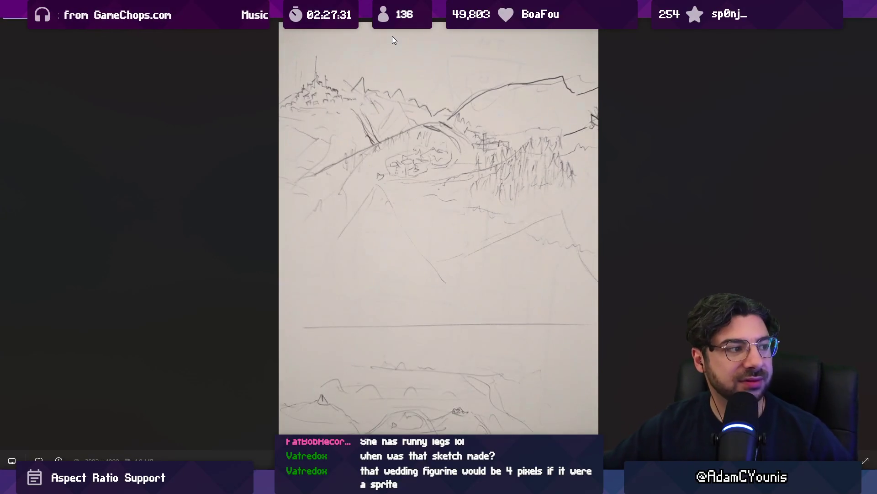
pyautogui.scroll(1, 405, 67)
pyautogui.scroll(1, 405, 67)
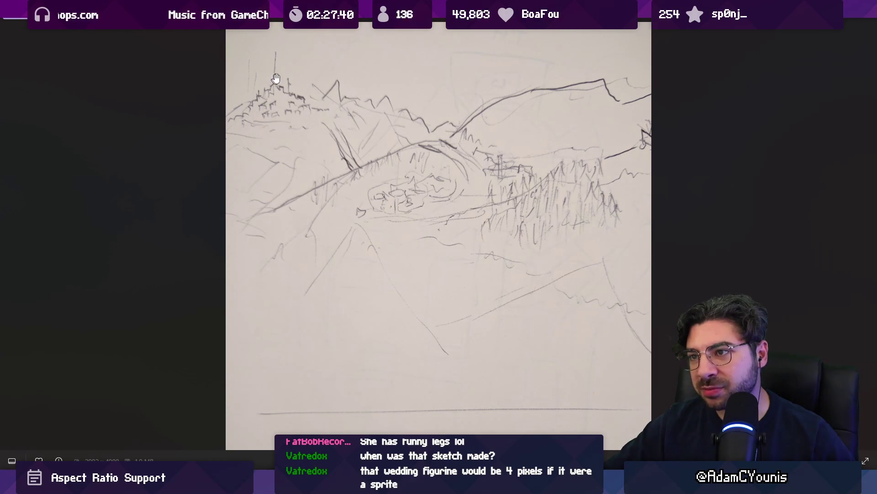
pyautogui.scroll(-3, 290, 107)
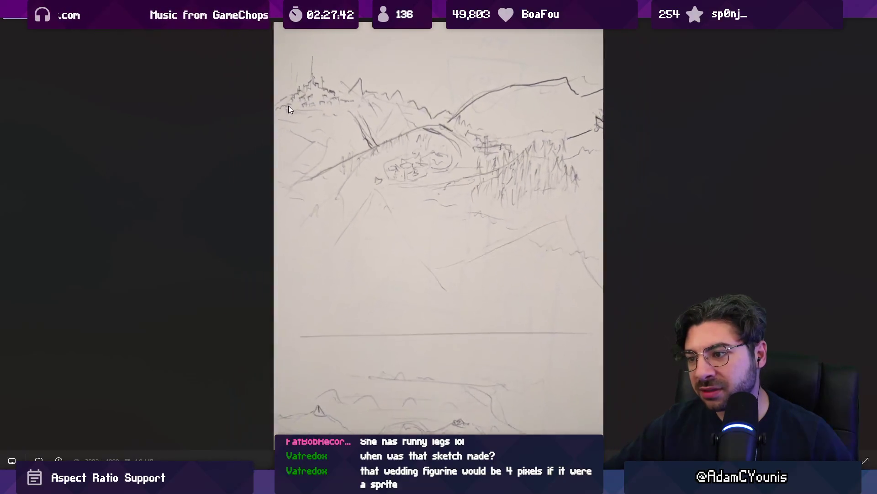
pyautogui.press('Escape')
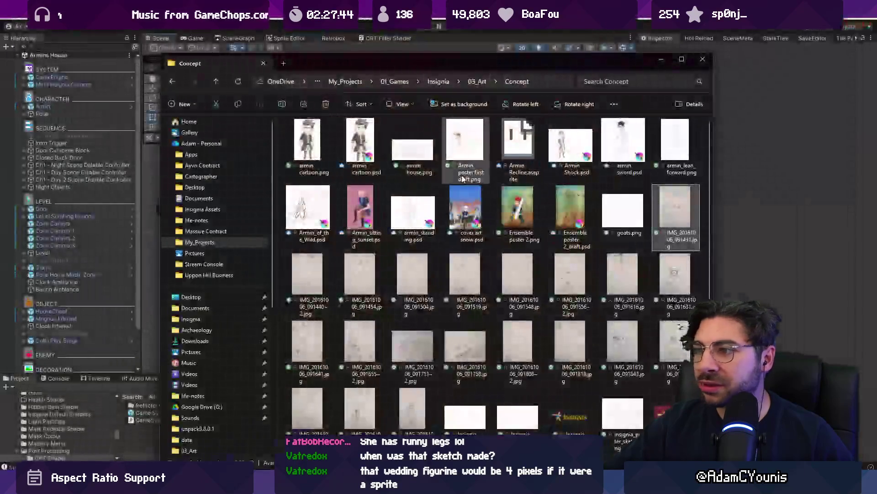
# - Open another Concept sketch and page past the house-and-tree, witch-hat and faces sketches to the wide landscape
pyautogui.doubleClick(322, 262)
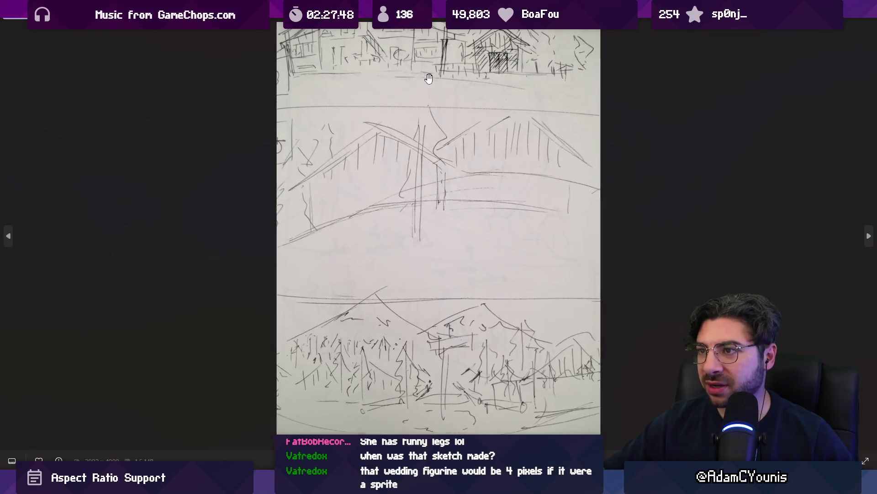
pyautogui.press('Right')
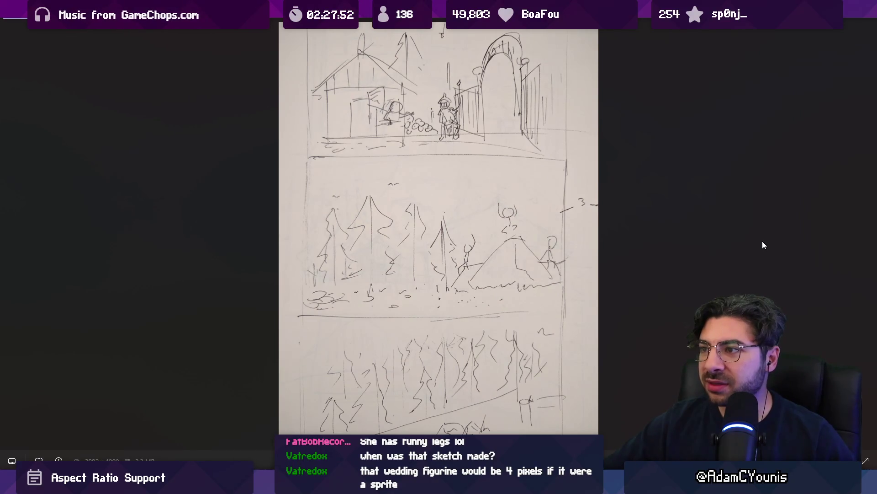
pyautogui.press('Left')
pyautogui.press('Right')
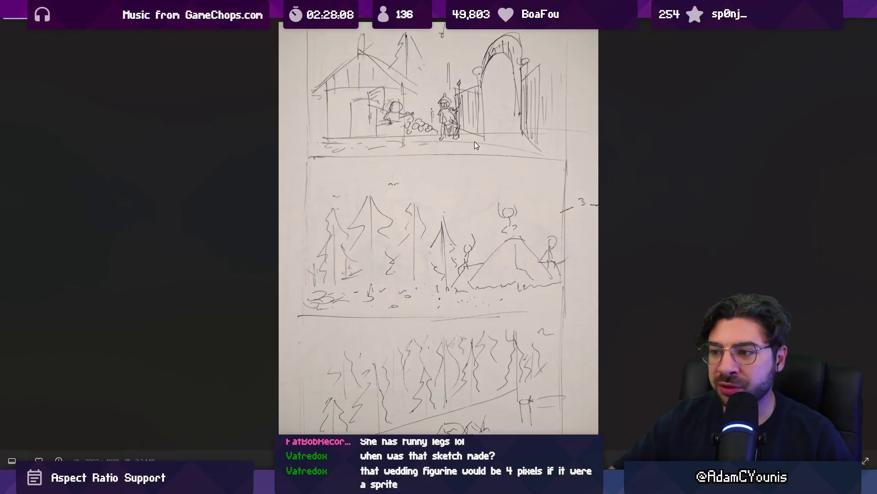
pyautogui.press('Right')
pyautogui.press('Right')
pyautogui.press('Right')
pyautogui.press('Right')
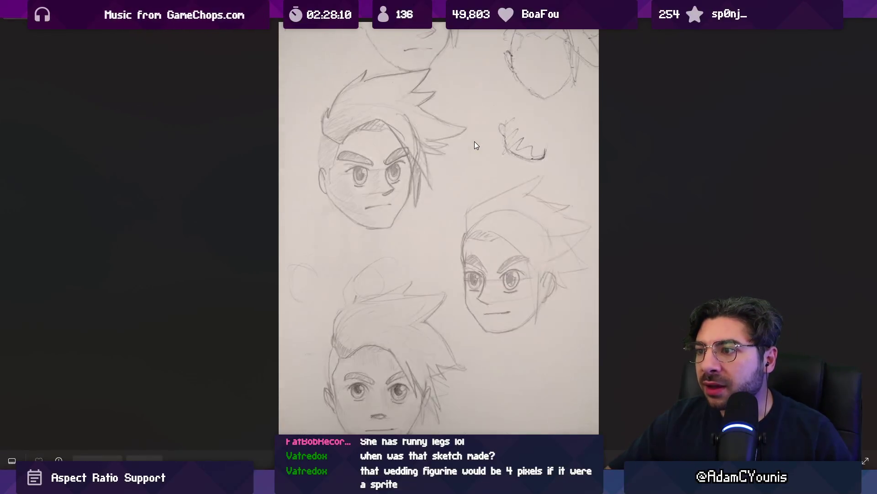
pyautogui.press('Right')
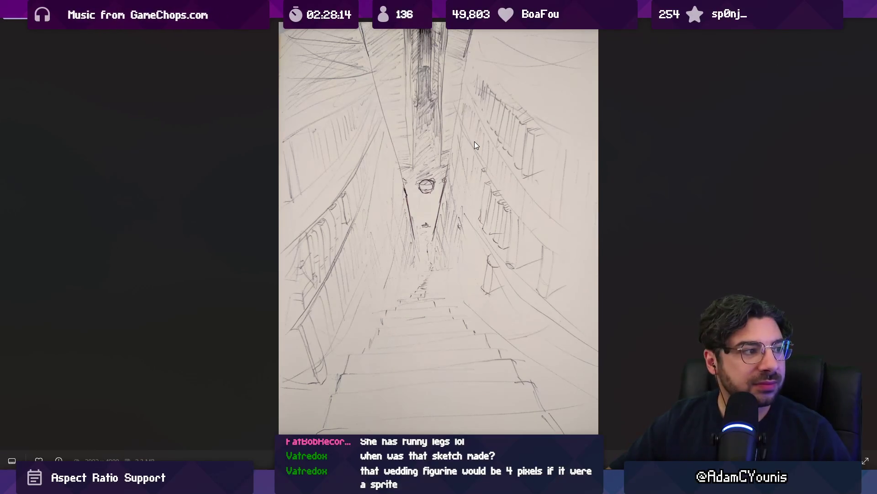
pyautogui.press('Right')
pyautogui.press('Right')
pyautogui.press('Right')
pyautogui.press('Left')
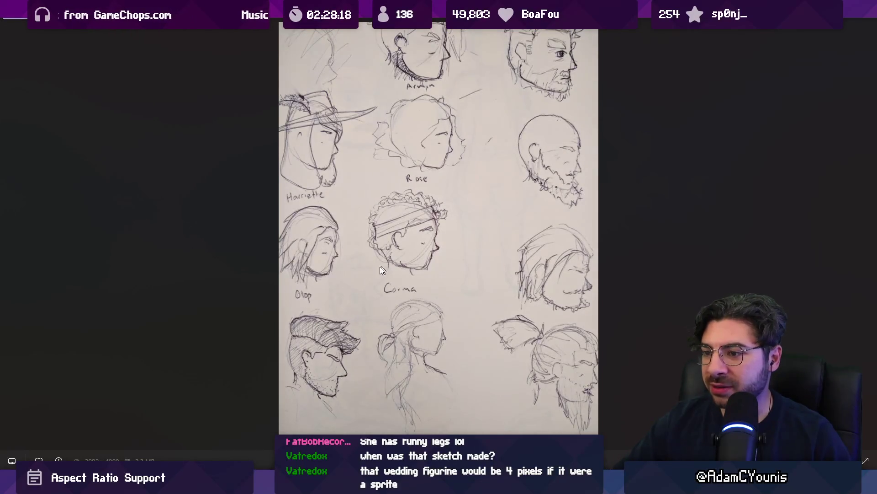
pyautogui.press('Right')
pyautogui.press('Right')
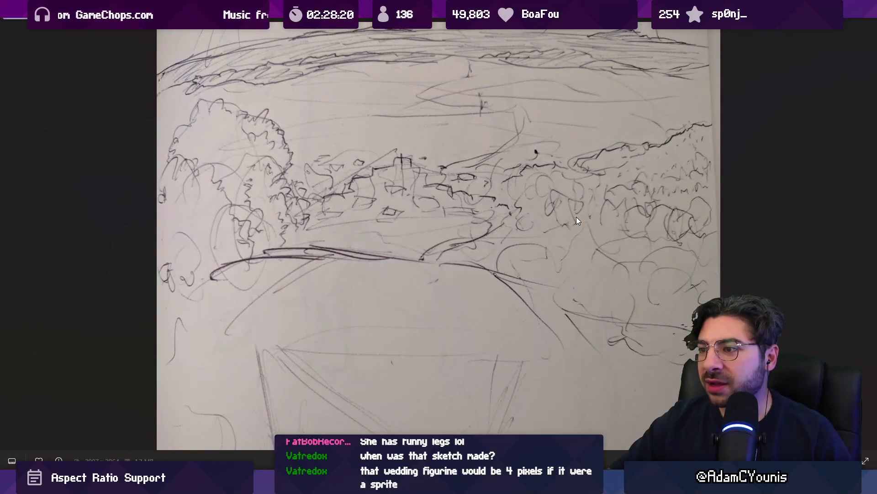
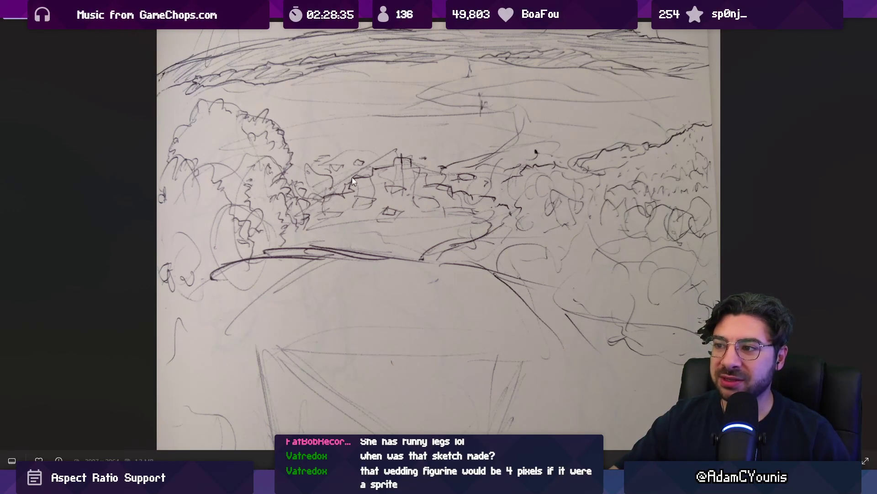
# - Page through the concept sketches in Photos, ending on the Insignia thumbnail sheet
pyautogui.press('Right')
pyautogui.press('Right')
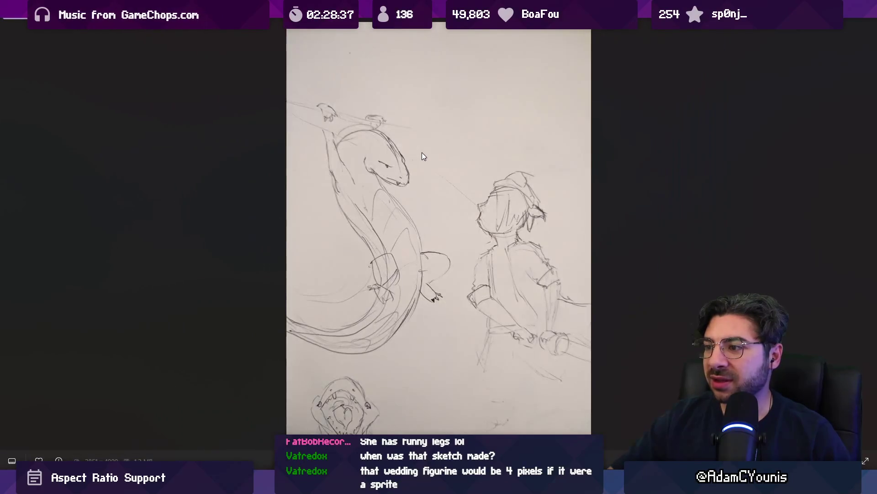
pyautogui.press('Right')
pyautogui.press('Left')
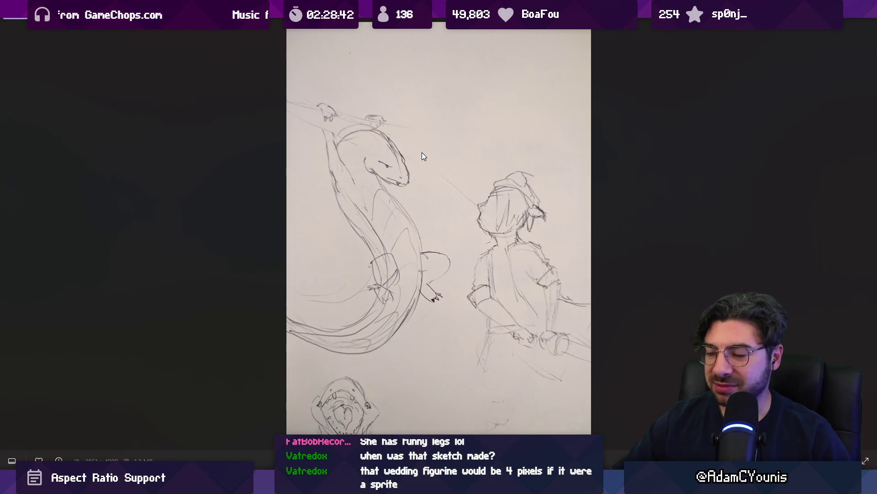
pyautogui.press('Right')
pyautogui.press('Right')
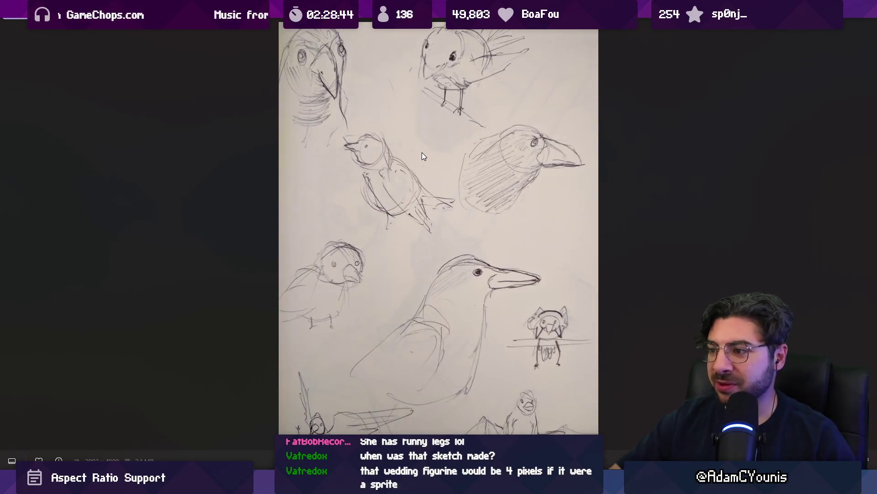
pyautogui.press('Right')
pyautogui.press('Right')
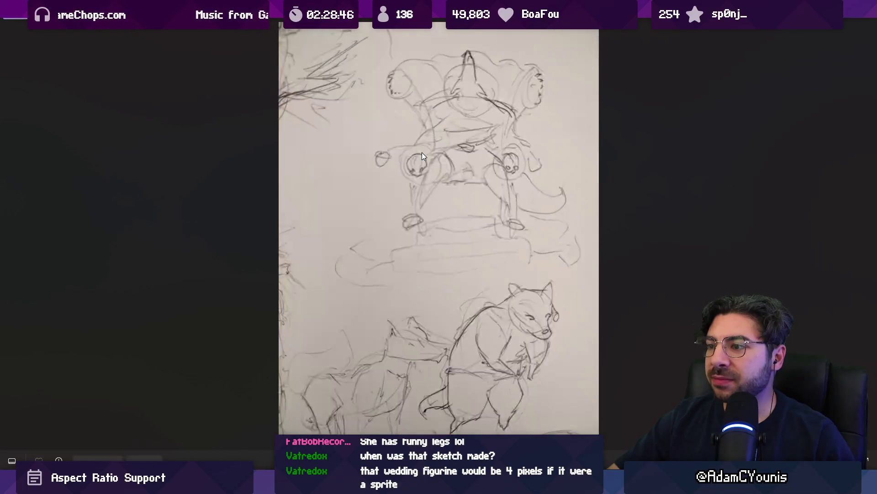
pyautogui.press('Right')
pyautogui.press('Right')
pyautogui.press('Left')
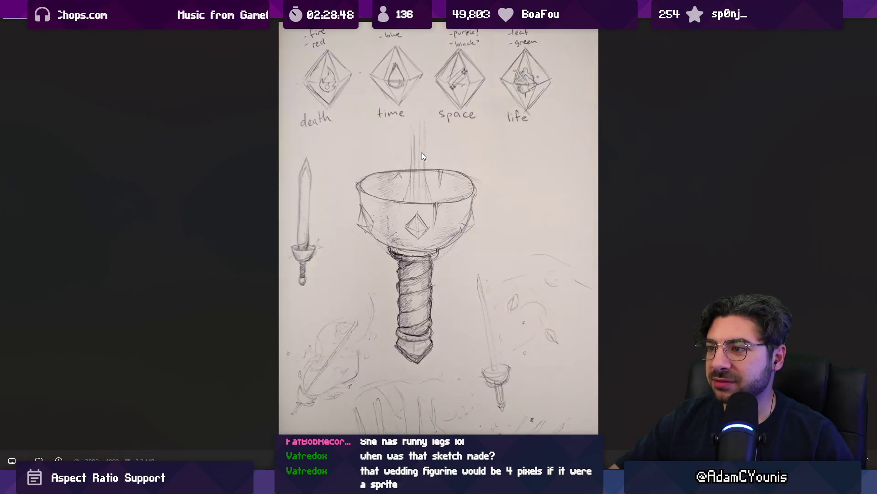
pyautogui.press('Right')
pyautogui.press('Right')
pyautogui.press('Right')
pyautogui.press('Left')
pyautogui.press('Left')
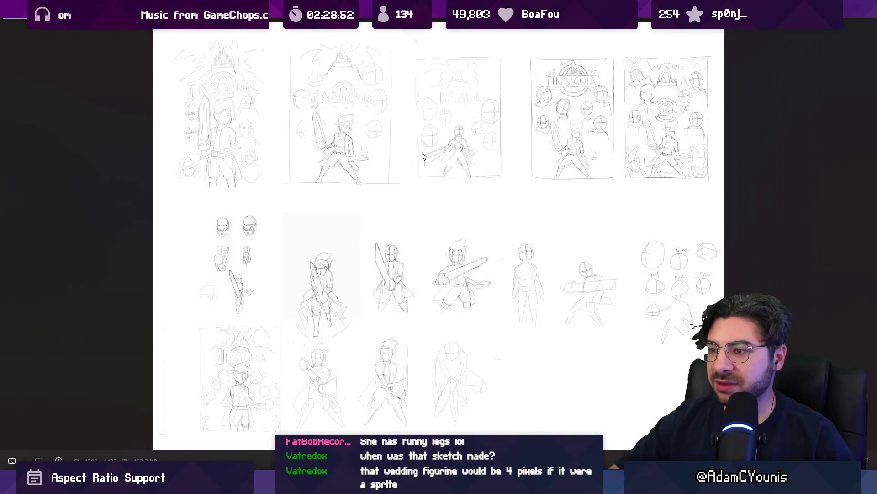
pyautogui.press('Left')
pyautogui.press('Left')
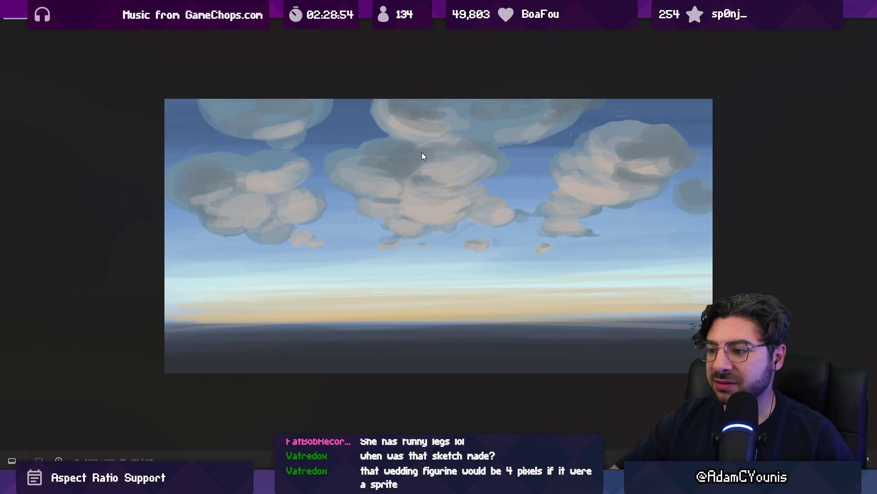
# - Go up to the 03_Art folder and open Cheverton Farmland Concept.png
pyautogui.press('Escape')
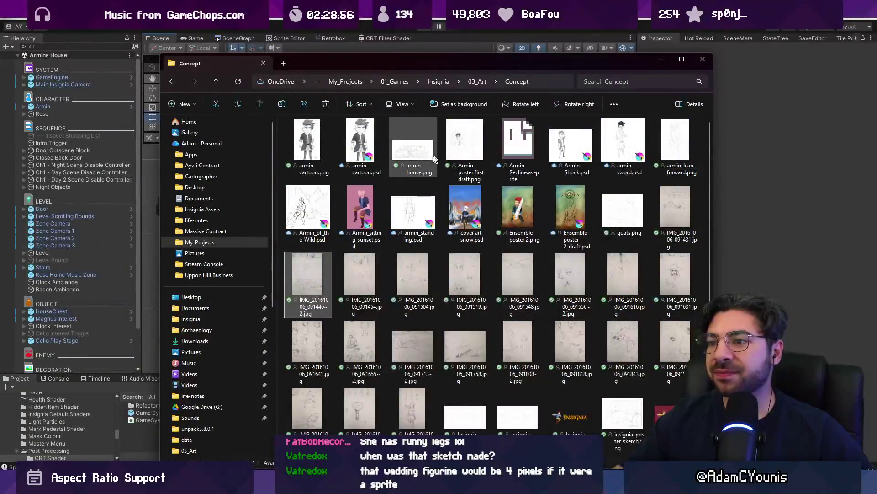
pyautogui.scroll(-2, 443, 183)
pyautogui.scroll(2, 470, 215)
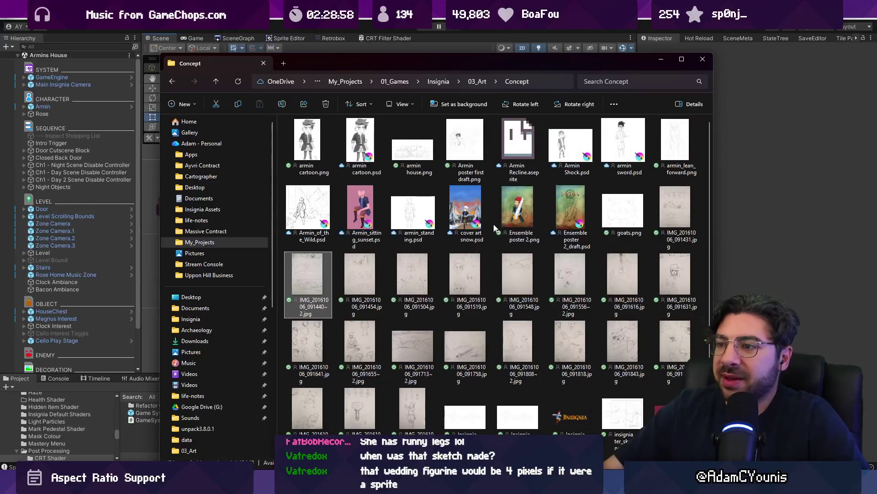
pyautogui.click(481, 84)
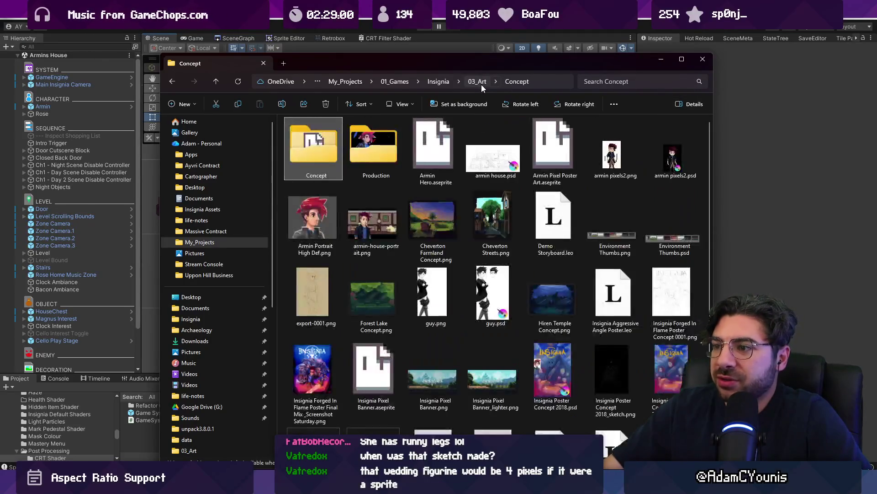
pyautogui.doubleClick(454, 224)
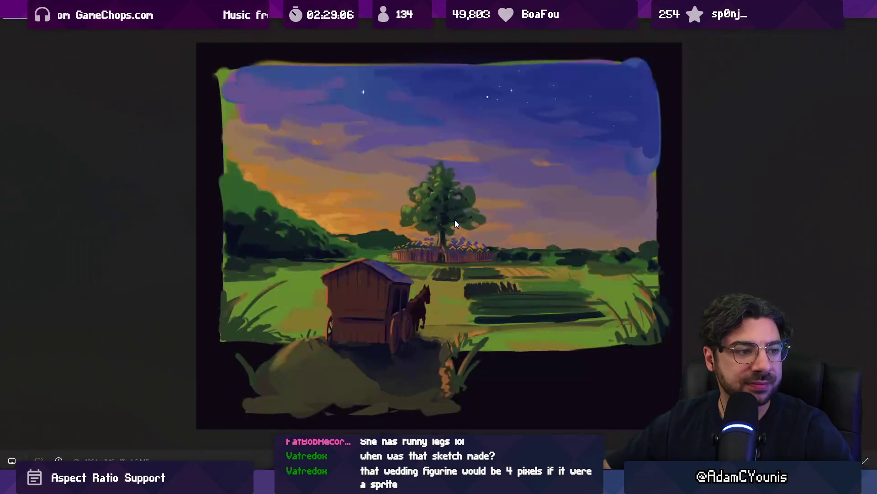
# - Browse the Cheverton Streets and other art images, including the suited-character image
pyautogui.press('Right')
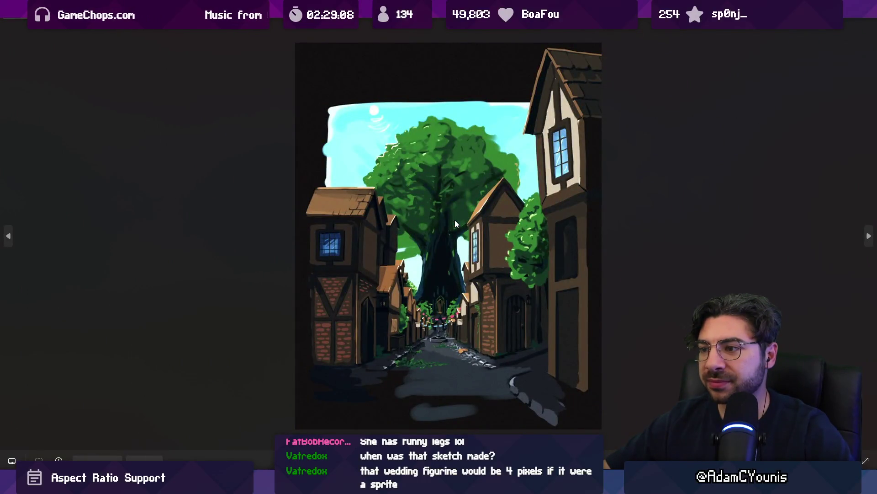
pyautogui.press('Right')
pyautogui.press('Right')
pyautogui.press('Right')
pyautogui.press('Left')
pyautogui.press('Right')
pyautogui.press('Right')
pyautogui.press('Right')
pyautogui.press('Left')
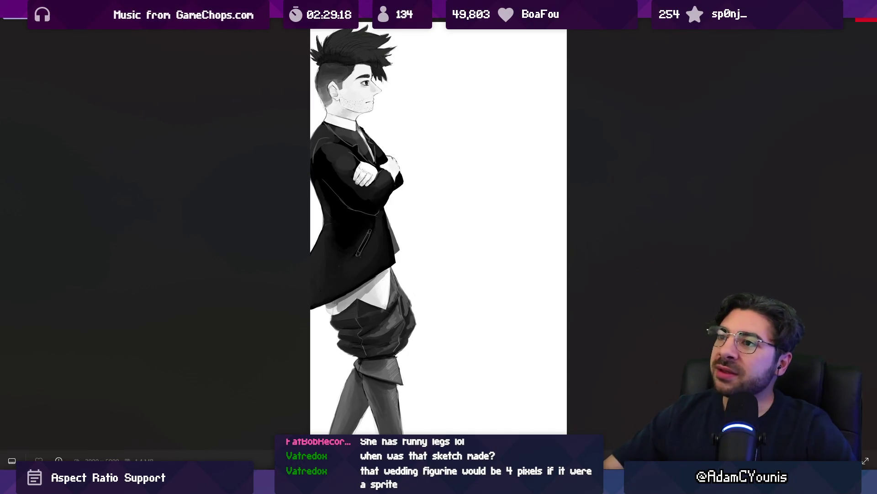
# - Close the guy.png image viewer and the 03_Art folder window
pyautogui.press('Escape')
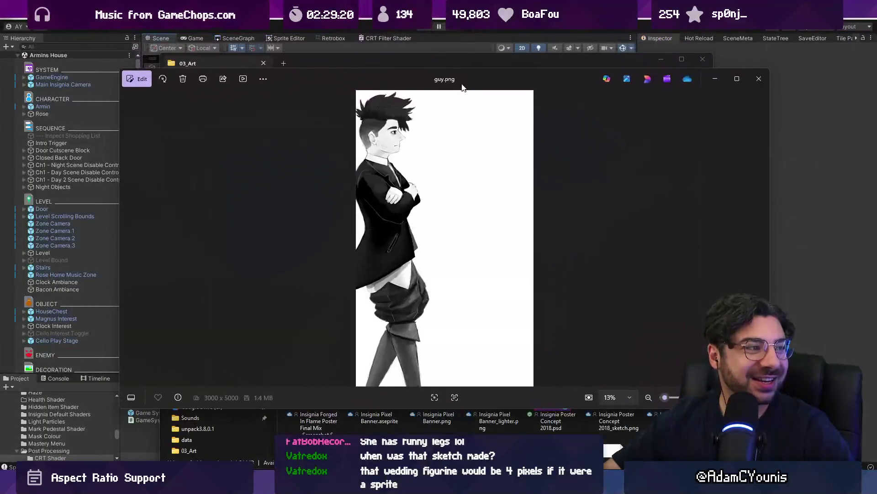
pyautogui.click(757, 79)
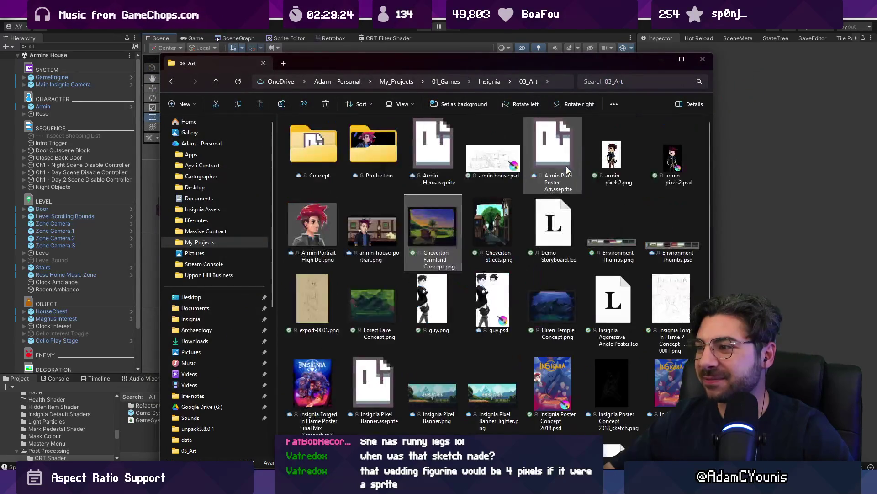
pyautogui.moveTo(555, 296)
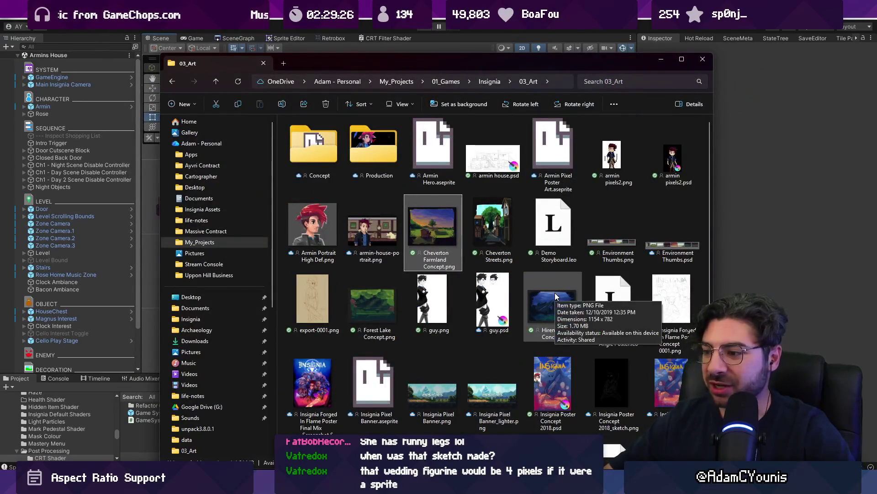
pyautogui.click(704, 60)
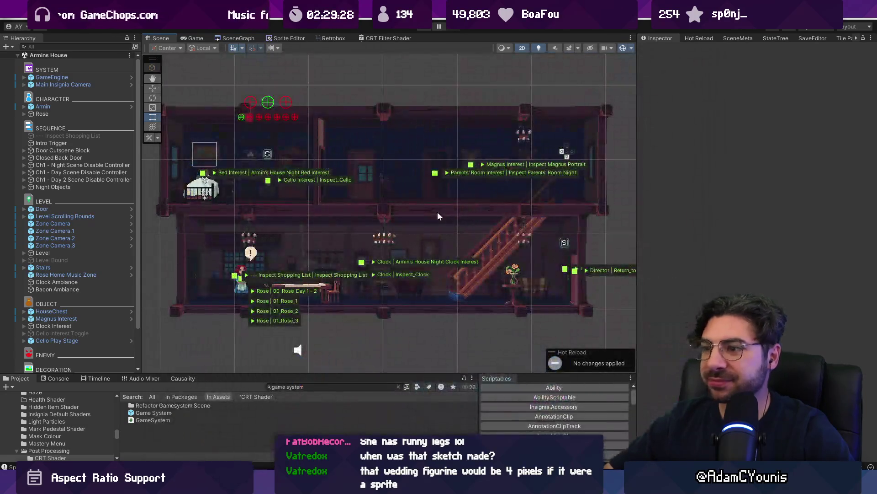
# - Play Armins House: collect the Gold Lolly, talk to the mother, and run into the forest
pyautogui.click(426, 29)
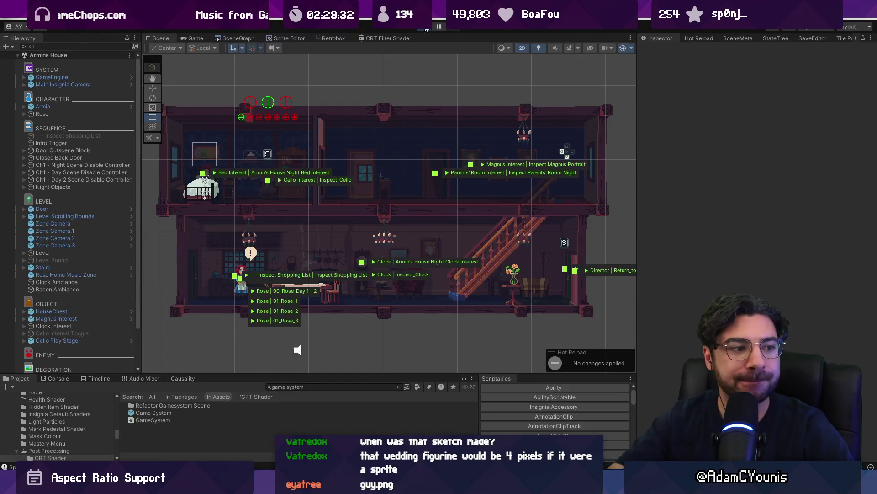
pyautogui.press('Right')
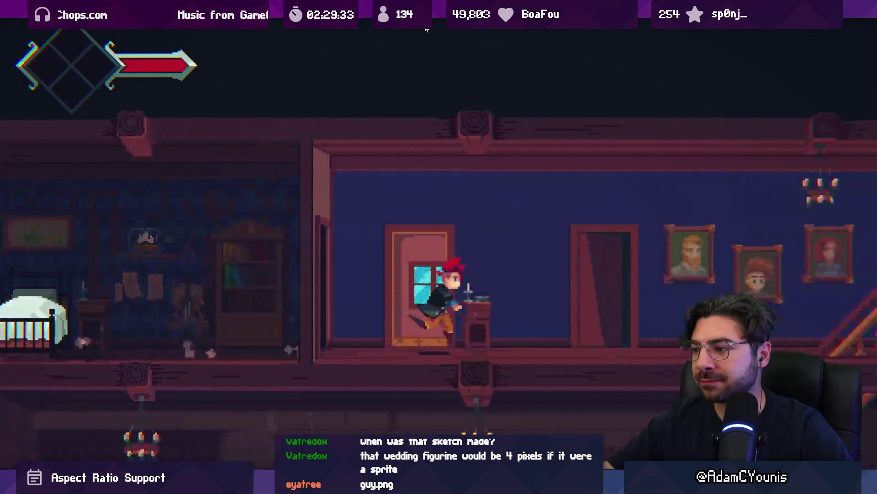
pyautogui.press('Down')
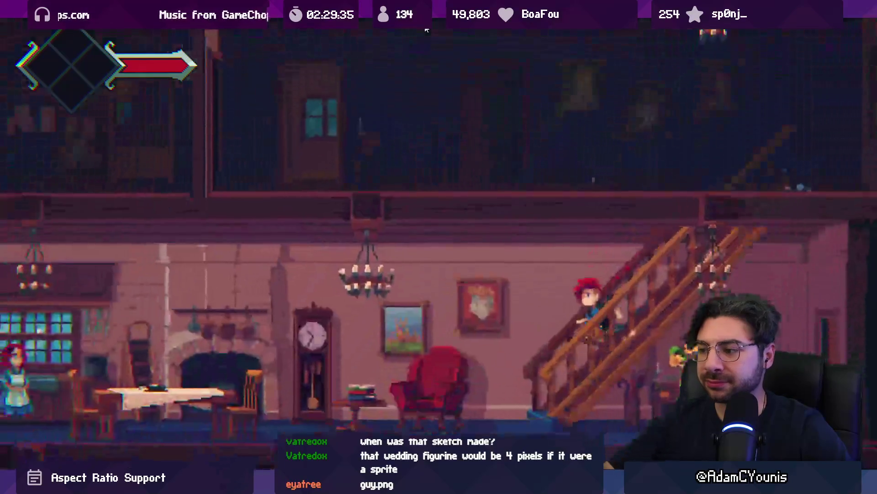
pyautogui.press('e')
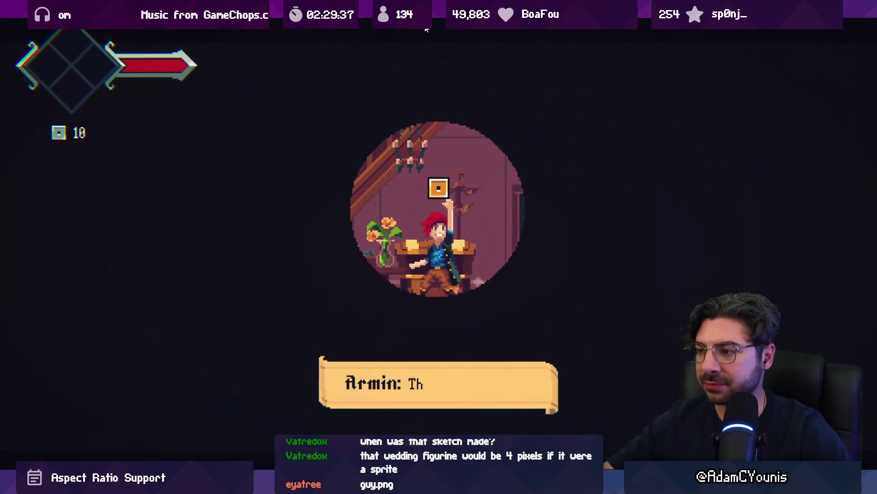
pyautogui.press('Left')
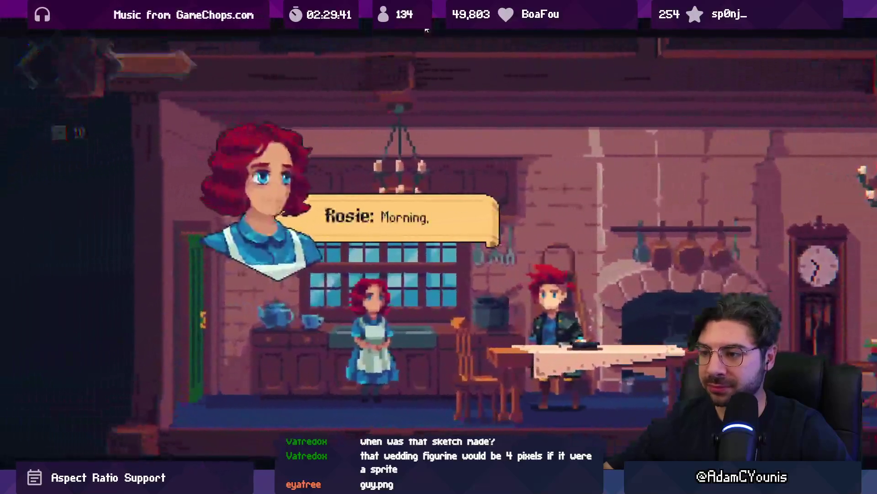
pyautogui.press('e')
pyautogui.press('e')
pyautogui.press('e')
pyautogui.press('e')
pyautogui.press('e')
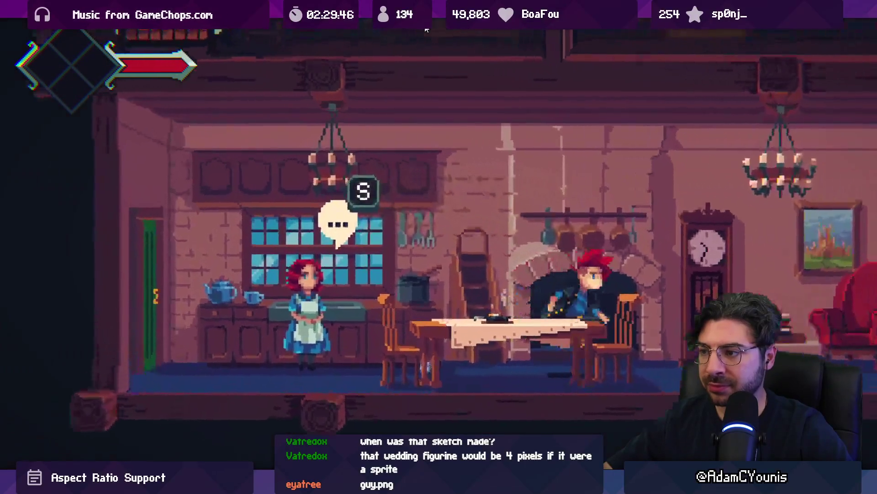
pyautogui.press('Right')
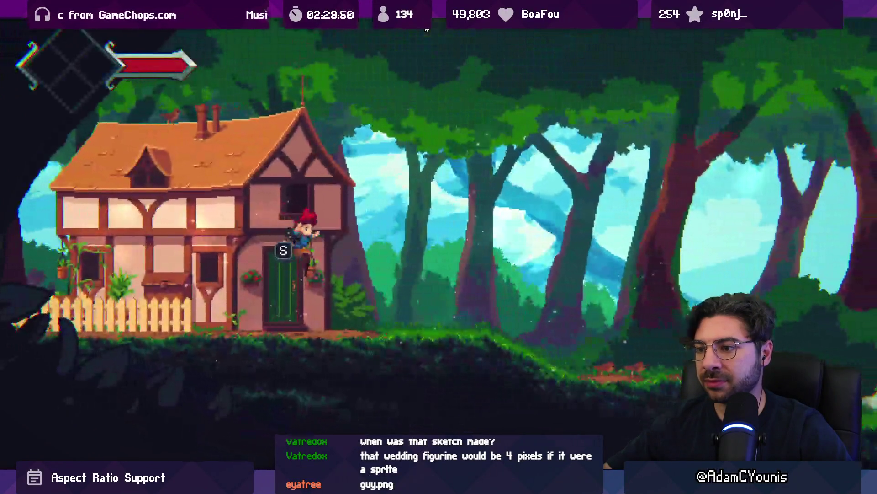
pyautogui.press('Right')
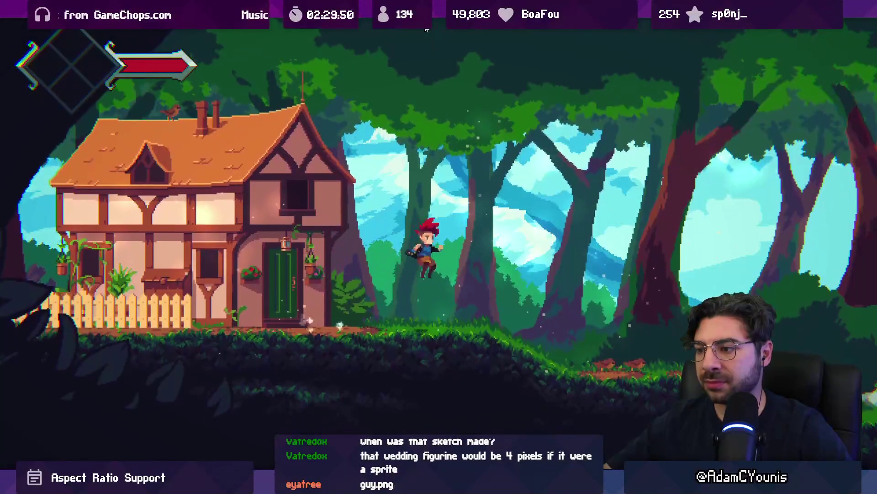
pyautogui.press('Right')
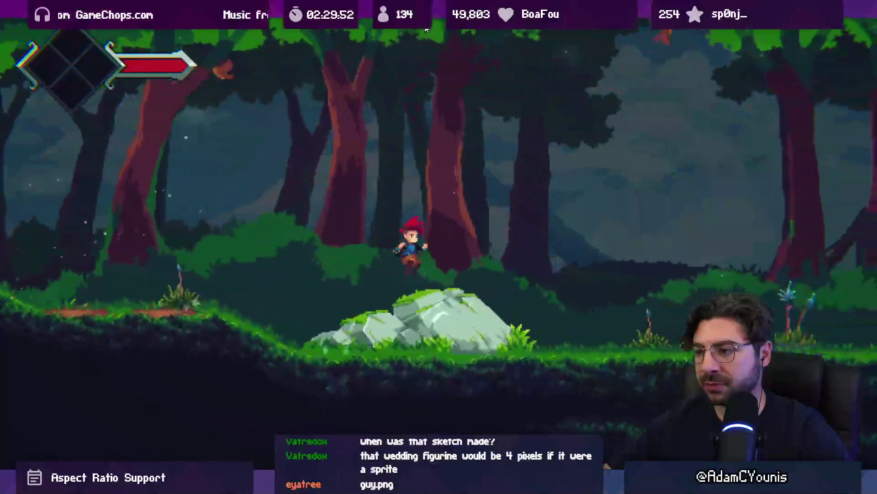
# - Leave full-screen, stop Play mode, and switch to the Discord feedback forum
pyautogui.hotkey('shift', 'space')
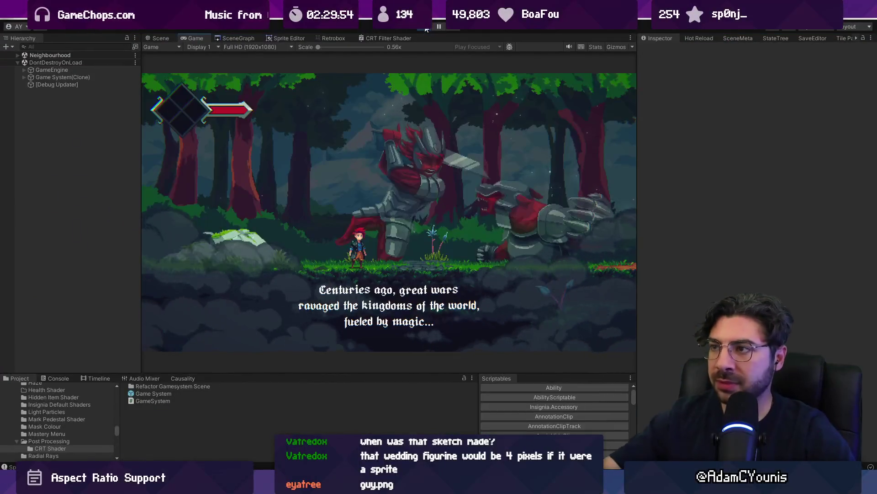
pyautogui.hotkey('ctrl', 'p')
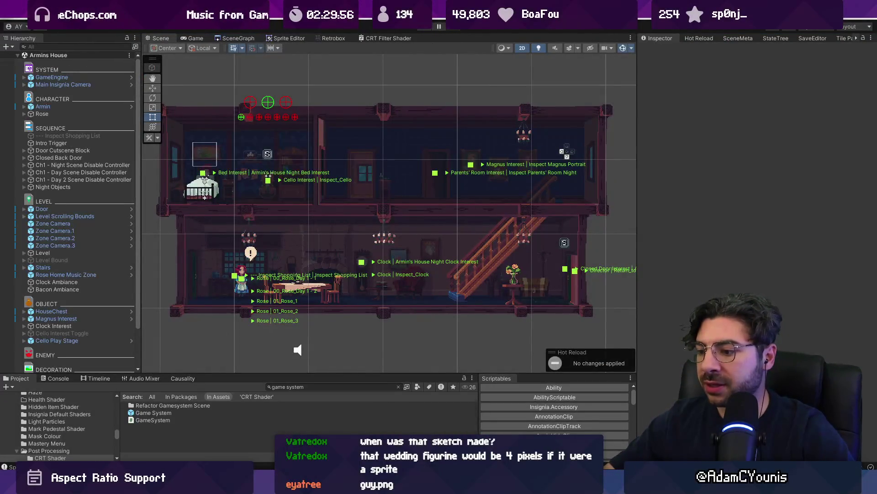
pyautogui.hotkey('alt', 'Tab')
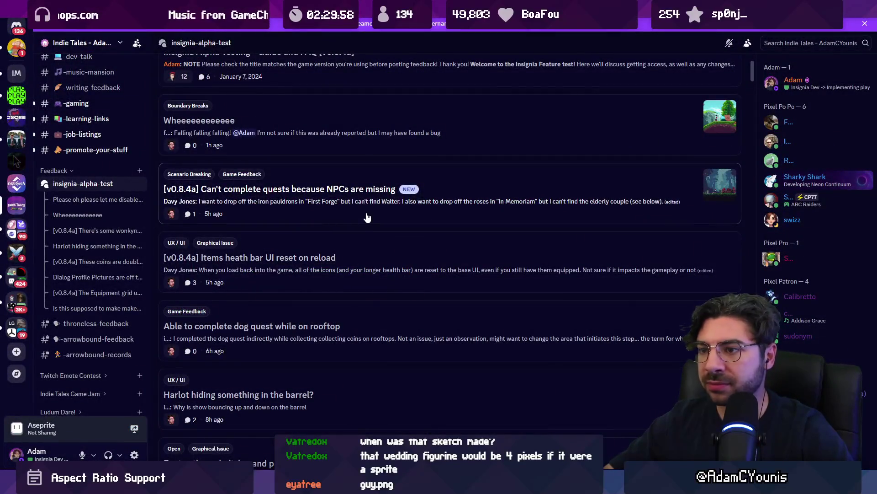
# - Check the NPCs-missing report's screenshot and reply that the behaviour is intentional for now
pyautogui.click(367, 218)
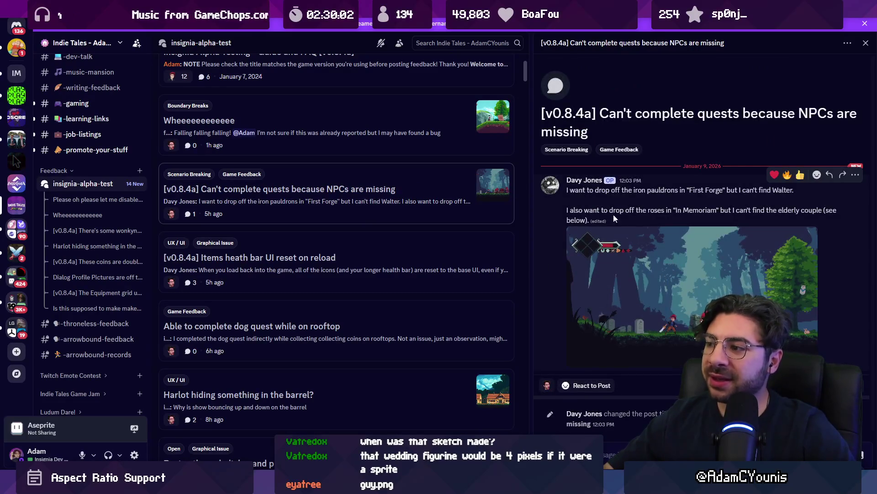
pyautogui.click(674, 280)
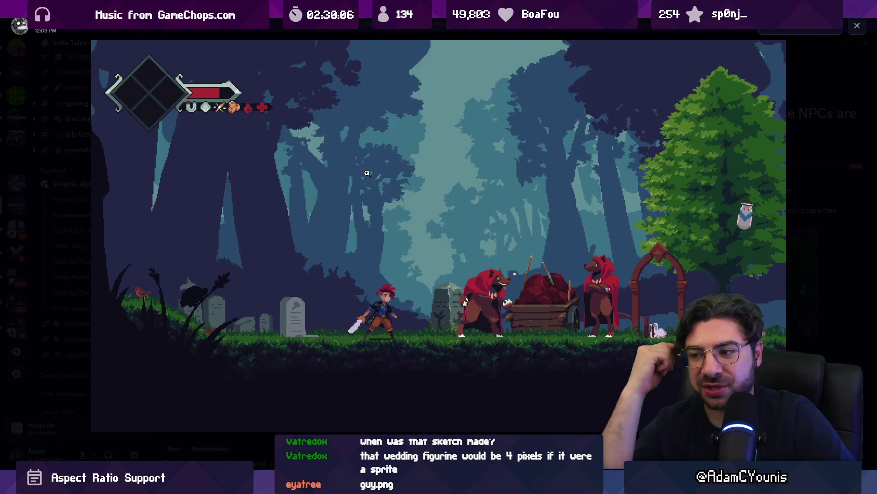
pyautogui.press('Escape')
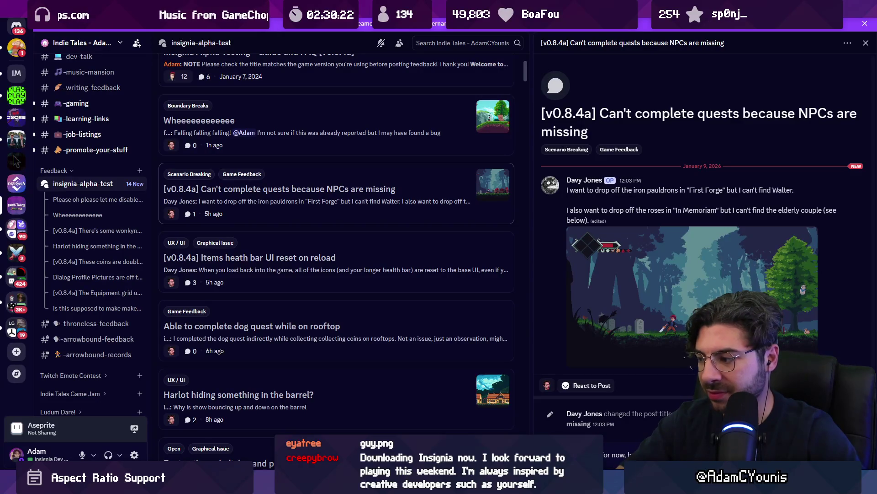
pyautogui.press('Return')
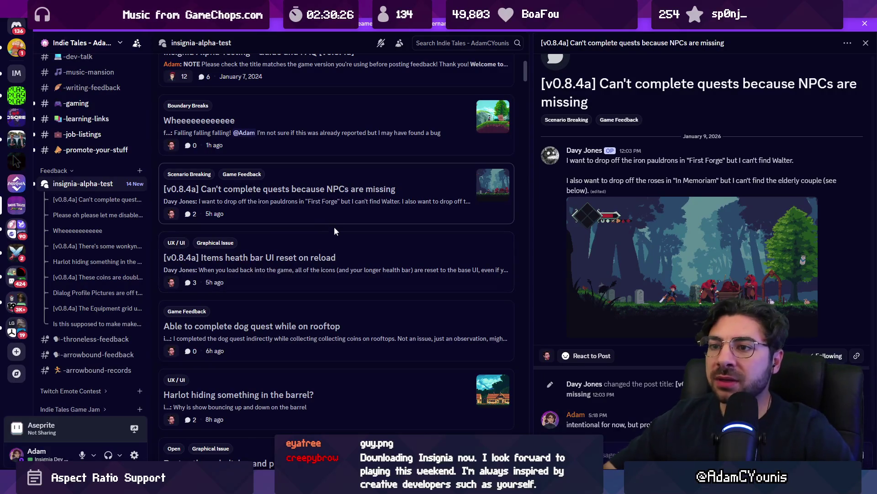
# - Read the 'Items heath bar UI reset on reload' report, then return to Unity
pyautogui.click(339, 272)
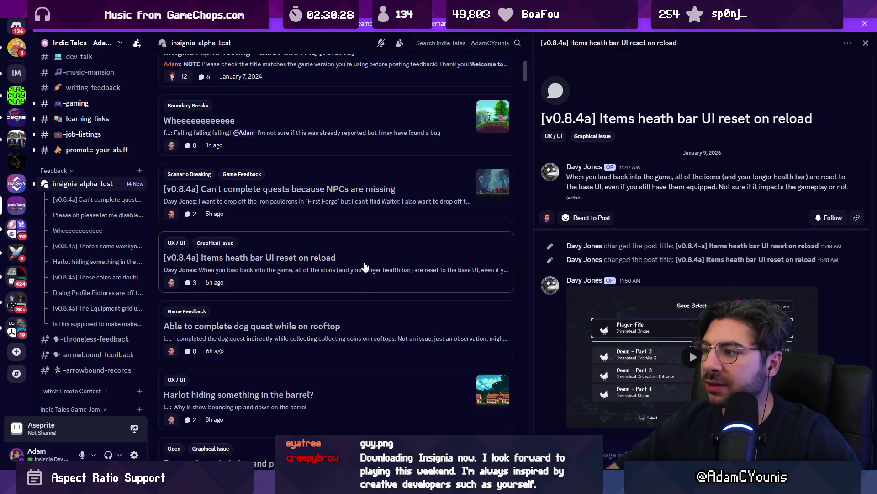
pyautogui.scroll(-1, 356, 269)
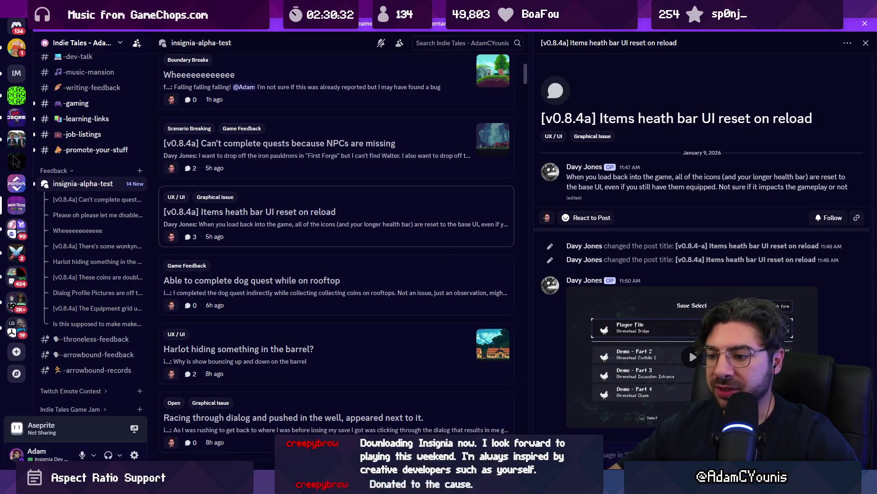
pyautogui.hotkey('alt', 'Tab')
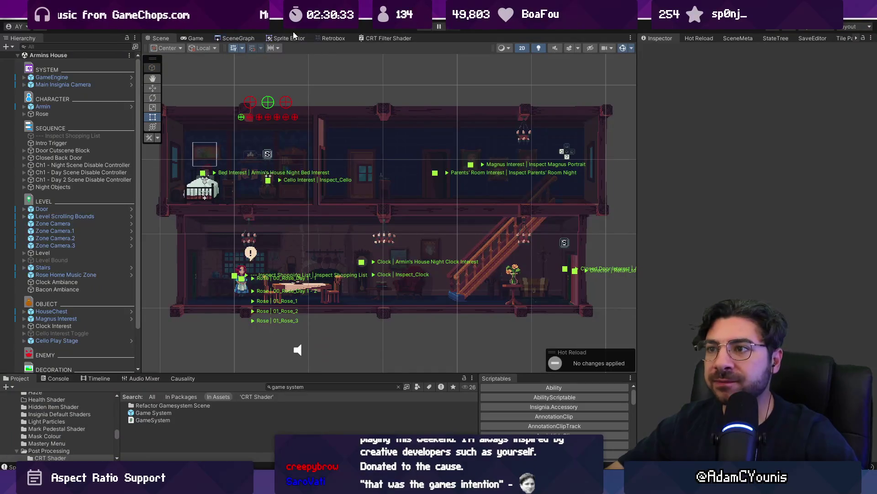
# - Bring up the Scene Graph of all levels
pyautogui.click(243, 38)
pyautogui.scroll(-5, 523, 175)
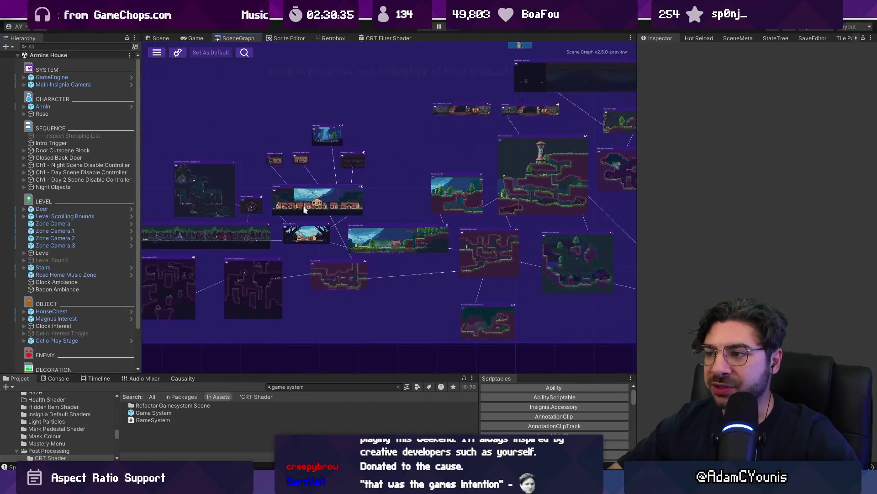
pyautogui.scroll(2, 261, 197)
pyautogui.scroll(3, 267, 194)
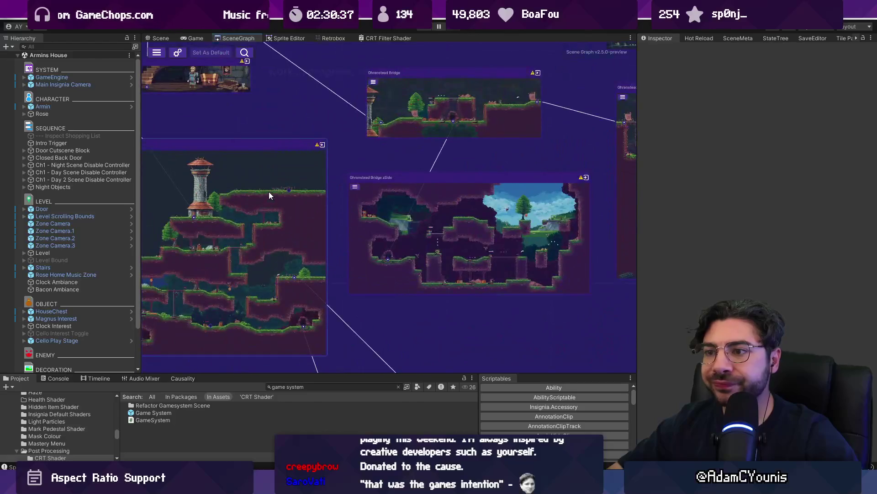
# - Test-run the game, looking through the journal and settings pages, then stop
pyautogui.click(424, 28)
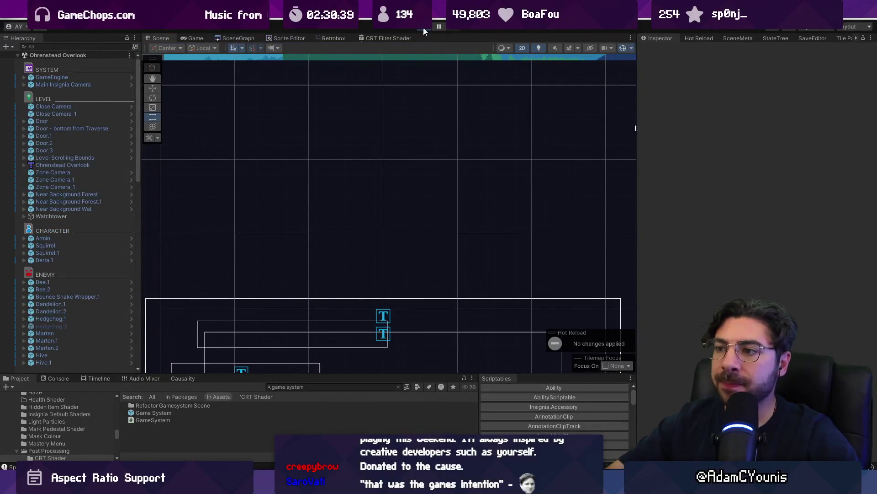
pyautogui.press('Down')
pyautogui.press('Down')
pyautogui.press('Right')
pyautogui.press('z')
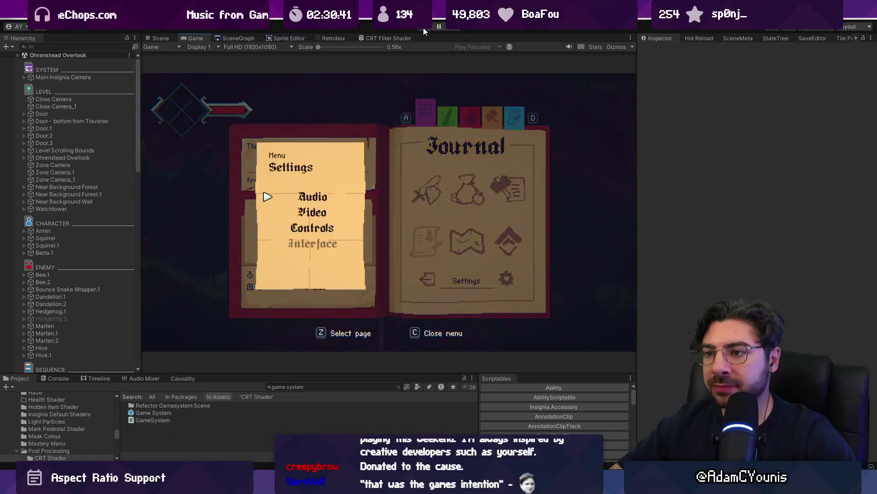
pyautogui.press('c')
pyautogui.press('Up')
pyautogui.click(423, 27)
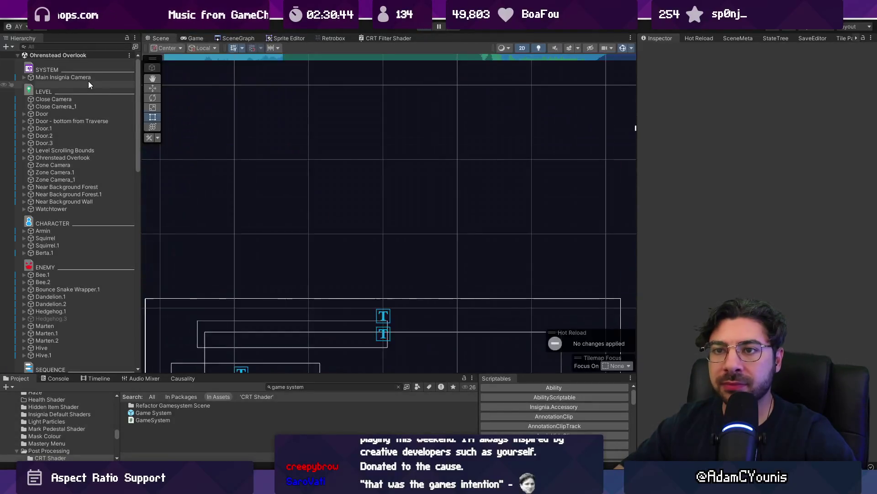
# - Set GameEngine's Progress State to 01 - Demo Updates - Scale Unlocked and test-run it
pyautogui.click(86, 79)
pyautogui.click(737, 140)
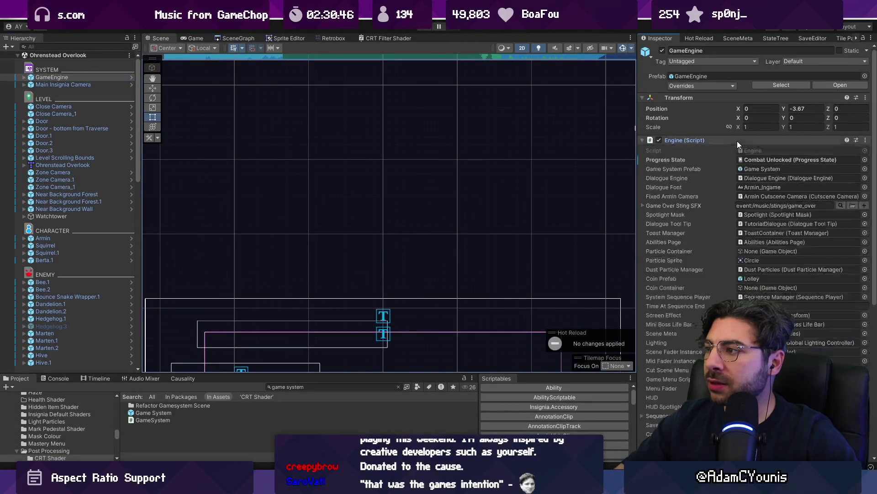
pyautogui.click(857, 160)
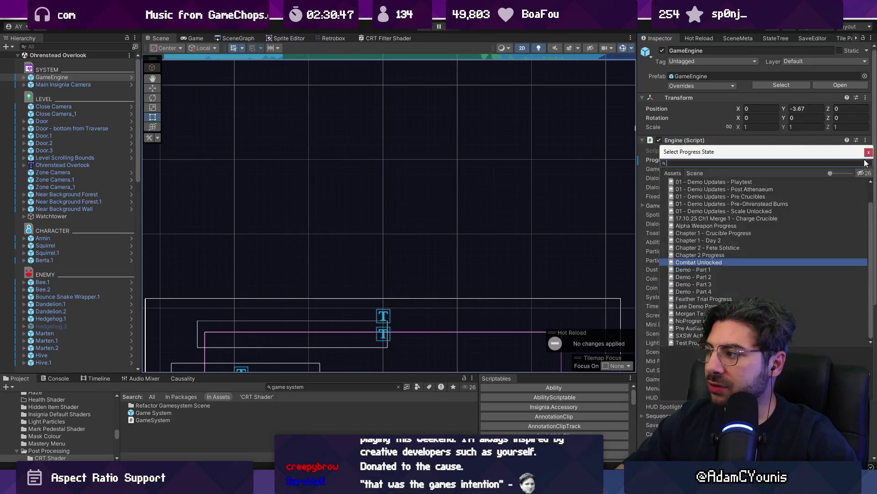
pyautogui.doubleClick(736, 211)
pyautogui.click(421, 28)
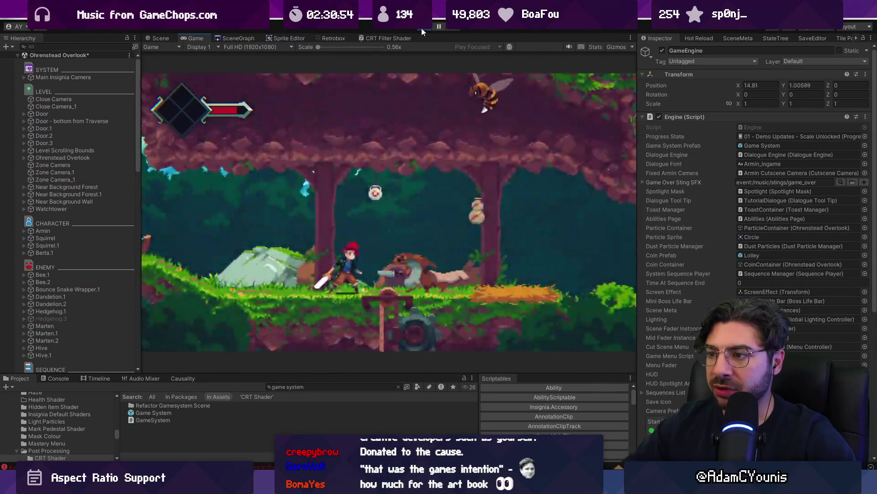
pyautogui.click(421, 28)
# - Open a level from the Scene Graph, answering the save prompt, and select its item drops
pyautogui.scroll(-3, 572, 174)
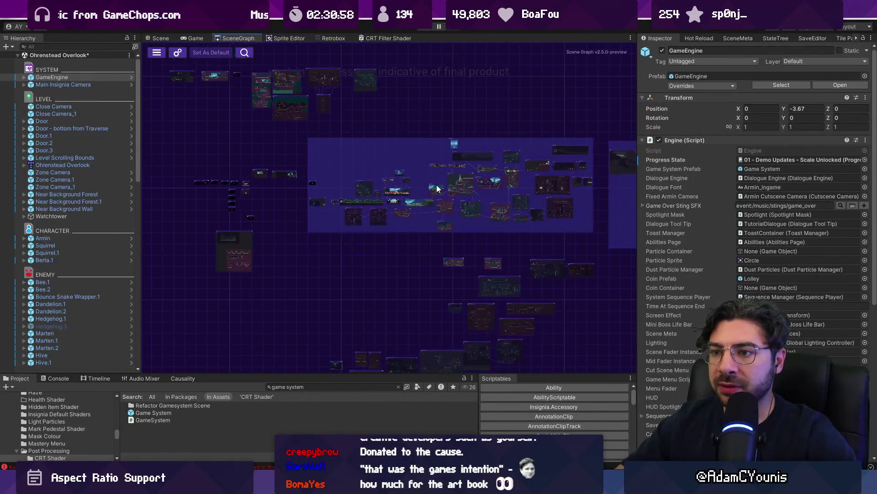
pyautogui.scroll(8, 196, 260)
pyautogui.doubleClick(339, 163)
pyautogui.click(455, 257)
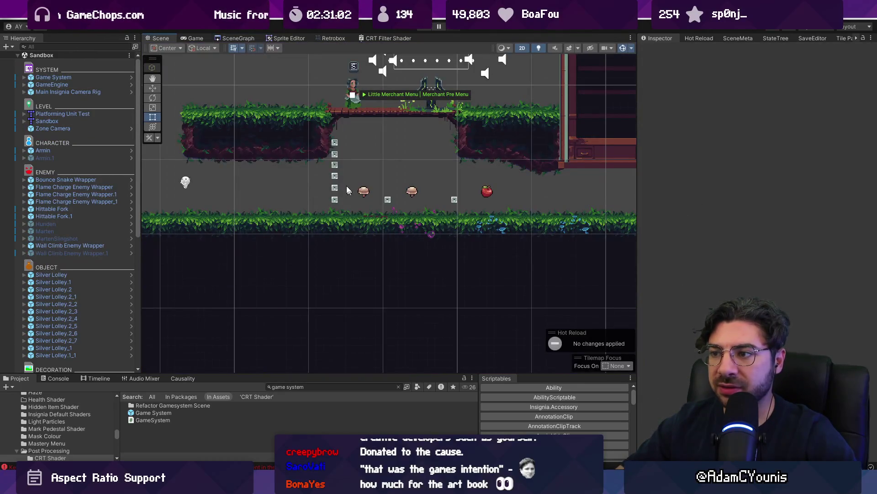
pyautogui.scroll(-5, 431, 193)
pyautogui.scroll(5, 413, 220)
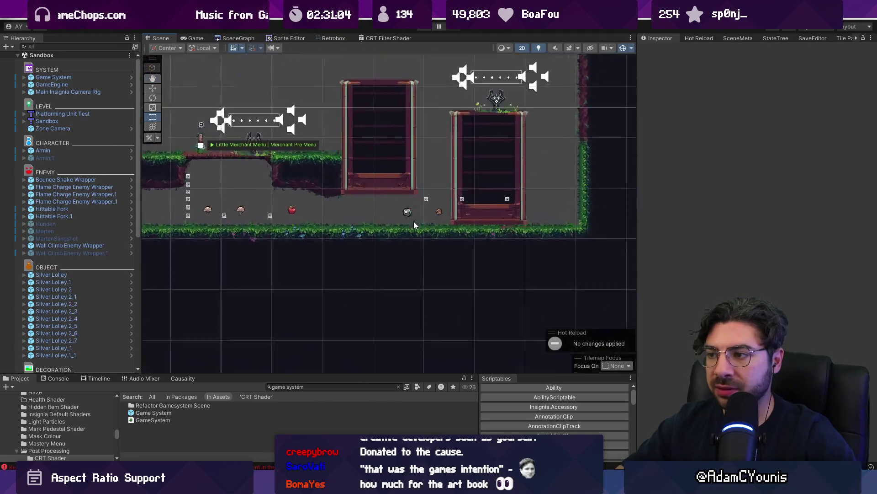
pyautogui.moveTo(377, 194); pyautogui.dragTo(417, 222)
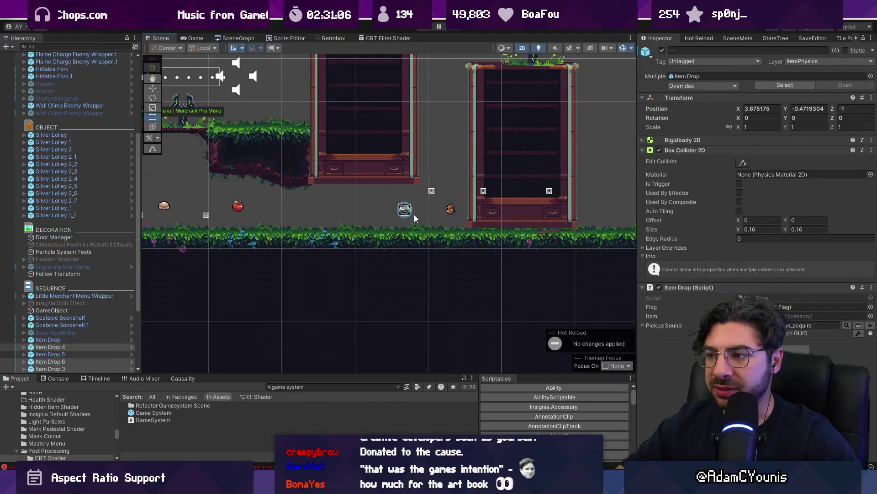
# - Move the four Item Drops in Ohrenstead Overlook to 13.31, 0.56 and test the change
pyautogui.click(238, 38)
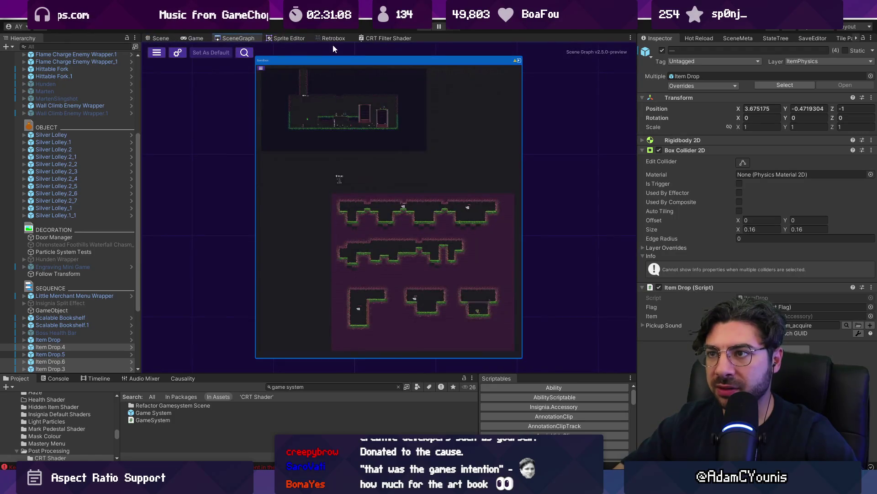
pyautogui.scroll(-5, 366, 147)
pyautogui.scroll(8, 375, 183)
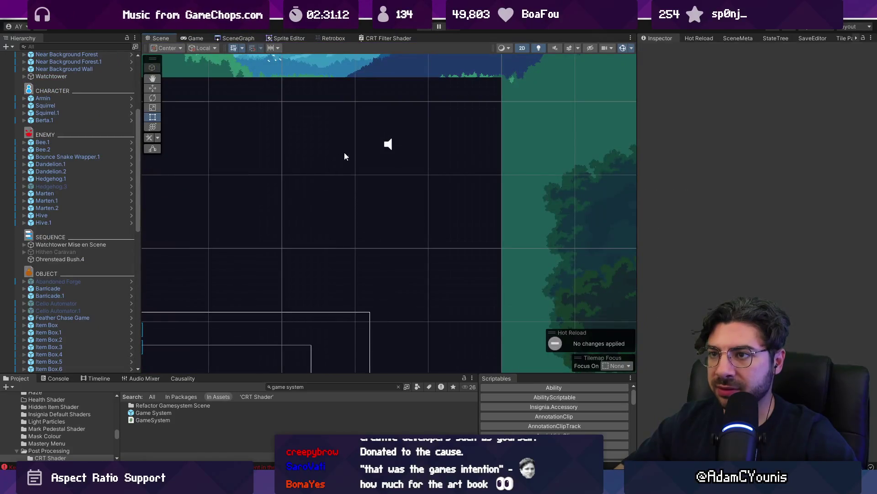
pyautogui.scroll(-5, 339, 158)
pyautogui.scroll(10, 284, 196)
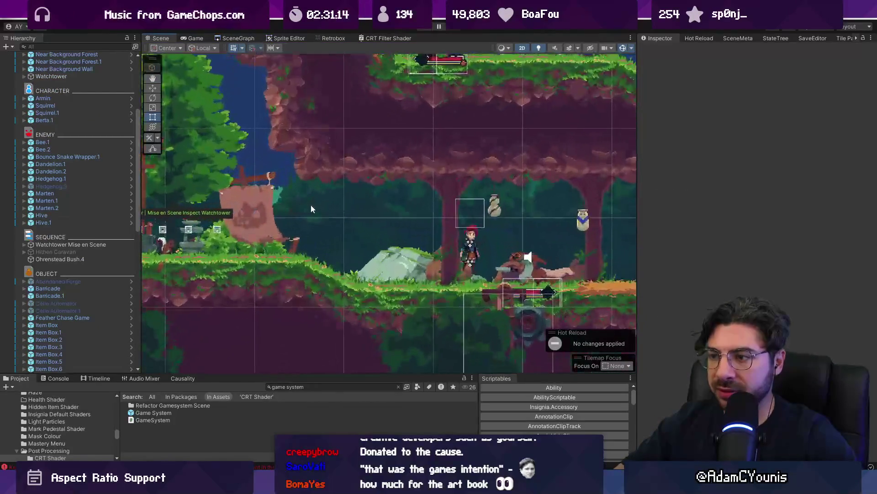
pyautogui.moveTo(307, 209); pyautogui.dragTo(415, 227)
pyautogui.scroll(-5, 415, 226)
pyautogui.scroll(3, 353, 238)
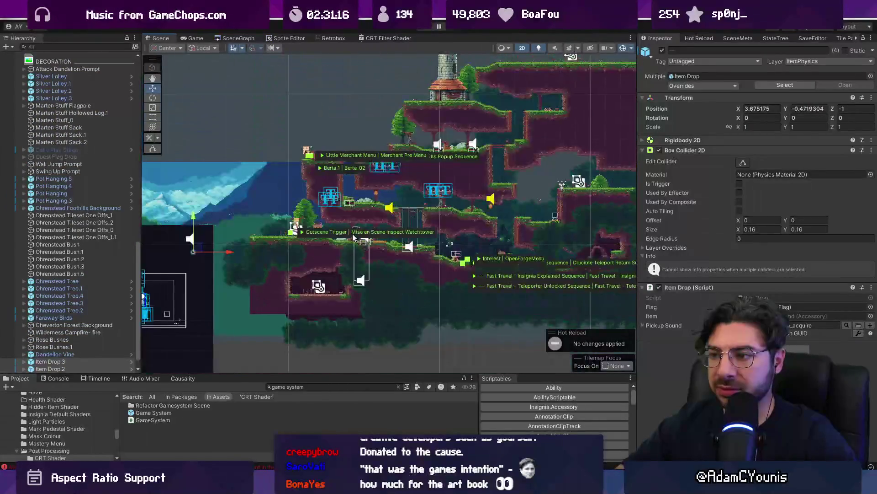
pyautogui.moveTo(348, 230); pyautogui.dragTo(338, 234)
pyautogui.scroll(6, 338, 233)
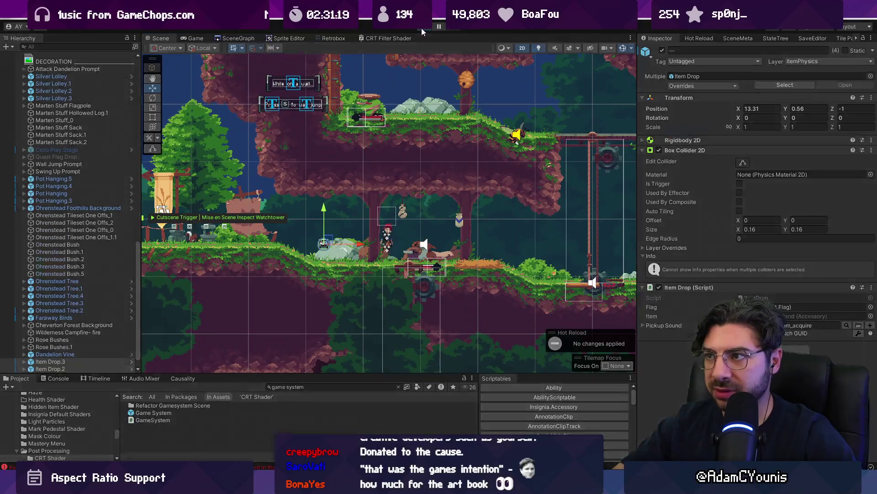
pyautogui.click(422, 29)
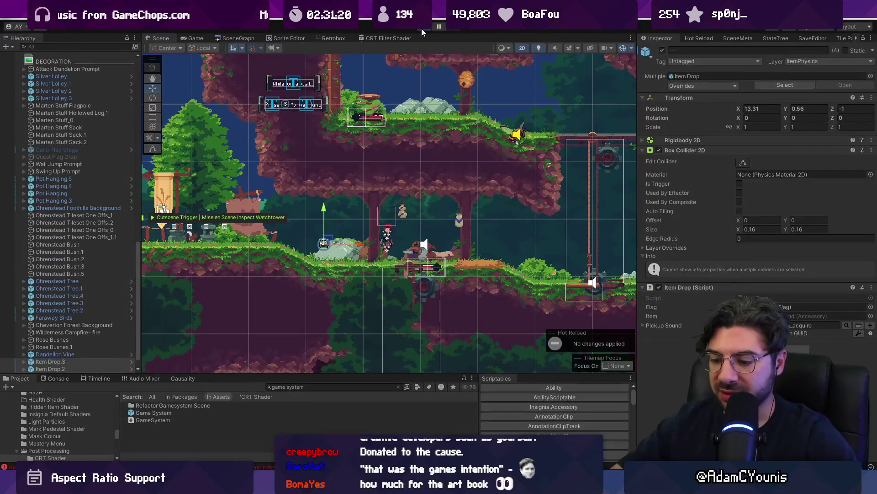
# - Open the Equipment journal page and equip the Crimson Cravat in an empty slot
pyautogui.press('Right')
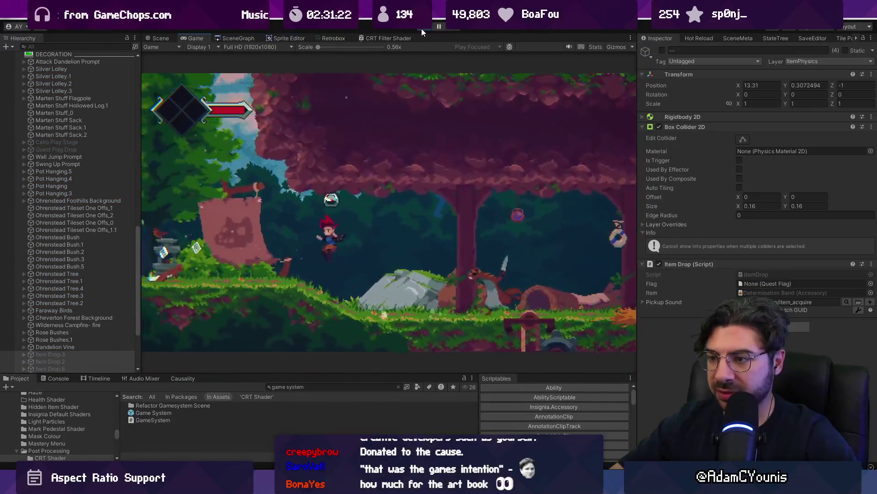
pyautogui.press('Tab')
pyautogui.press('z')
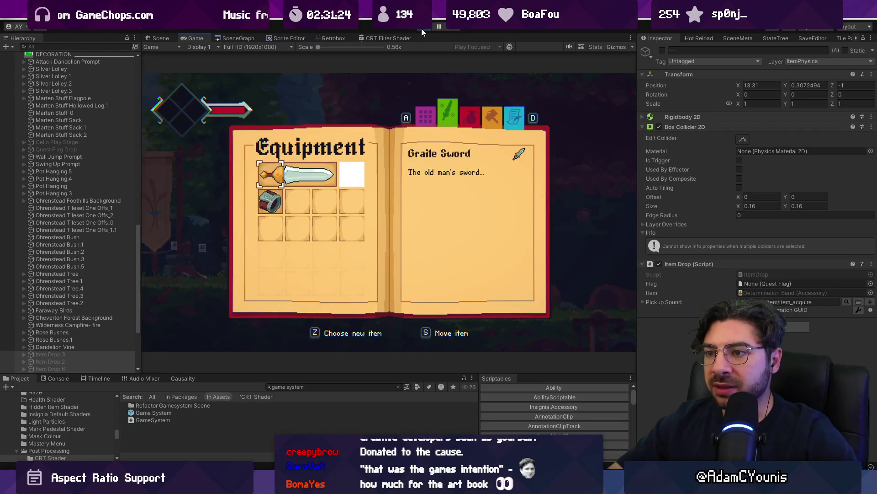
pyautogui.press('Down')
pyautogui.press('z')
pyautogui.press('Down')
pyautogui.press('z')
# - Equip the Honey Ring and move it to the lower-left slot
pyautogui.press('Right')
pyautogui.press('z')
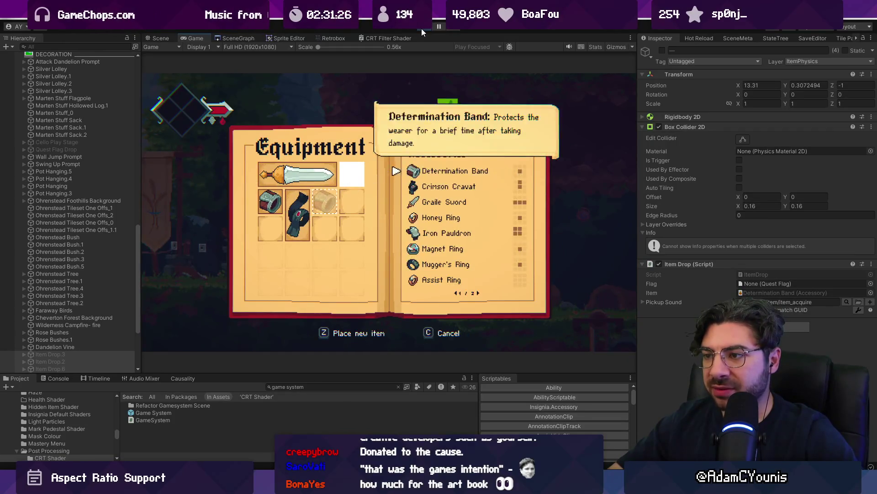
pyautogui.press('Down')
pyautogui.press('Down')
pyautogui.press('Down')
pyautogui.press('Down')
pyautogui.press('Up')
pyautogui.press('z')
pyautogui.press('Left')
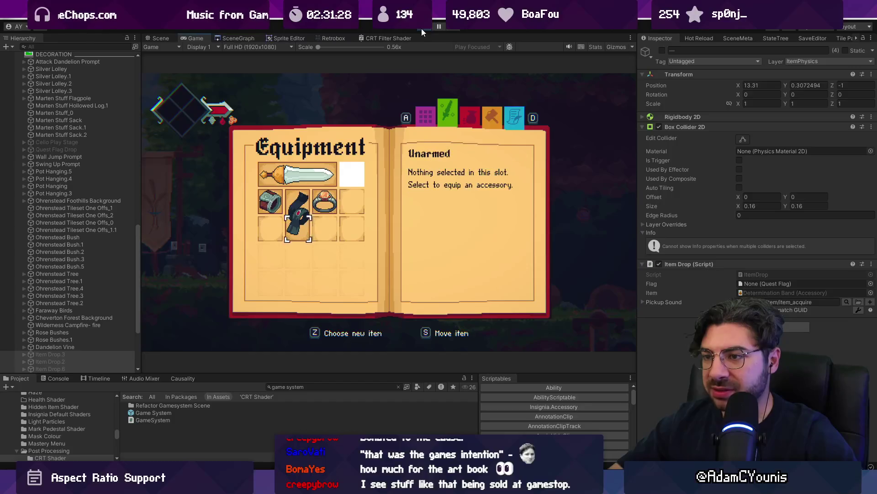
pyautogui.press('Right')
pyautogui.press('s')
pyautogui.press('Left')
pyautogui.press('Left')
pyautogui.press('Down')
pyautogui.press('z')
# - Equip the Assist Ring and Mugger's Ring in the remaining empty slots
pyautogui.press('Up')
pyautogui.press('Right')
pyautogui.press('Right')
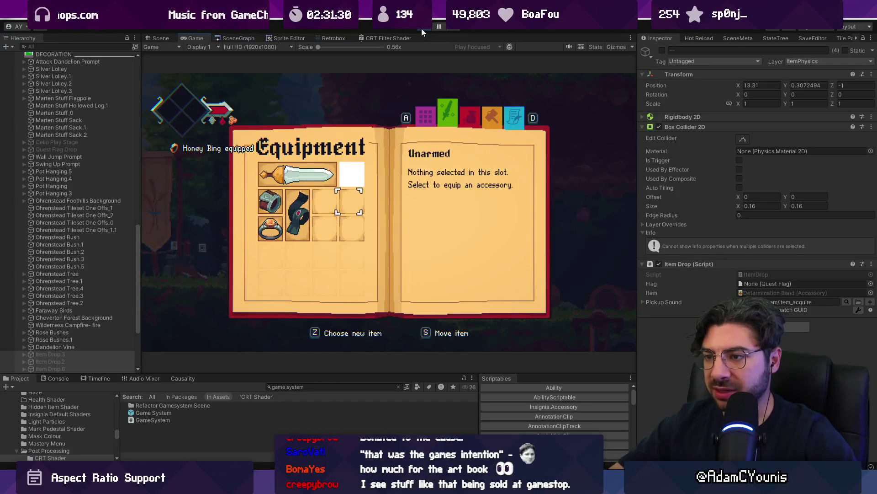
pyautogui.press('z')
pyautogui.press('Down')
pyautogui.press('Down')
pyautogui.press('Down')
pyautogui.press('Down')
pyautogui.press('Up')
pyautogui.press('Down')
pyautogui.press('Down')
pyautogui.press('Down')
pyautogui.press('z')
pyautogui.press('z')
pyautogui.press('Up')
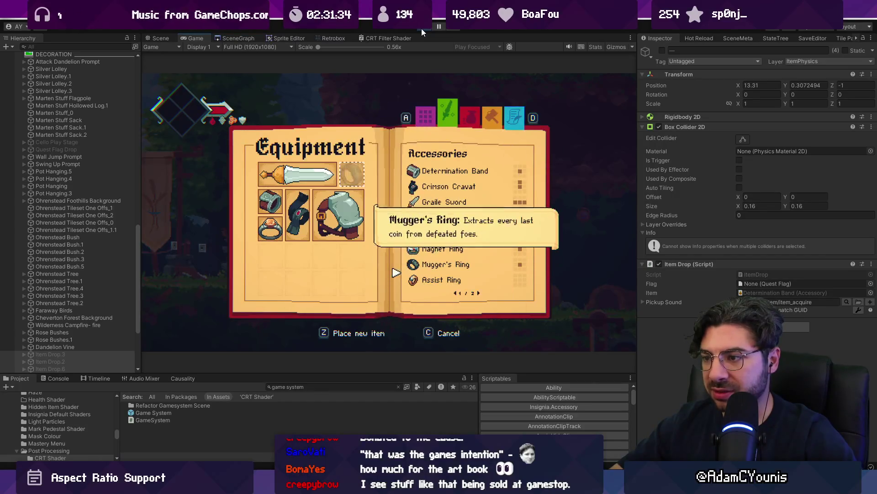
pyautogui.press('z')
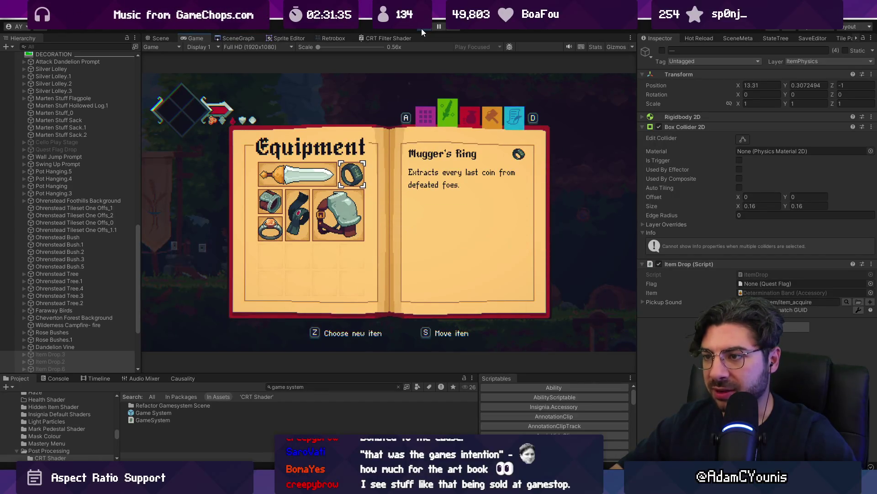
# - Close the journal and skip the tower cutscene
pyautogui.press('a')
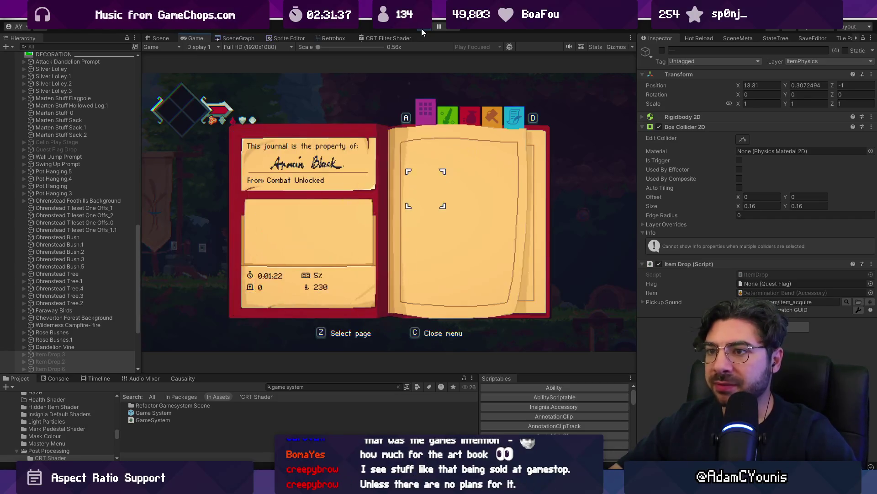
pyautogui.press('c')
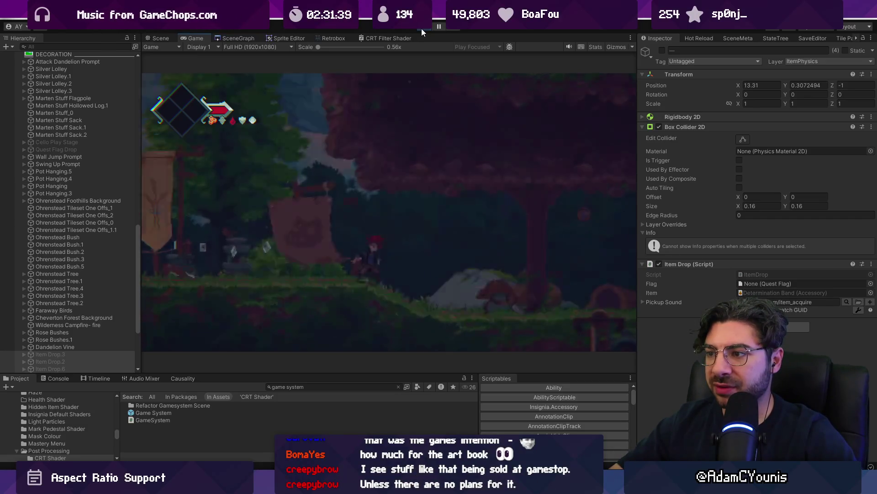
pyautogui.press('Escape')
pyautogui.press('z')
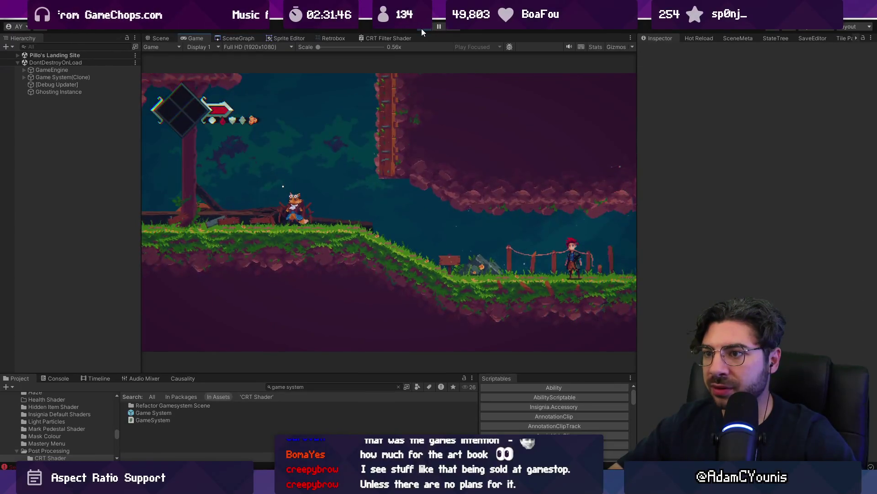
# - Quit to the title screen and restart Play mode in Ohrenstead Overlook
pyautogui.press('Escape')
pyautogui.press('Up')
pyautogui.press('z')
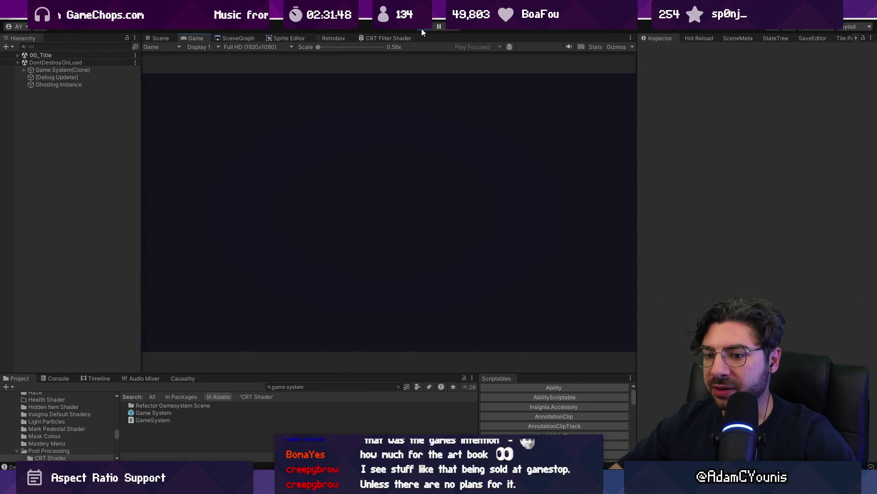
pyautogui.press('z')
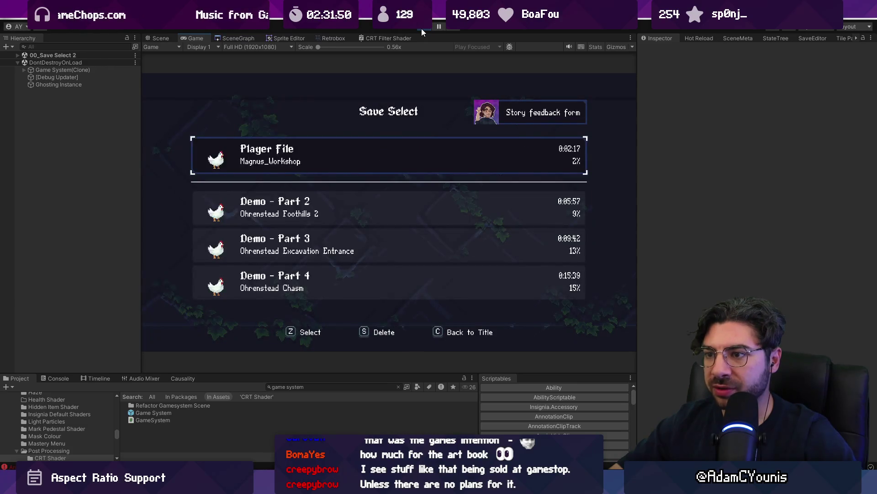
pyautogui.click(421, 29)
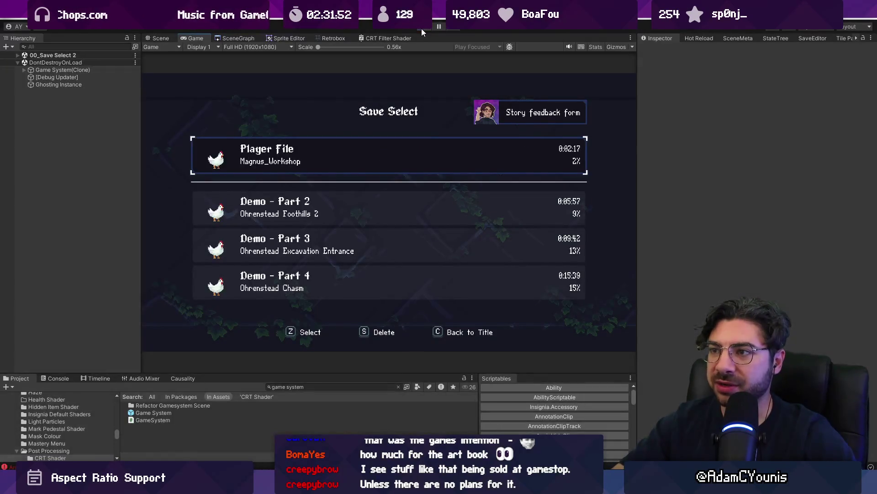
pyautogui.click(422, 29)
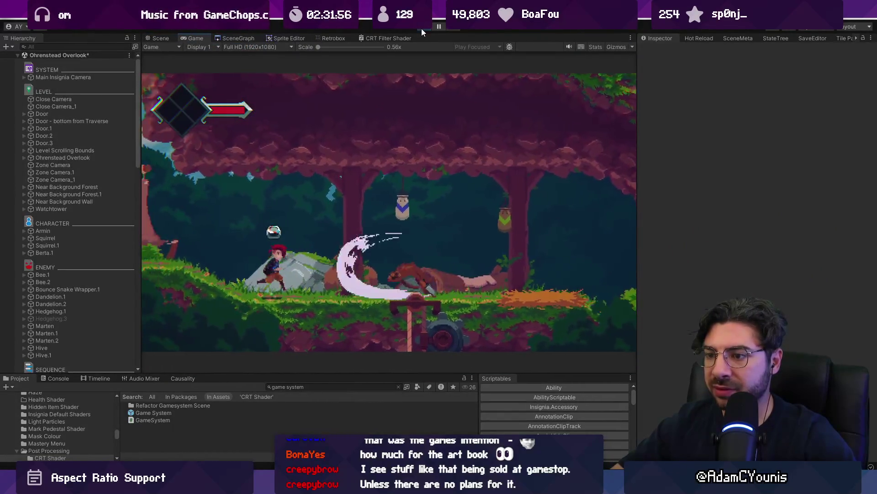
# - Equip the Iron Pauldron and Assist Ring from the Journal's accessory list
pyautogui.press('Escape')
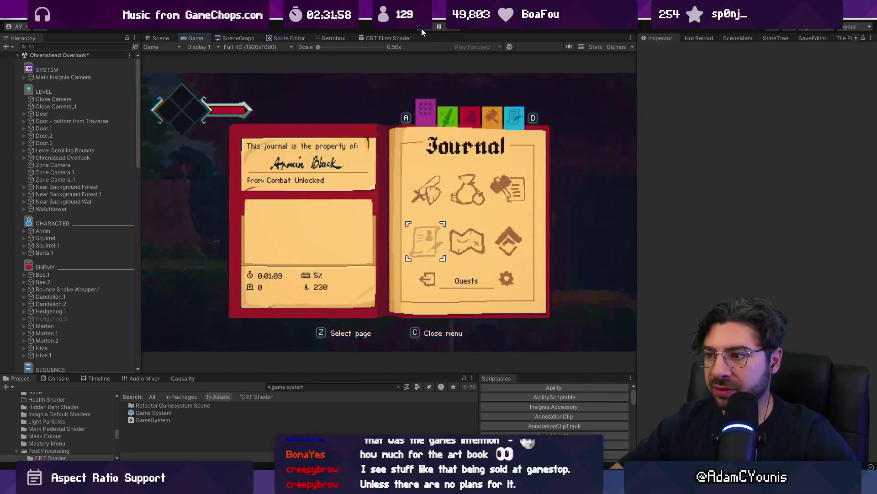
pyautogui.press('z')
pyautogui.press('Down')
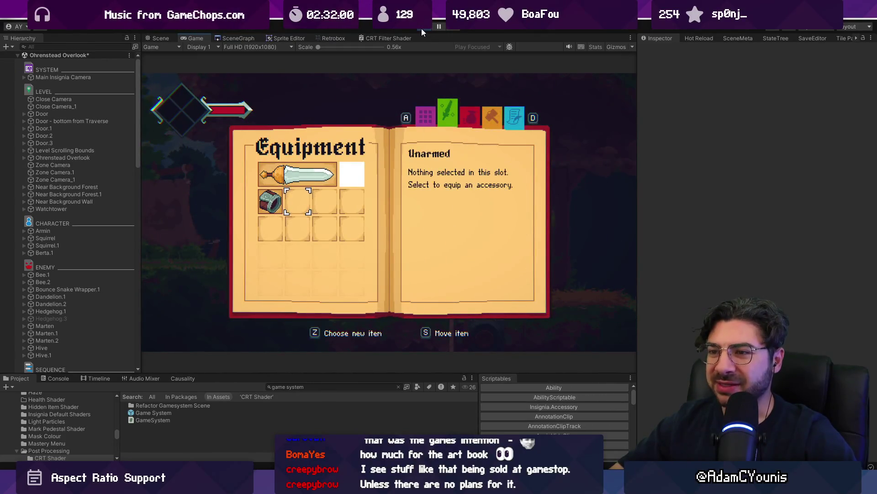
pyautogui.press('z')
pyautogui.press('Down')
pyautogui.press('Down')
pyautogui.press('Down')
pyautogui.press('z')
pyautogui.press('z')
pyautogui.press('Down')
pyautogui.press('Down')
# - Equip the Honey Ring and Mugger's Ring, then close the equipment book
pyautogui.press('Down')
pyautogui.press('Down')
pyautogui.press('Down')
pyautogui.press('Down')
pyautogui.press('Down')
pyautogui.press('z')
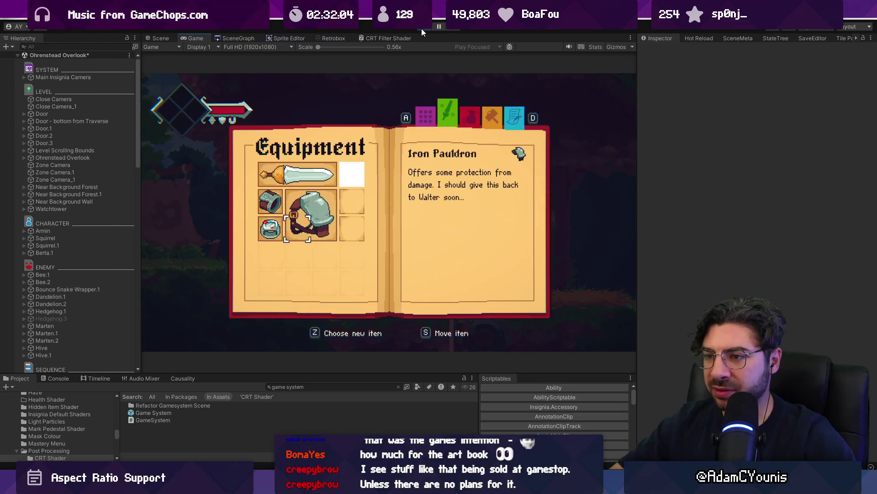
pyautogui.press('z')
pyautogui.press('Up')
pyautogui.press('Up')
pyautogui.press('Up')
pyautogui.press('Down')
pyautogui.press('Down')
pyautogui.press('Down')
pyautogui.press('Down')
pyautogui.press('Up')
pyautogui.press('z')
pyautogui.press('z')
pyautogui.press('Down')
pyautogui.press('Down')
pyautogui.press('Down')
pyautogui.press('Down')
pyautogui.press('Down')
pyautogui.press('Down')
pyautogui.press('Up')
pyautogui.press('z')
pyautogui.press('Left')
pyautogui.press('Left')
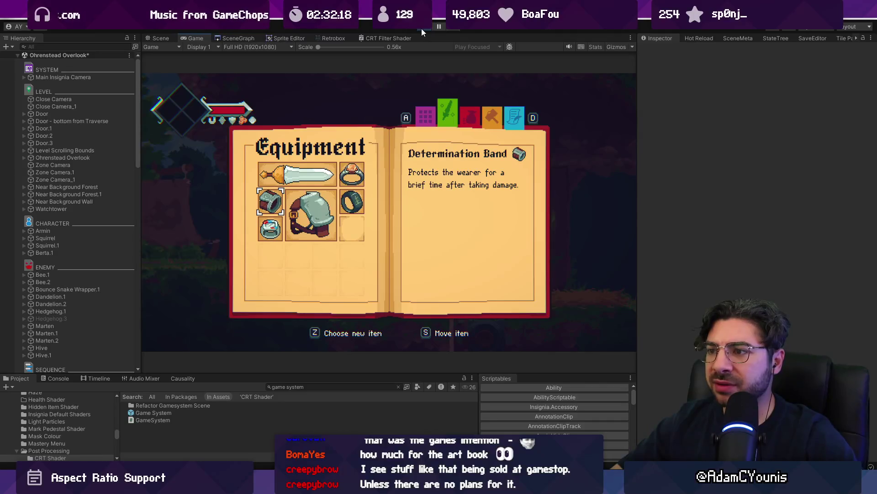
pyautogui.press('Escape')
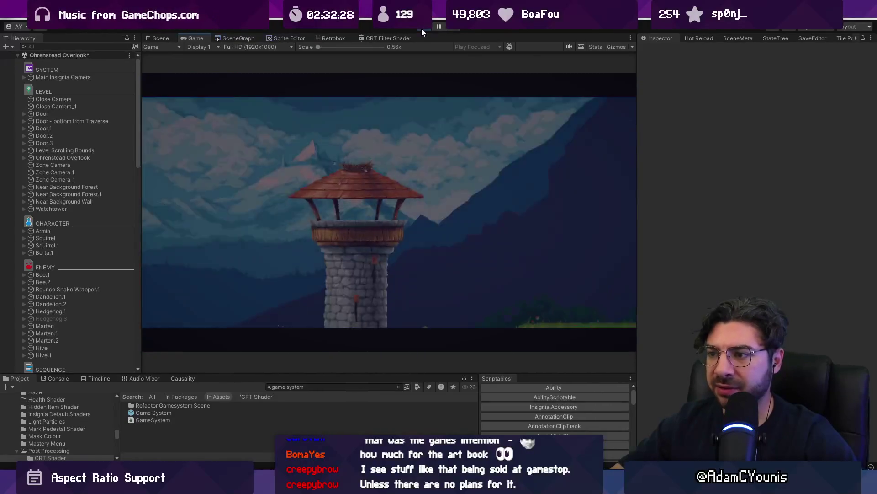
# - Skip the watchtower cutscene from the pause menu, then check the Journal's Equipment page
pyautogui.press('Escape')
pyautogui.press('Up')
pyautogui.press('Return')
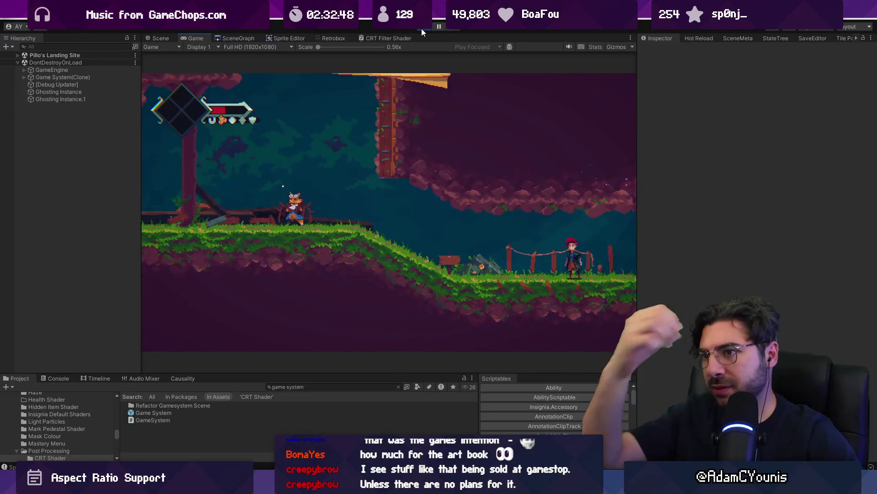
pyautogui.press('Escape')
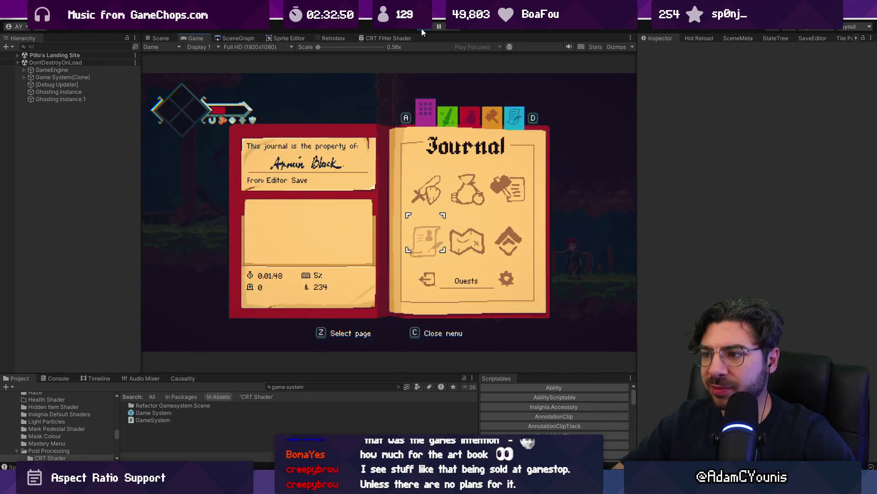
pyautogui.press('d')
pyautogui.press('Escape')
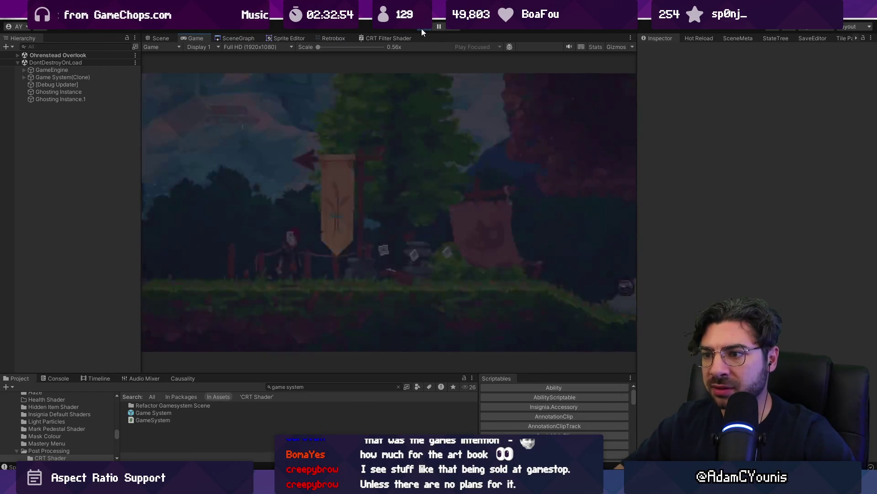
# - Run right through the forest slashing and leaping at enemies, then head left to the next area
pyautogui.press('d')
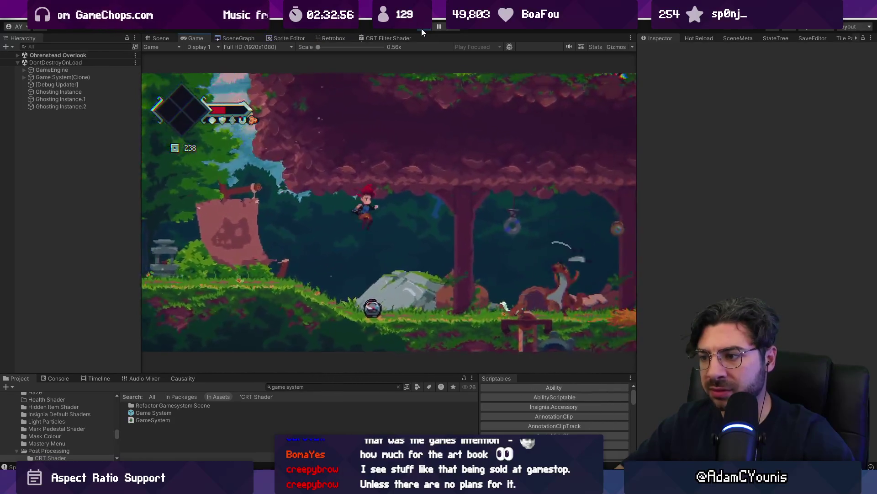
pyautogui.press('d')
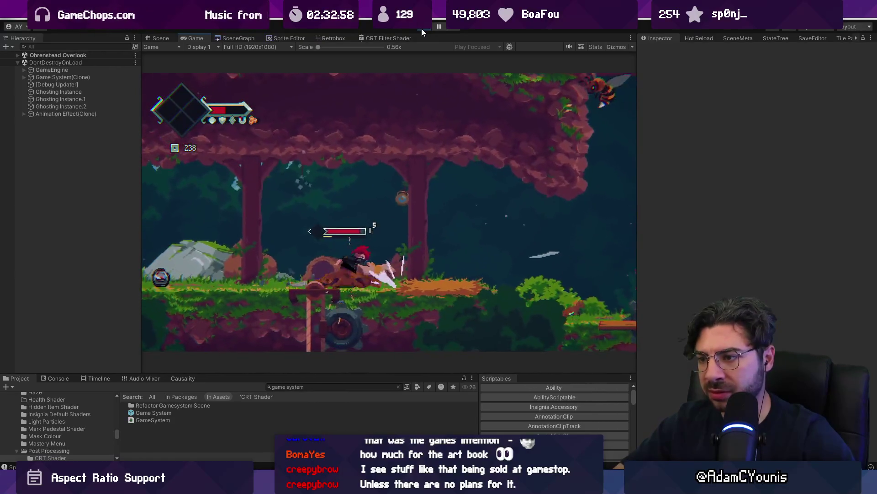
pyautogui.press('j')
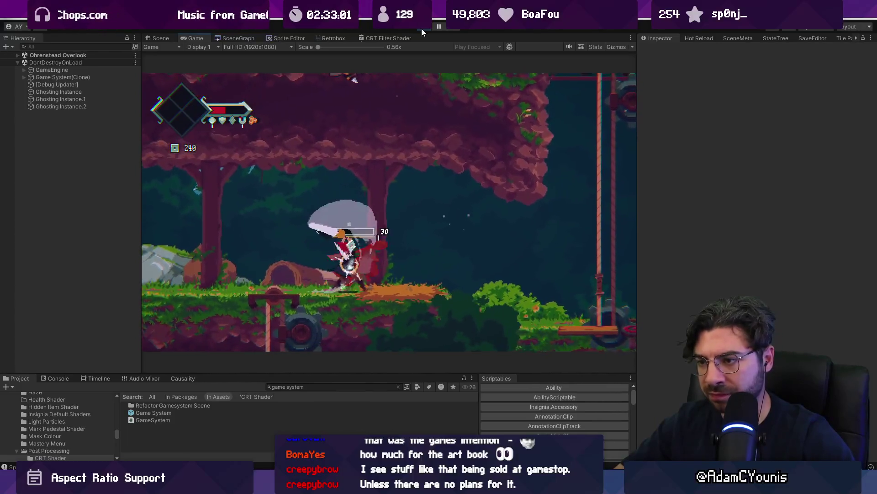
pyautogui.press('d')
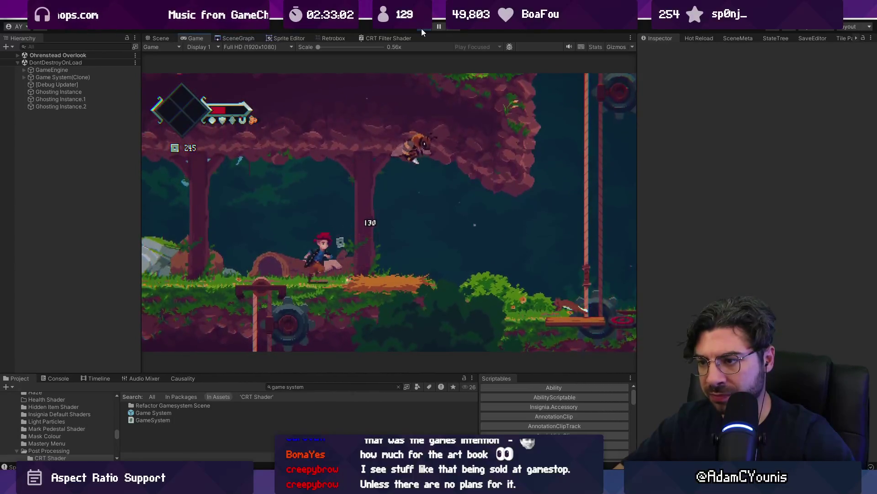
pyautogui.press('space')
pyautogui.press('a')
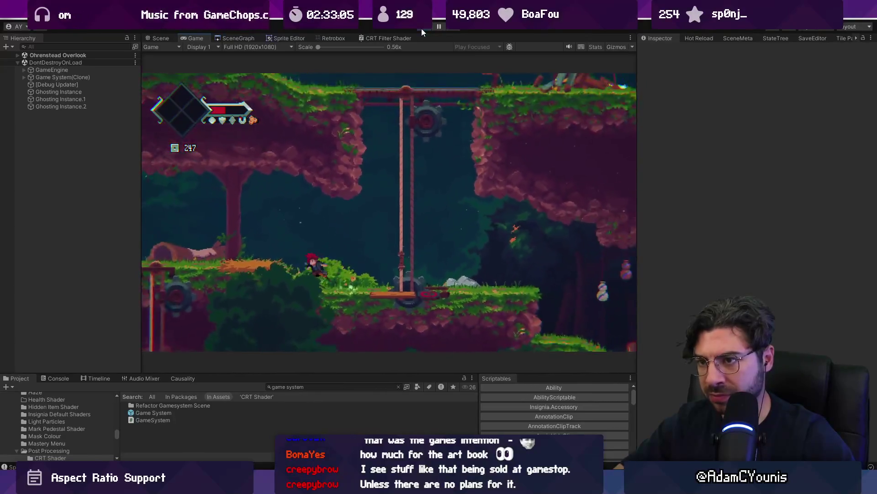
pyautogui.press('a')
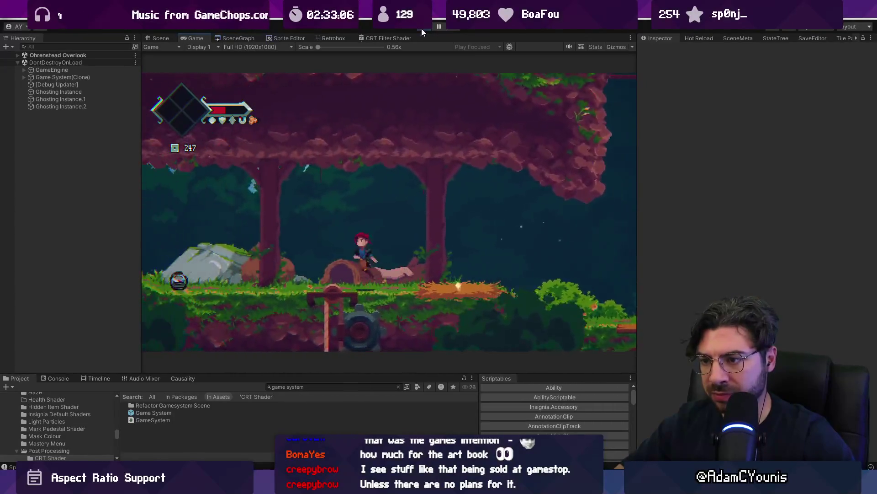
# - Check the HUD at full screen, restore the editor layout, and stop the game
pyautogui.press('F11')
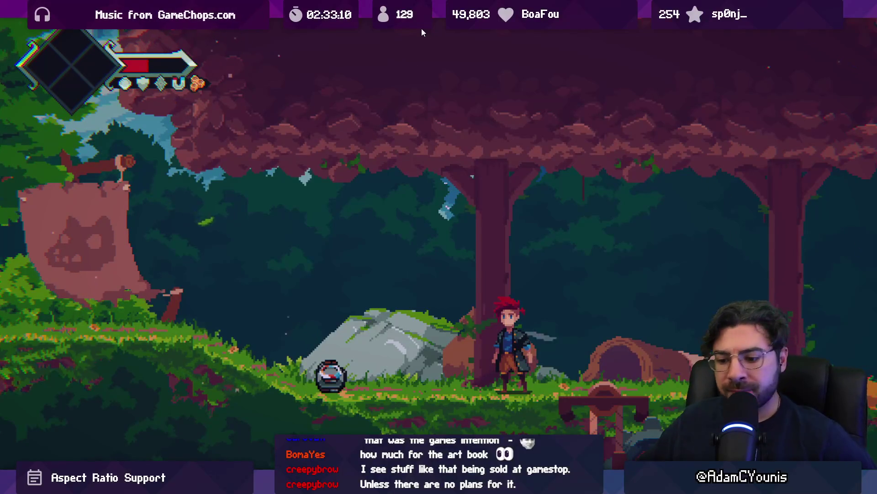
pyautogui.press('F11')
pyautogui.click(421, 28)
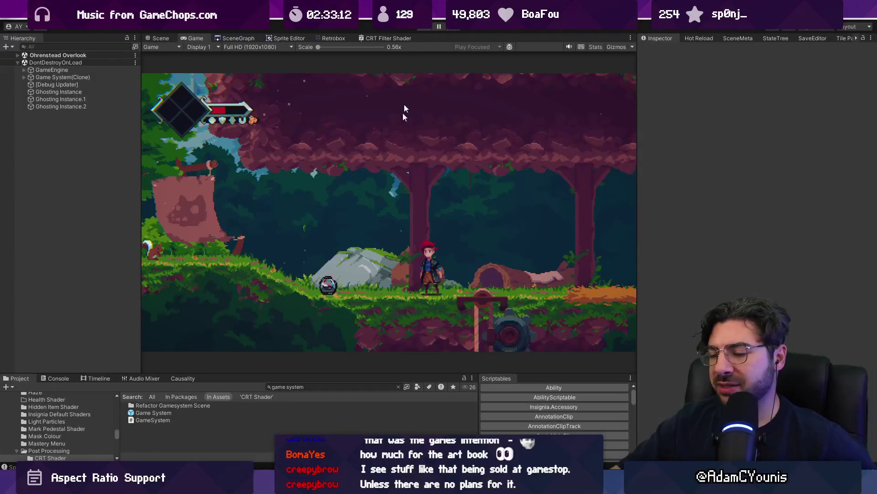
# - Box-select the Item Drop objects in the Scene view, deselect them, and switch to Fork
pyautogui.scroll(2, 302, 235)
pyautogui.moveTo(304, 220); pyautogui.dragTo(355, 270)
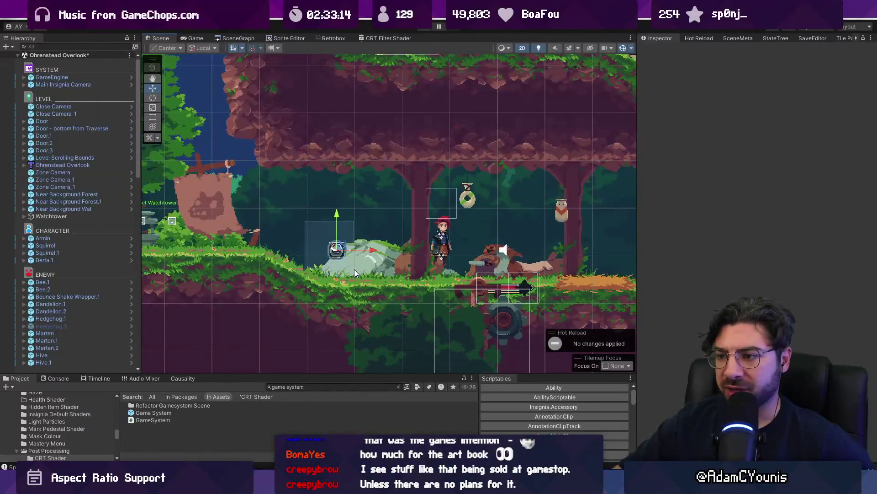
pyautogui.click(355, 269)
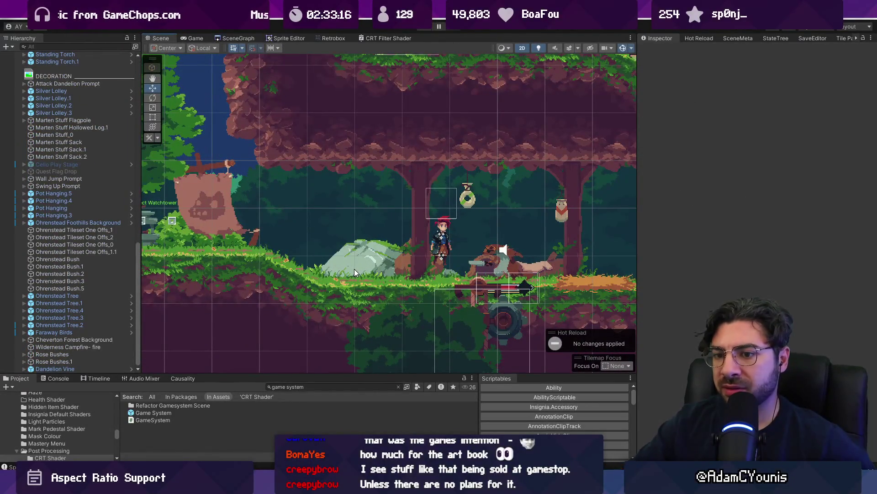
pyautogui.scroll(10, 85, 189)
pyautogui.scroll(10, 82, 183)
pyautogui.scroll(-15, 71, 229)
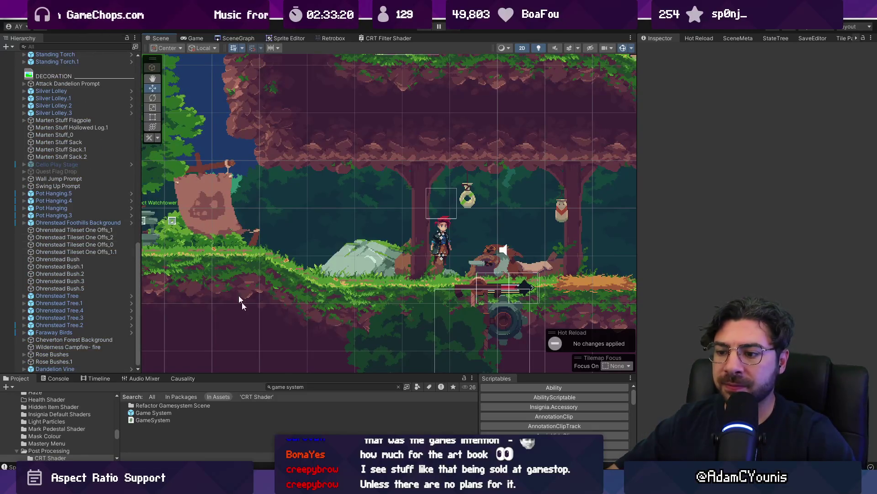
pyautogui.hotkey('alt', 'Tab')
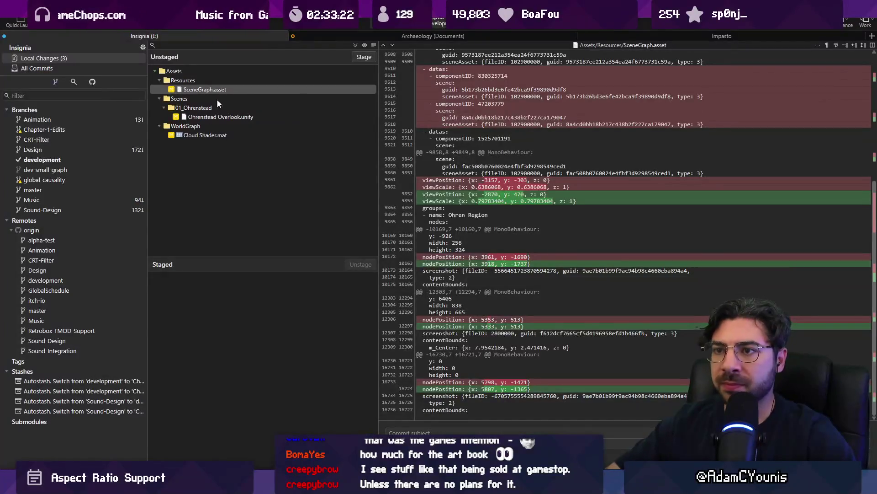
# - Discard and confirm the uncommitted Ohrenstead Overlook.unity changes in Fork, then return to Unity
pyautogui.rightClick(215, 116)
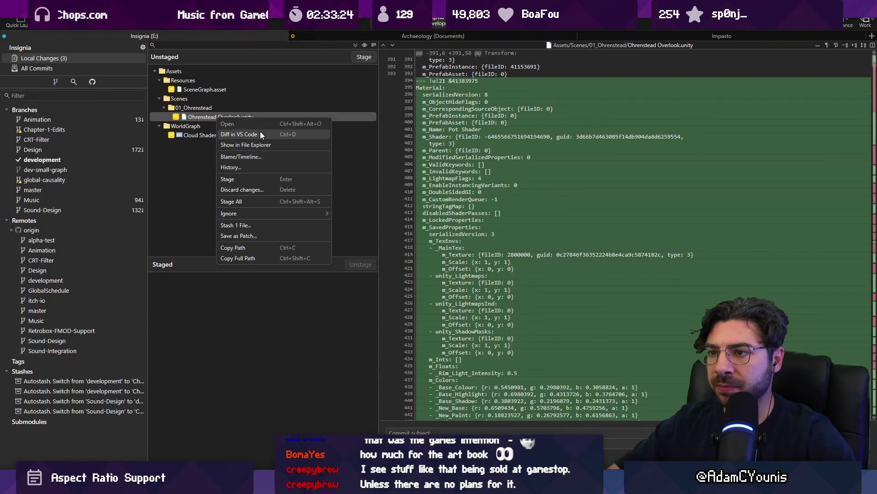
pyautogui.click(261, 190)
pyautogui.click(509, 244)
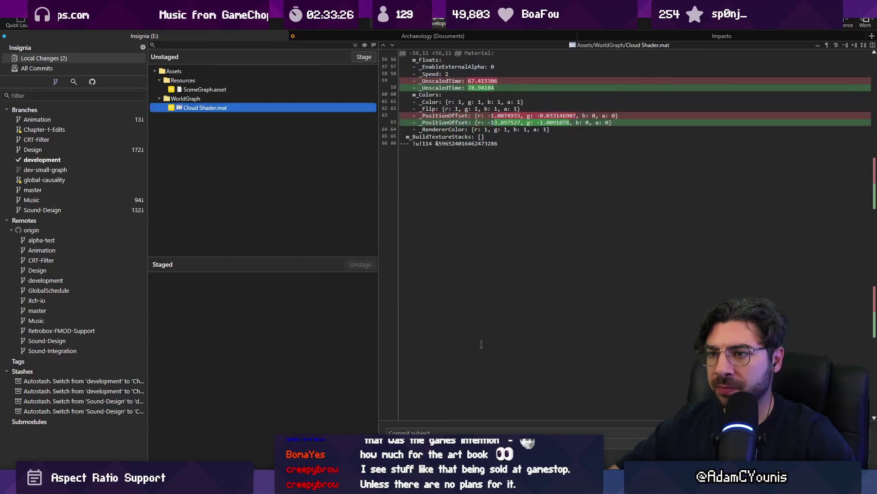
pyautogui.click(274, 485)
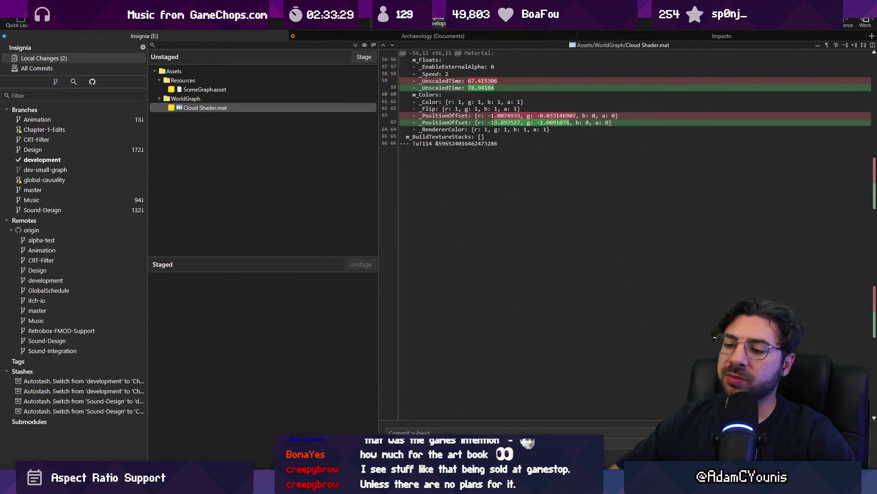
pyautogui.moveTo(274, 485)
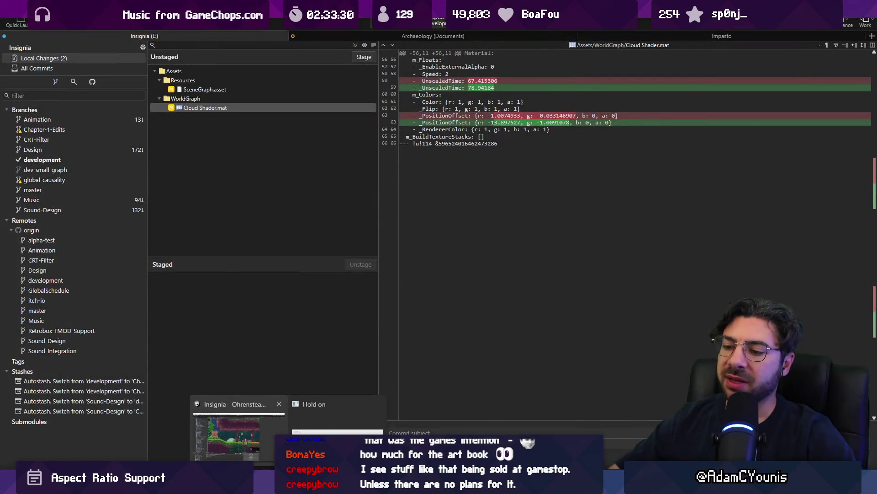
pyautogui.click(274, 435)
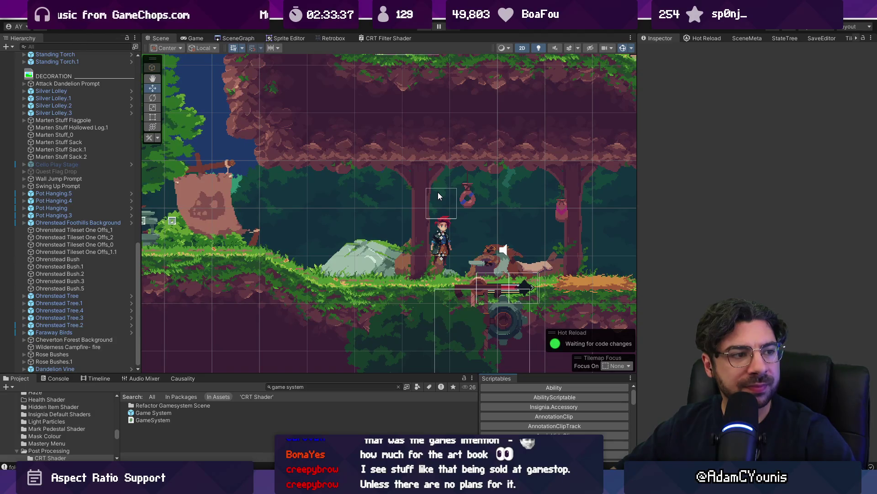
# - Select Armin in the Hierarchy and drag it to about X 10.44, Y 0.95
pyautogui.scroll(-5, 408, 191)
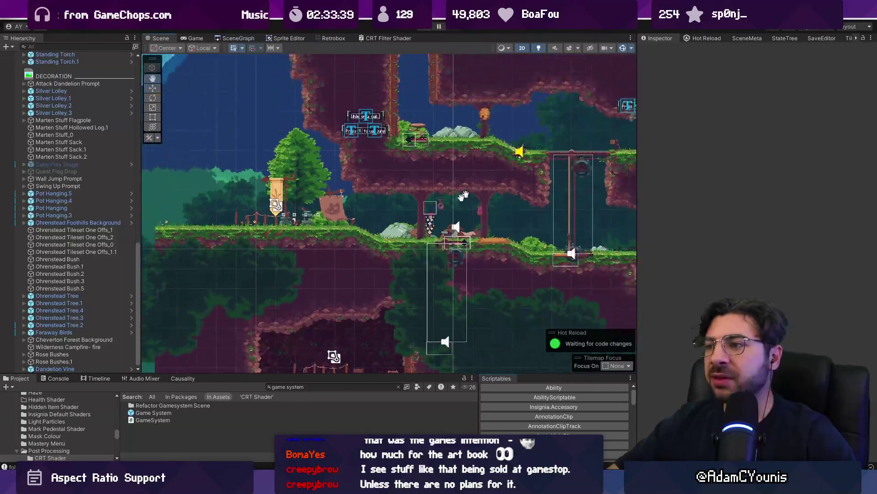
pyautogui.scroll(10, 78, 123)
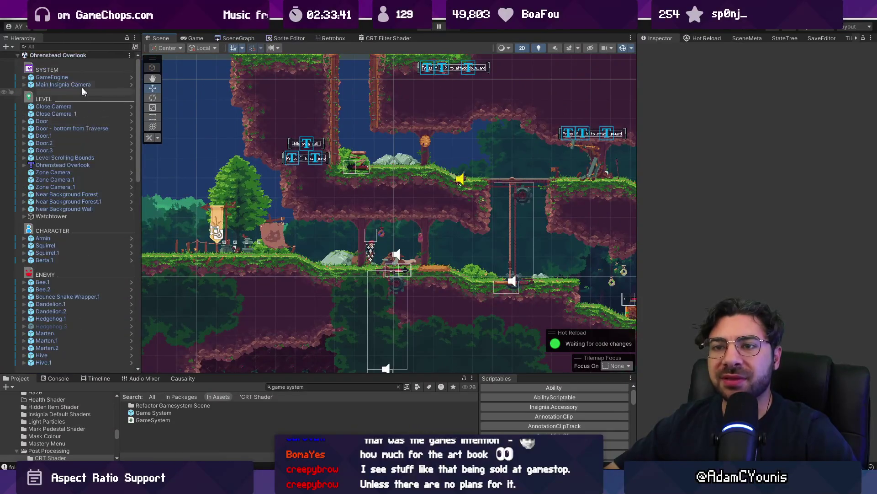
pyautogui.click(97, 238)
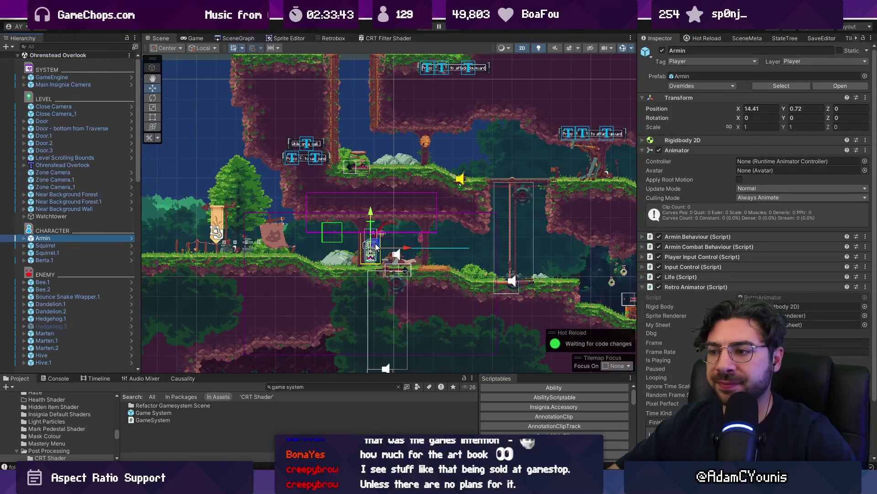
pyautogui.click(221, 236)
pyautogui.moveTo(221, 235); pyautogui.dragTo(227, 239)
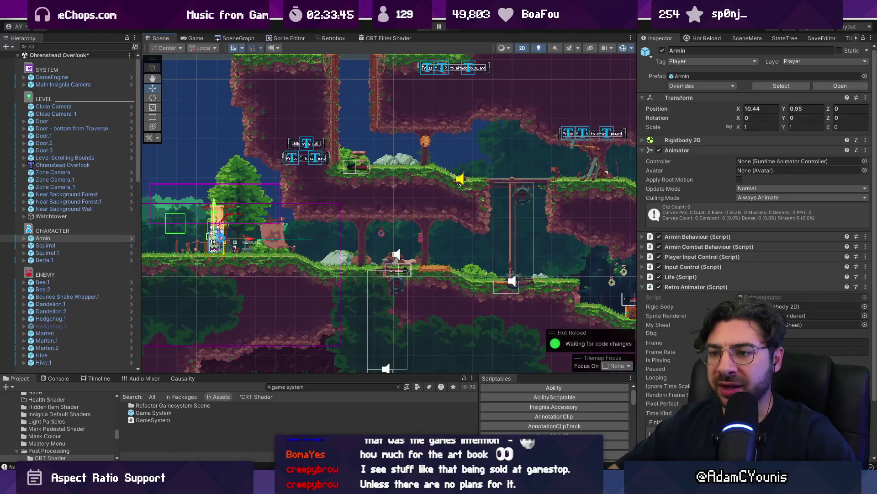
pyautogui.hotkey('alt', 'Tab')
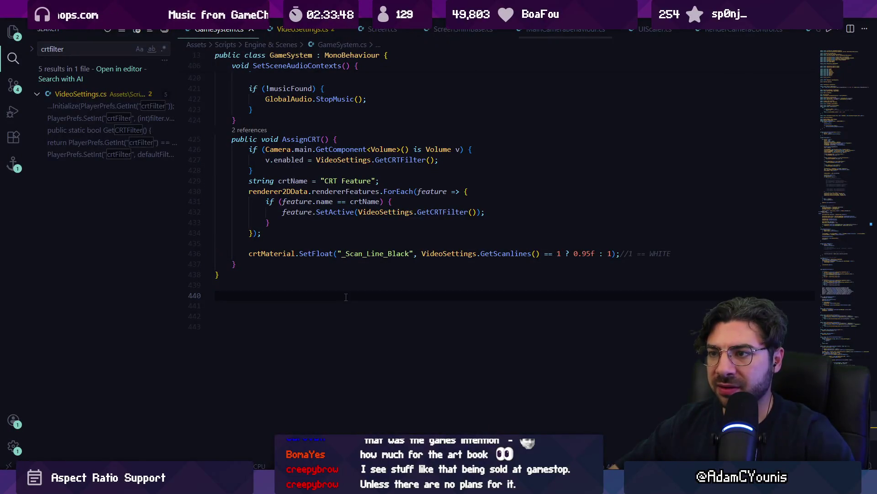
# - Open Vampirism.cs via quick search 'vamp' and jump to the StatusEffect class definition
pyautogui.hotkey('ctrl', 'p')
pyautogui.press('Escape')
pyautogui.hotkey('ctrl', 'p')
pyautogui.write('vamp')
pyautogui.press('Return')
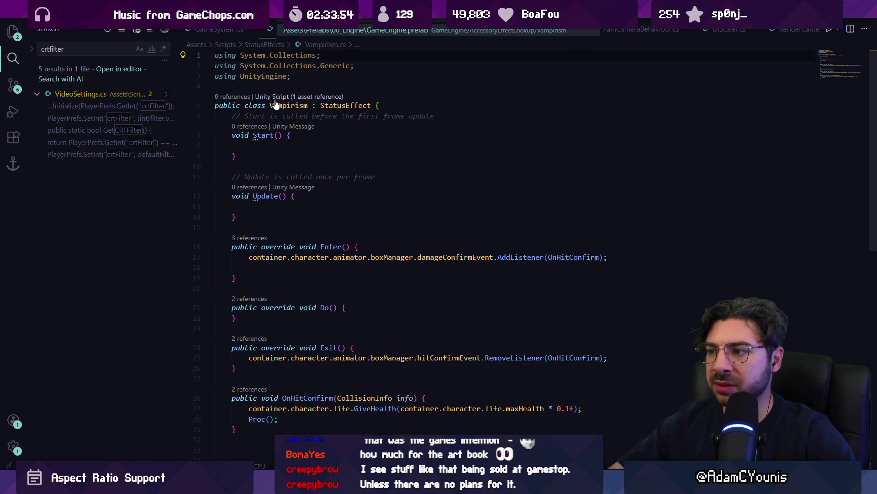
pyautogui.click(343, 106)
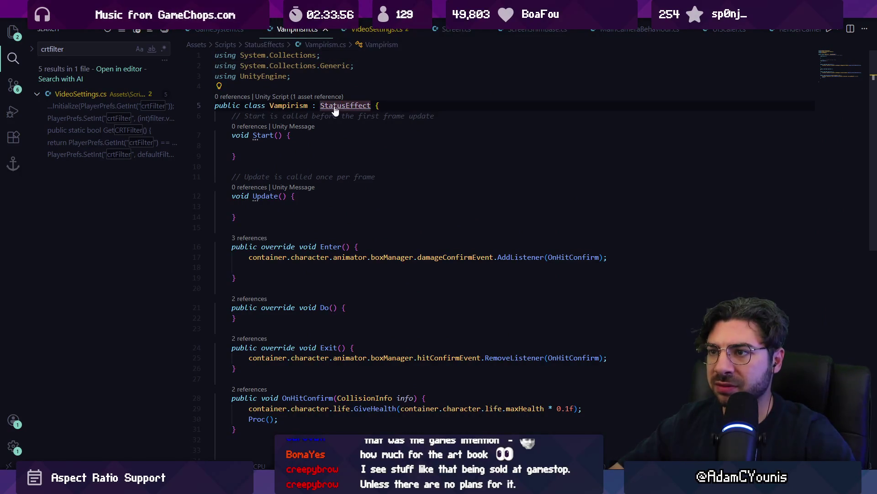
pyautogui.keyDown('ctrl'); pyautogui.click(326, 107); pyautogui.keyUp('ctrl')
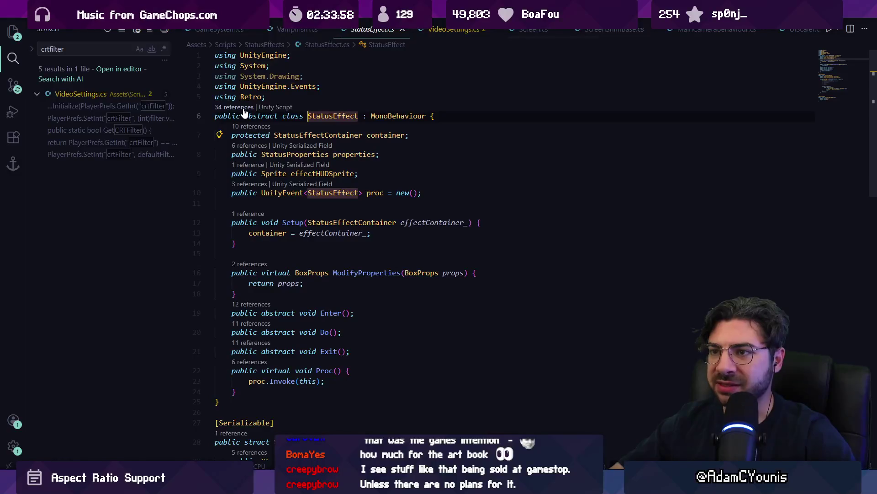
# - List all StatusEffect references and open StatusEffectContainer.cs at its effects field
pyautogui.click(234, 107)
pyautogui.press('Escape')
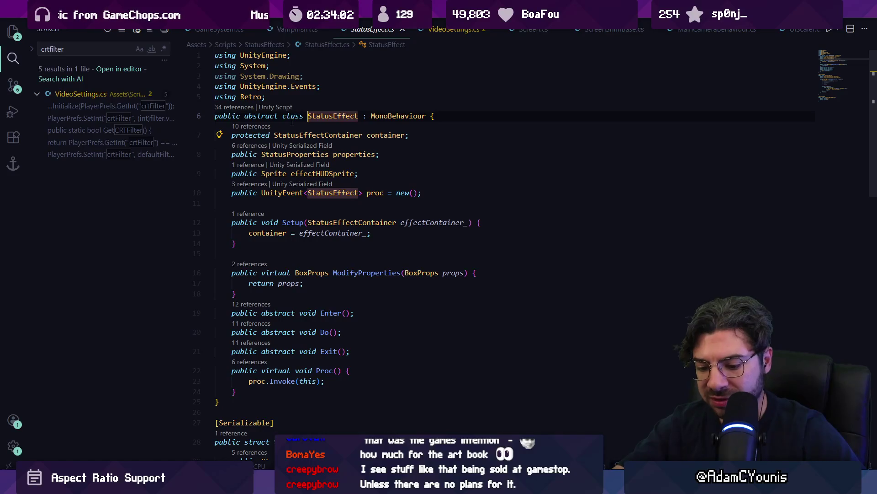
pyautogui.hotkey('shift', 'alt', 'F12')
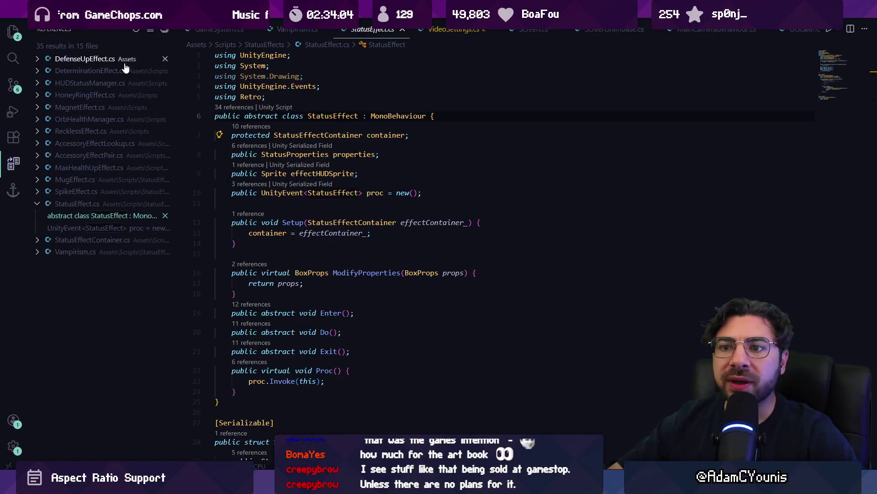
pyautogui.click(116, 244)
pyautogui.click(116, 245)
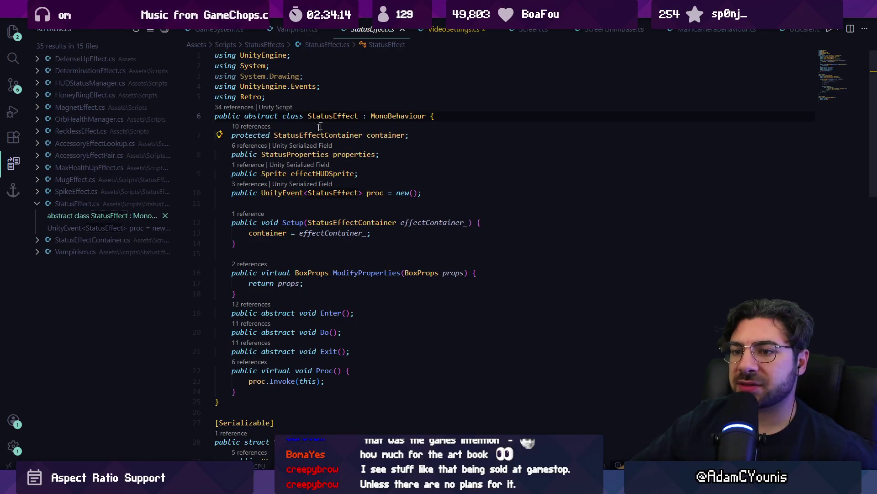
pyautogui.click(111, 246)
pyautogui.click(115, 252)
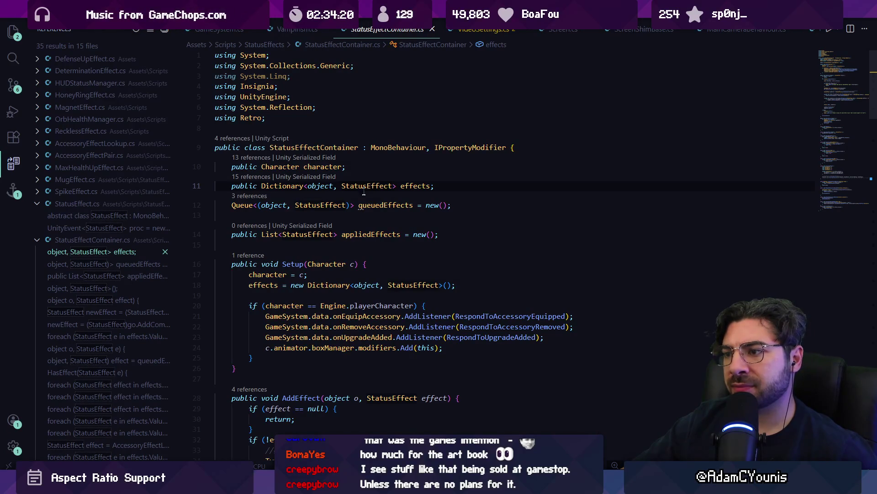
# - List StatusEffectContainer references and open Character.cs at the statusEffects declaration
pyautogui.click(293, 147)
pyautogui.hotkey('shift', 'alt', 'F12')
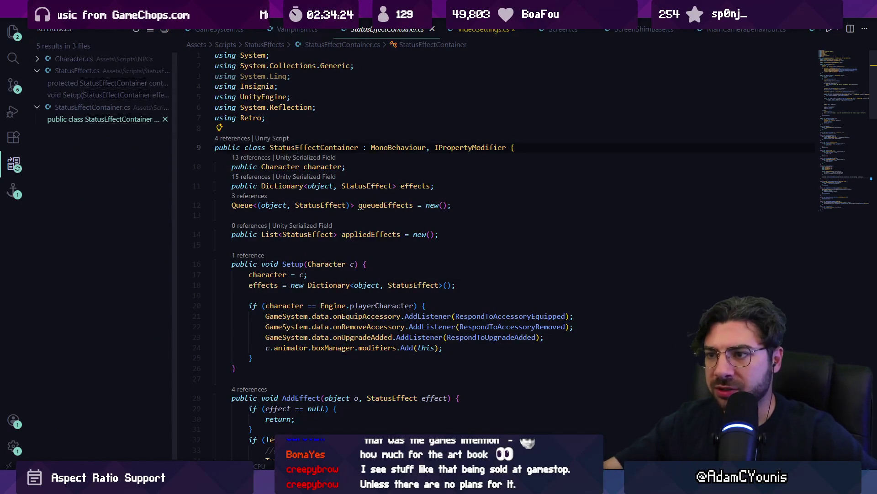
pyautogui.click(107, 83)
pyautogui.click(73, 58)
pyautogui.click(103, 71)
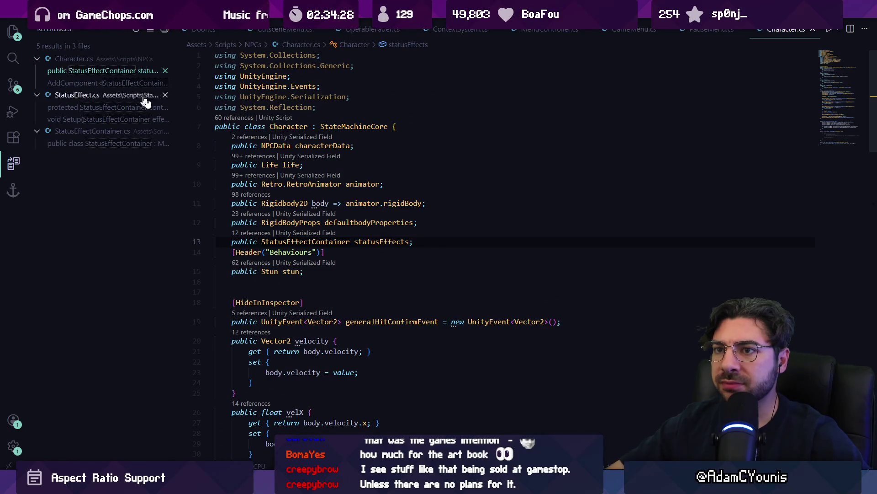
# - Search Character.cs for 'statuseffectcontainer' to find its creation in Awake, then return to the declaration
pyautogui.hotkey('ctrl', 'f')
pyautogui.write('statuse')
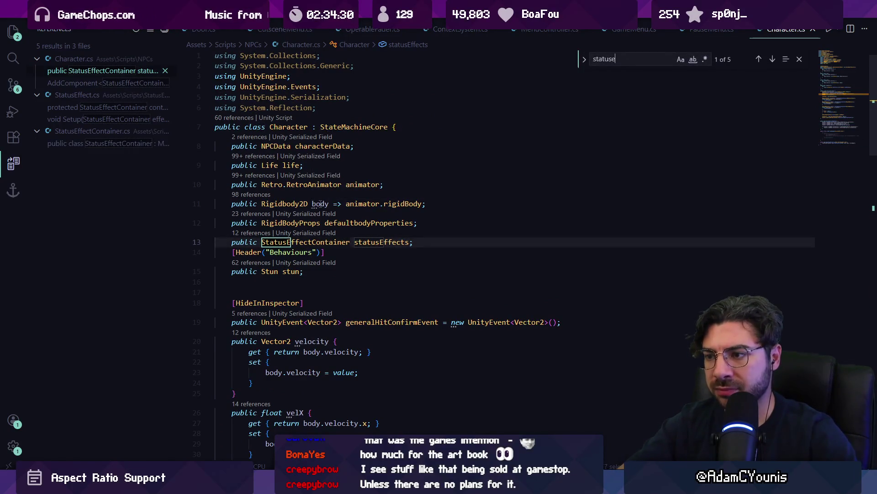
pyautogui.write('ffectconte')
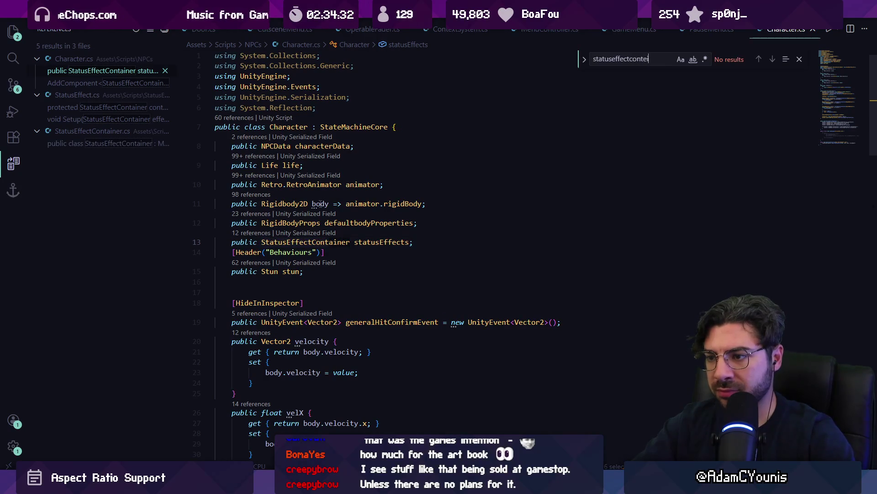
pyautogui.press('BackSpace')
pyautogui.press('BackSpace')
pyautogui.write('a')
pyautogui.press('Return')
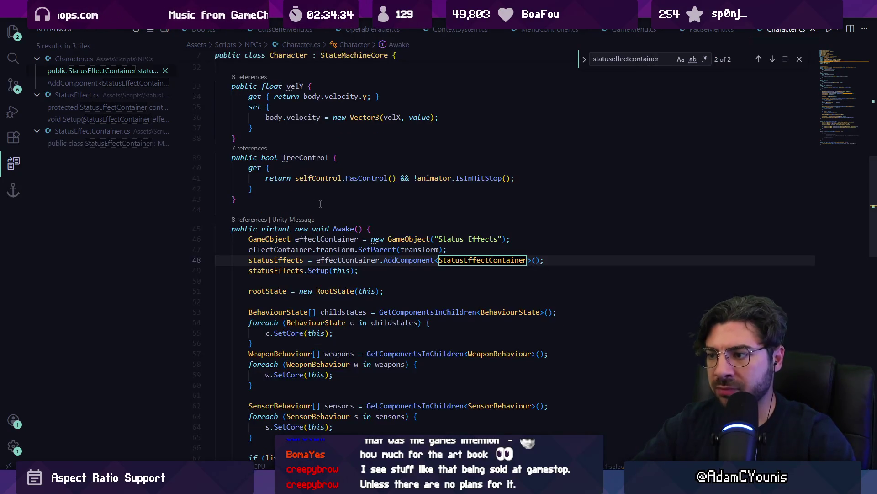
pyautogui.hotkey('ctrl', 'BackSpace')
pyautogui.write('sat')
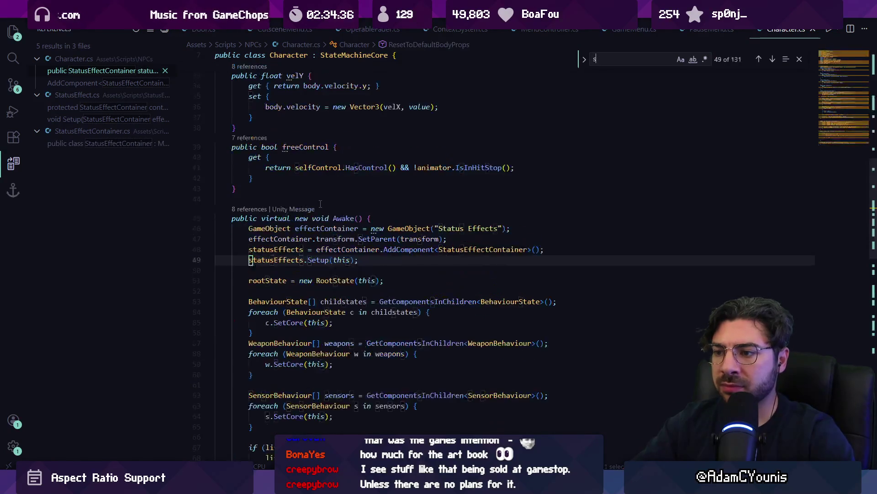
pyautogui.press('Escape')
pyautogui.press('F12')
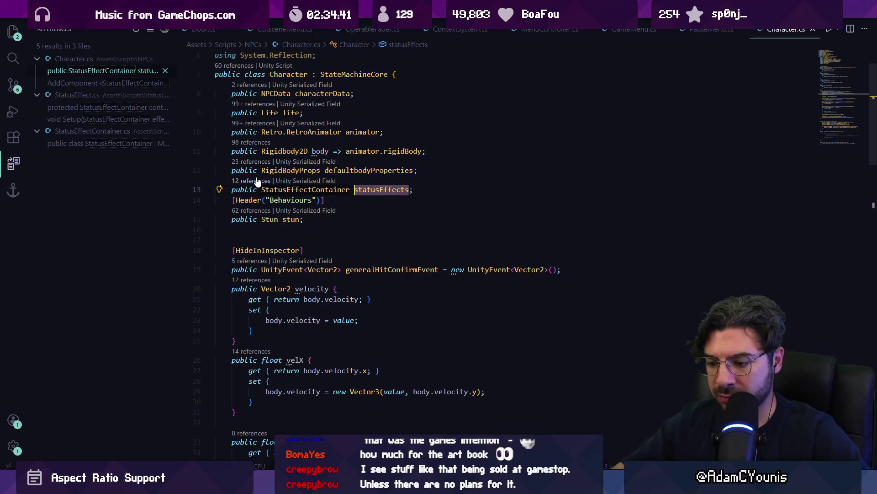
# - List statusEffects references, step to the statusEffects.Setup call, and open Setup's definition
pyautogui.hotkey('shift', 'alt', 'F12')
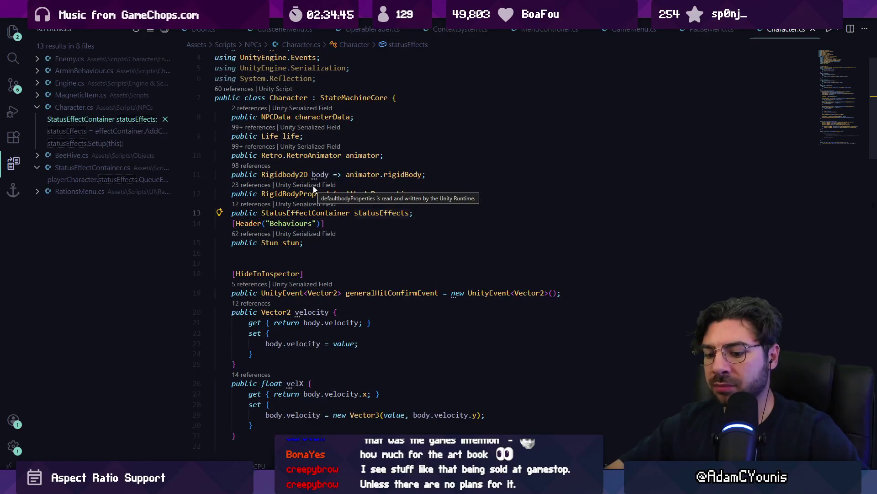
pyautogui.hotkey('ctrl', 'f')
pyautogui.press('Return')
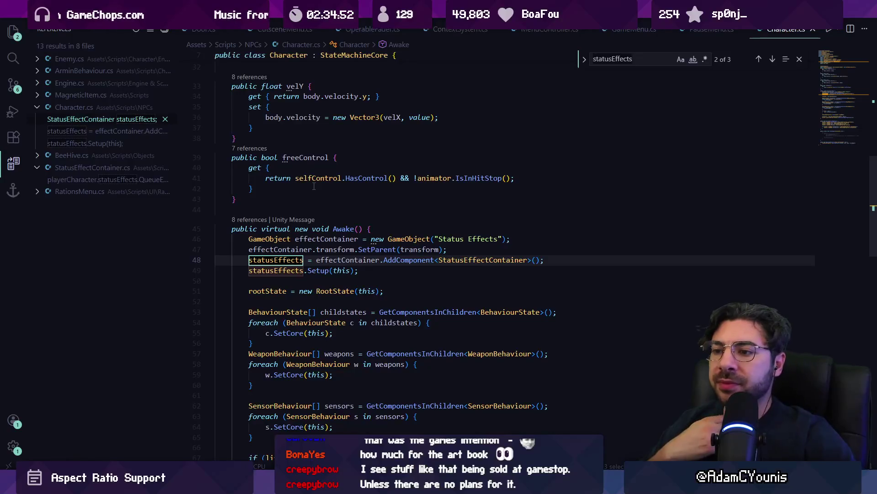
pyautogui.hotkey('shift', 'Return')
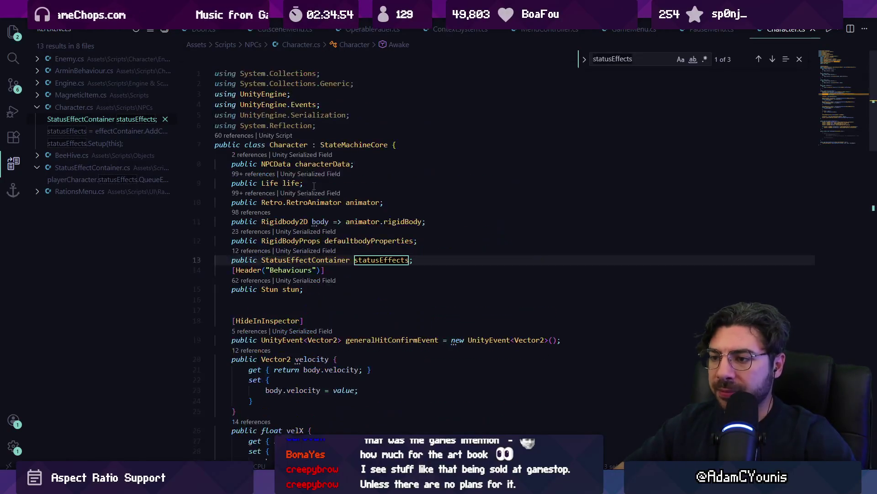
pyautogui.hotkey('shift', 'Return')
pyautogui.keyDown('ctrl'); pyautogui.click(322, 260); pyautogui.keyUp('ctrl')
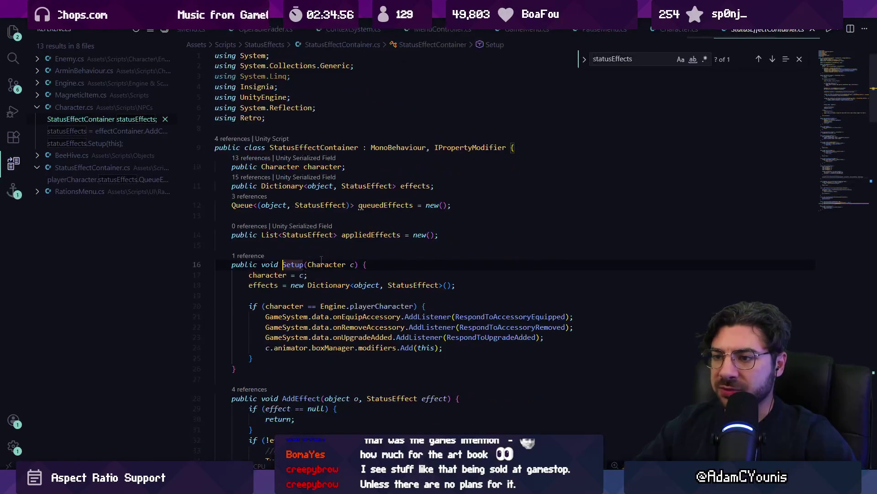
# - Scroll StatusEffectContainer.cs past AddEffect and RemoveEffect down to ApplyQueuedEffects and HasEffect
pyautogui.scroll(-2, 316, 226)
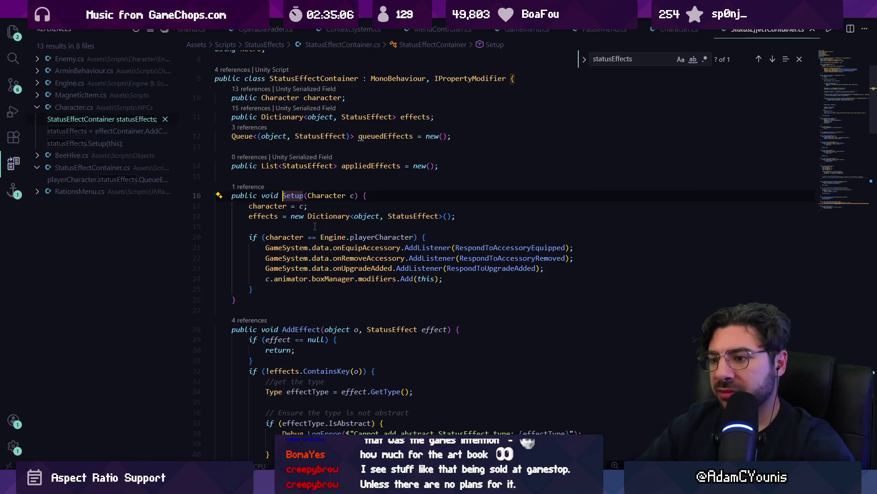
pyautogui.scroll(-3, 316, 228)
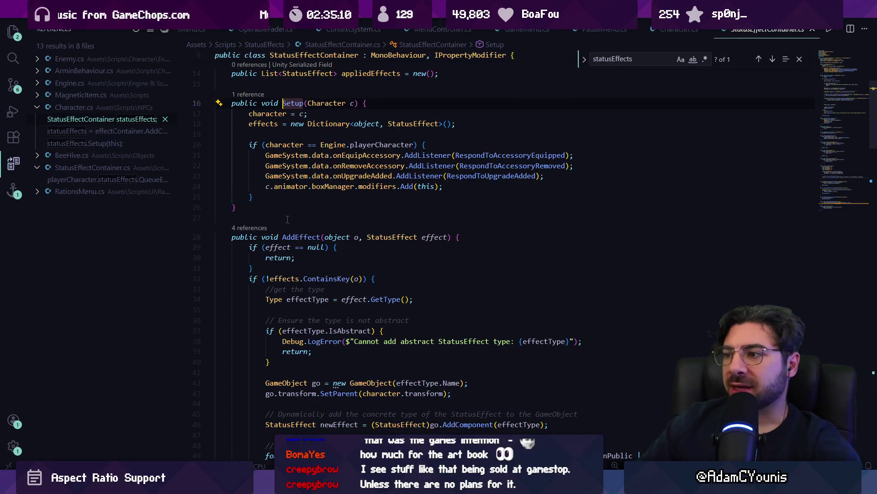
pyautogui.click(472, 156)
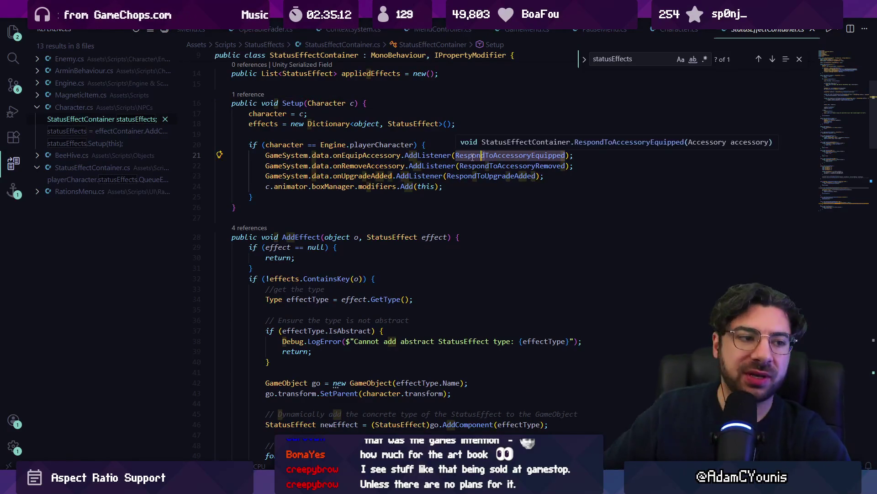
pyautogui.scroll(-4, 442, 216)
pyautogui.scroll(-12, 443, 216)
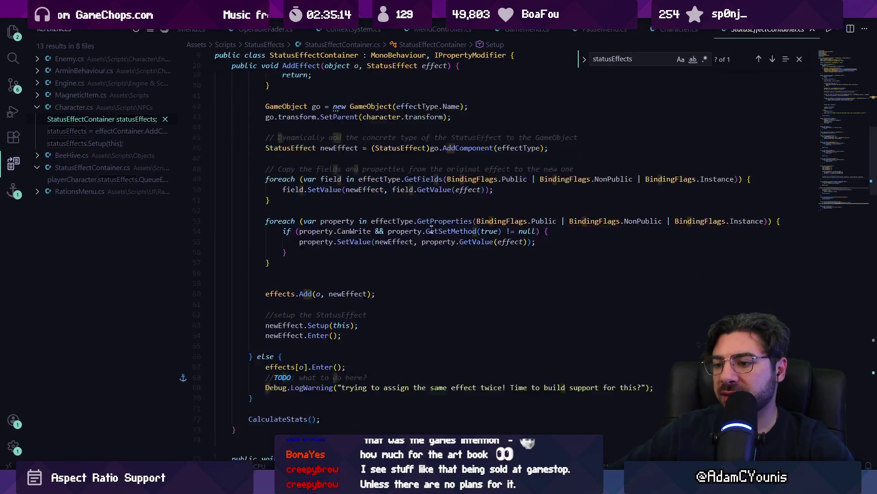
pyautogui.scroll(-6, 427, 241)
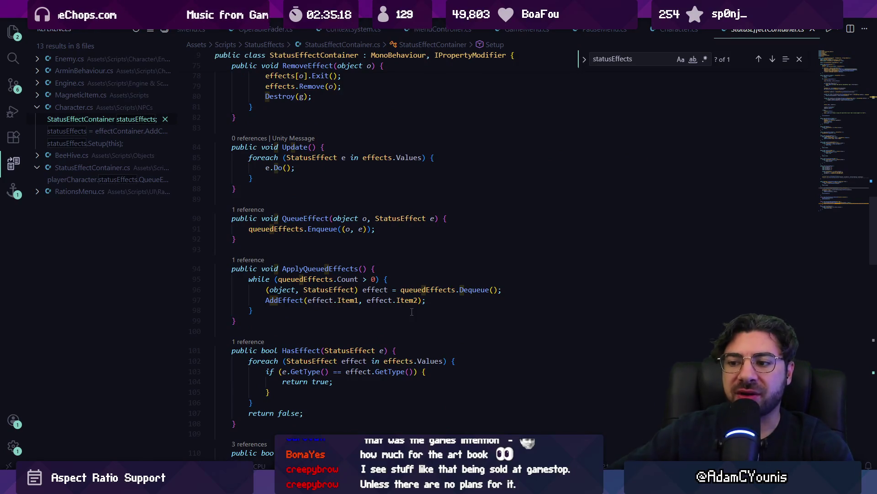
pyautogui.hotkey('ctrl', 'p')
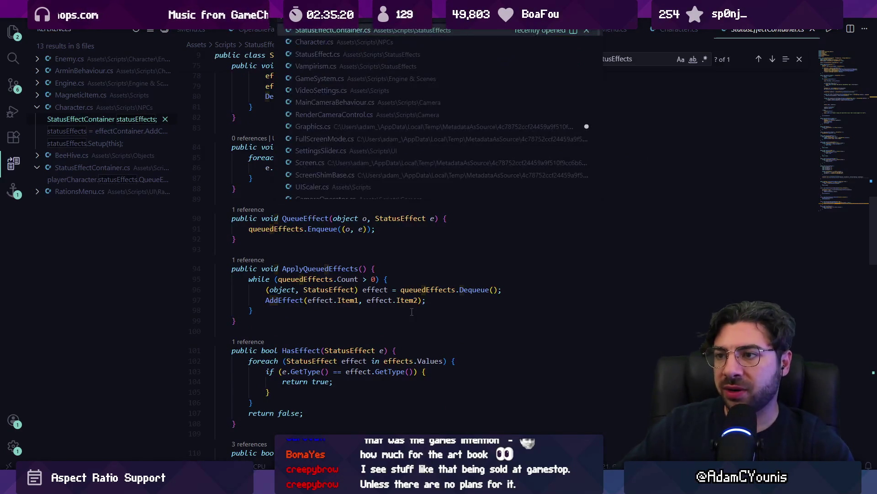
# - Open EquipmentMenu.cs and step through its 'equip(' search matches
pyautogui.write('equipment')
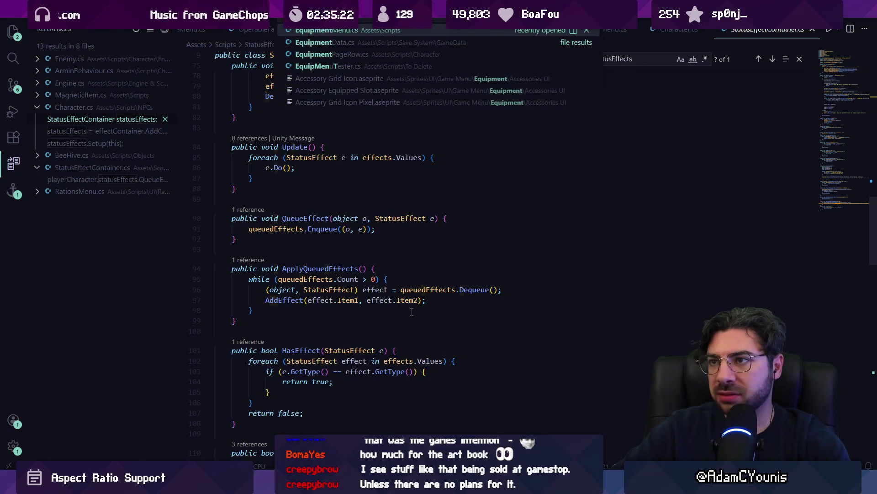
pyautogui.press('Return')
pyautogui.hotkey('ctrl', 'f')
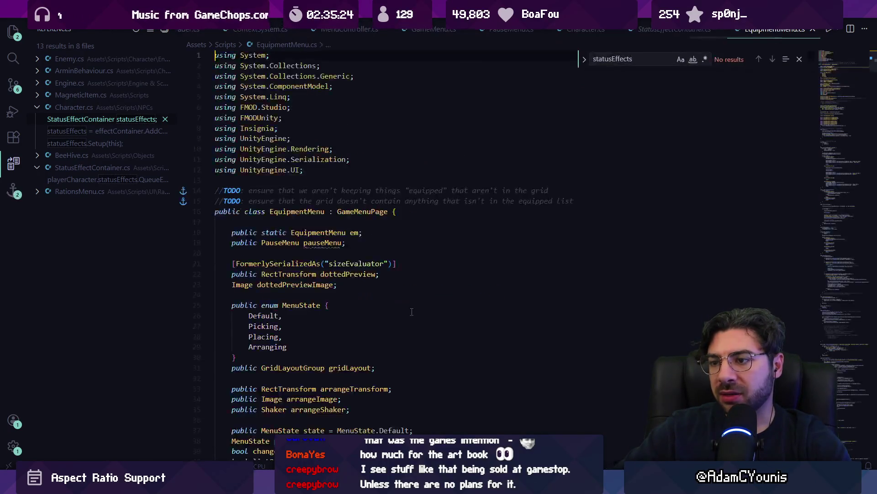
pyautogui.write('equi')
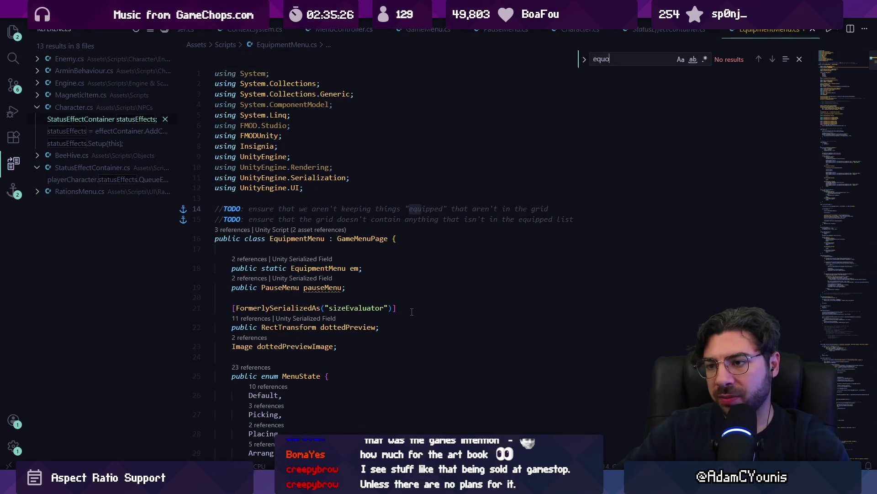
pyautogui.write('pit')
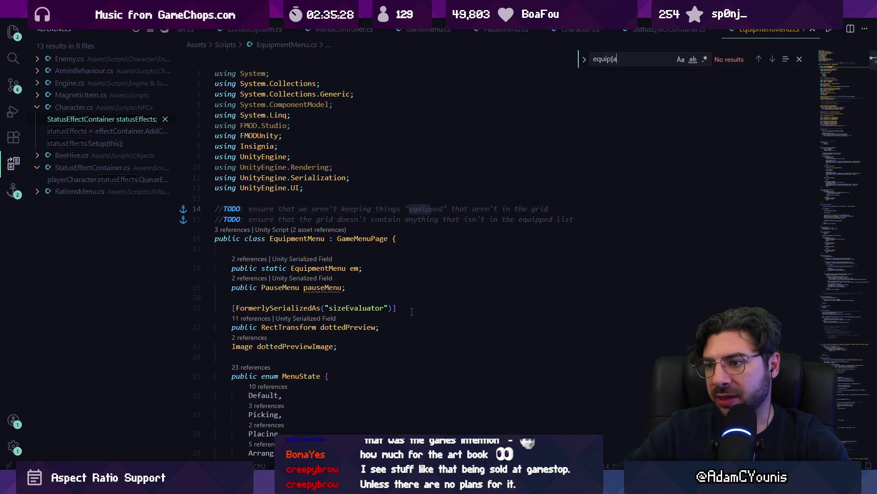
pyautogui.press('BackSpace')
pyautogui.press('BackSpace')
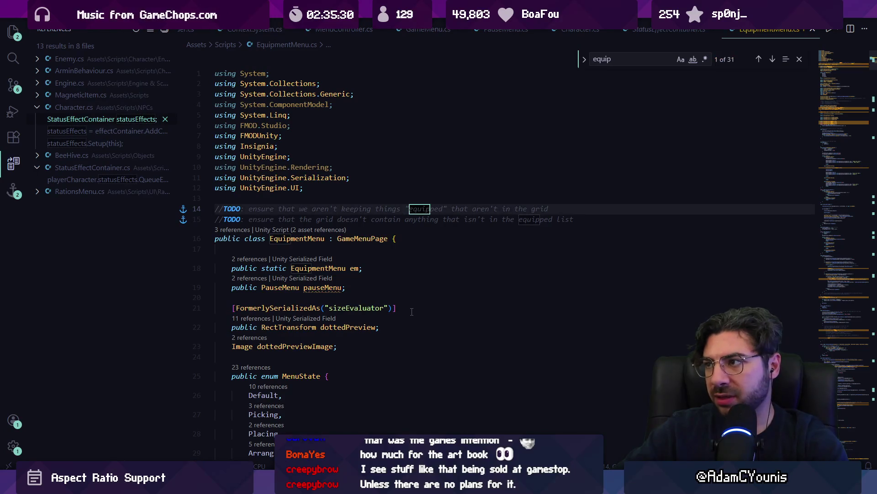
pyautogui.write('(')
pyautogui.press('Return')
pyautogui.hotkey('shift', 'Return')
pyautogui.press('Return')
pyautogui.hotkey('shift', 'Return')
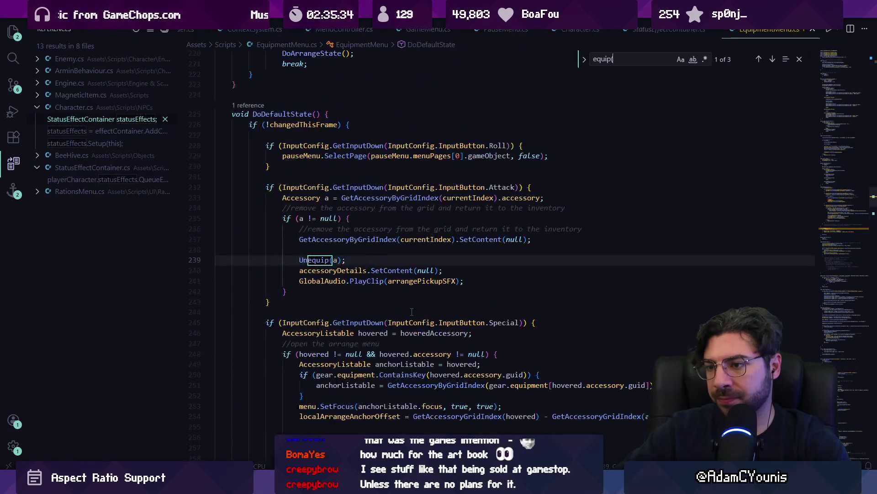
pyautogui.press('BackSpace')
pyautogui.press('Return')
pyautogui.press('Return')
# - Go back to StatusEffectContainer.cs, dismissing the file search for 'acce'
pyautogui.hotkey('ctrl', 'Tab')
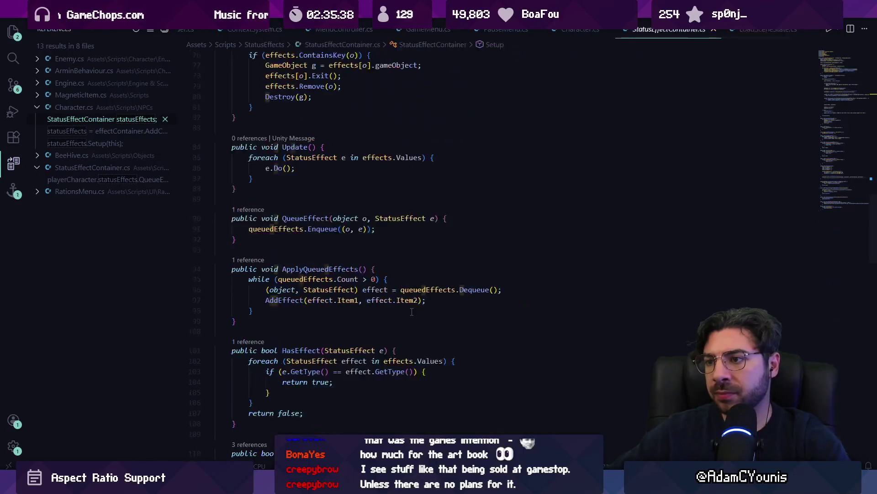
pyautogui.hotkey('ctrl', 'p')
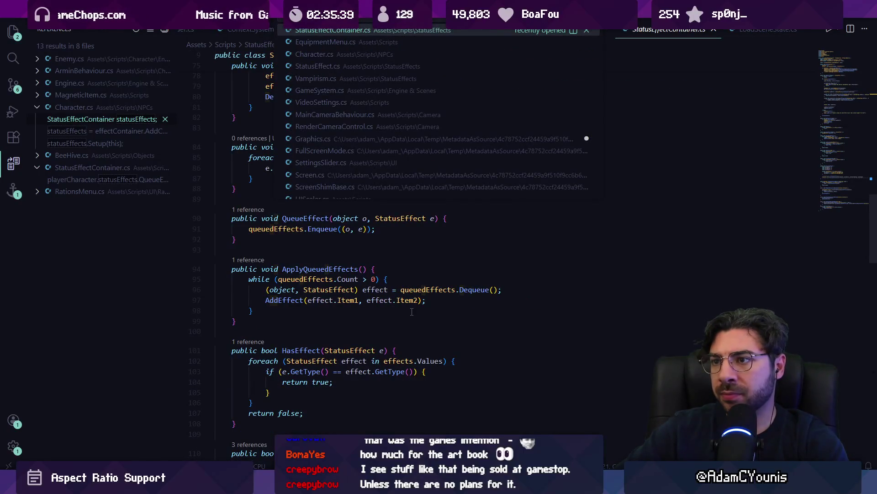
pyautogui.write('acce')
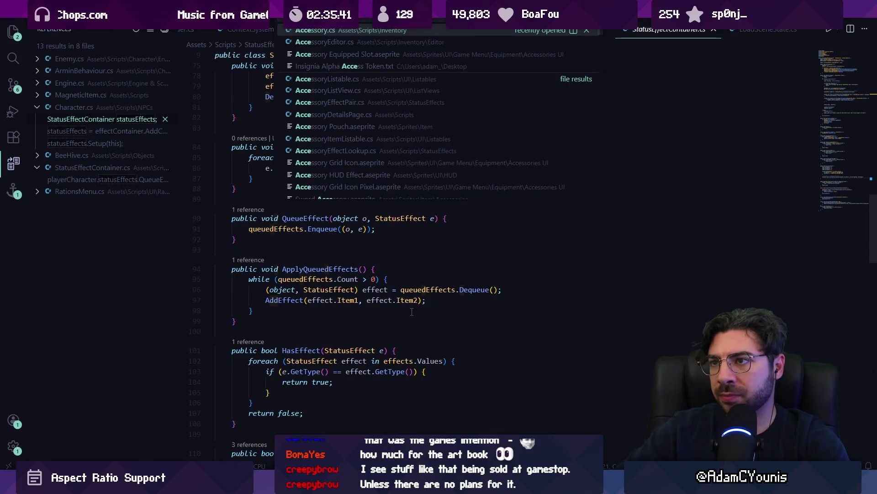
pyautogui.press('Escape')
pyautogui.scroll(10, 412, 312)
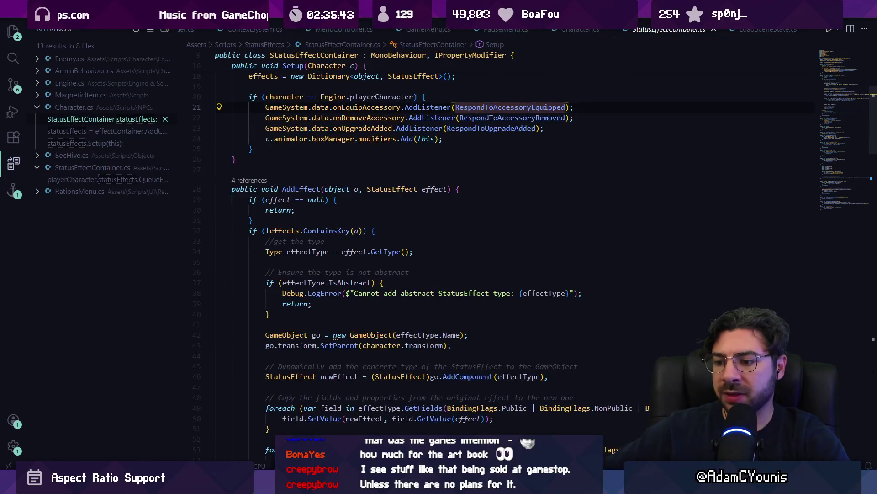
# - In Unity's Project panel, search 'equipment' and open the Equipment Menu Tetris prefab
pyautogui.hotkey('alt', 'Tab')
pyautogui.click(312, 387)
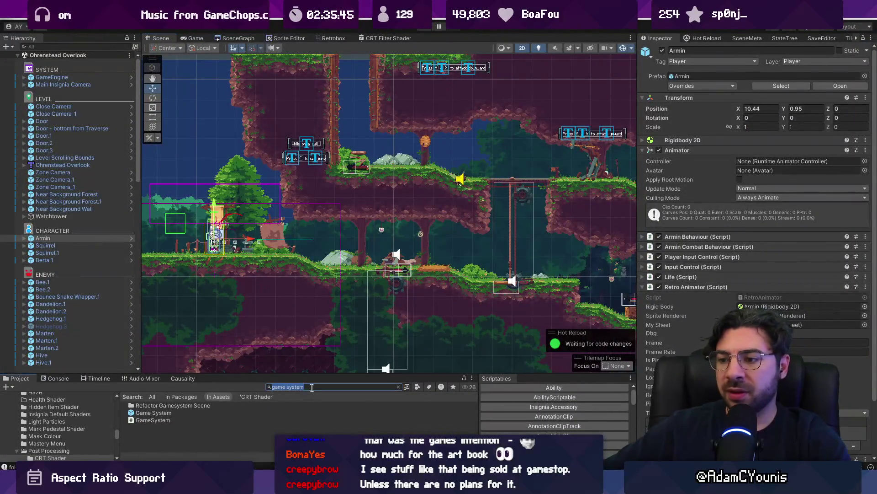
pyautogui.write('equipment')
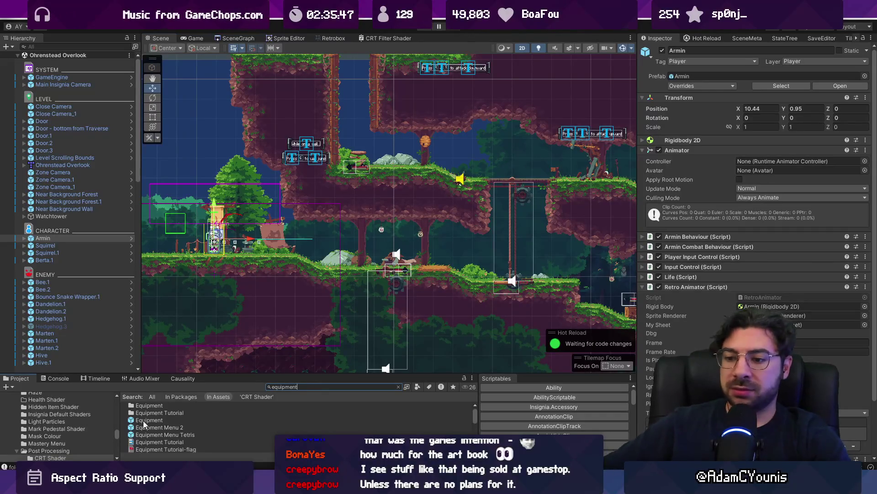
pyautogui.doubleClick(168, 435)
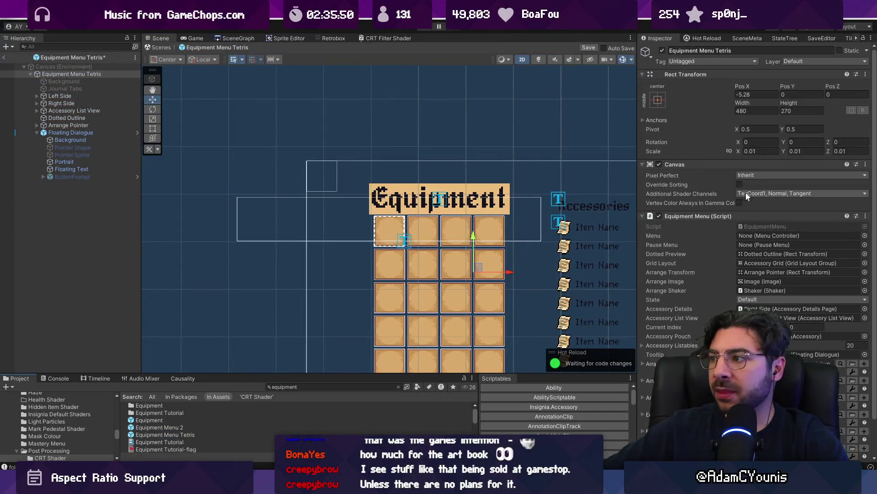
# - Open the EquipmentMenu script from the Inspector and search it for 'equip()'
pyautogui.doubleClick(789, 227)
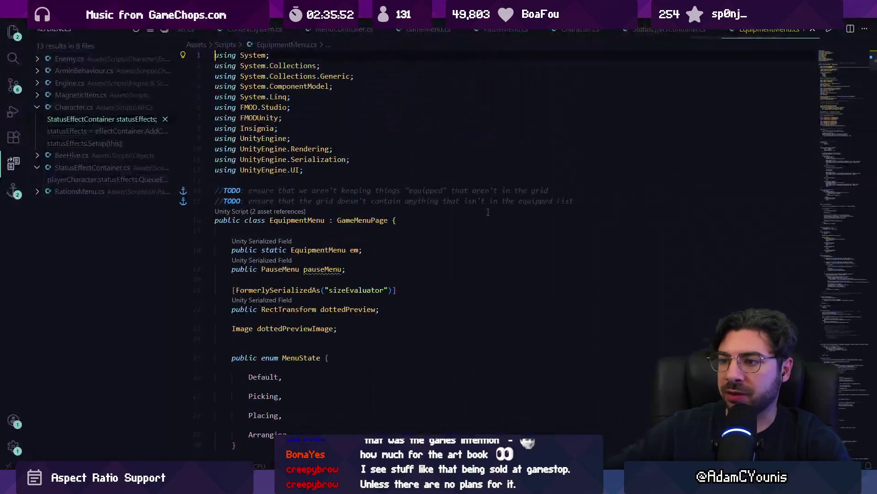
pyautogui.hotkey('ctrl', 'f')
pyautogui.write('equi')
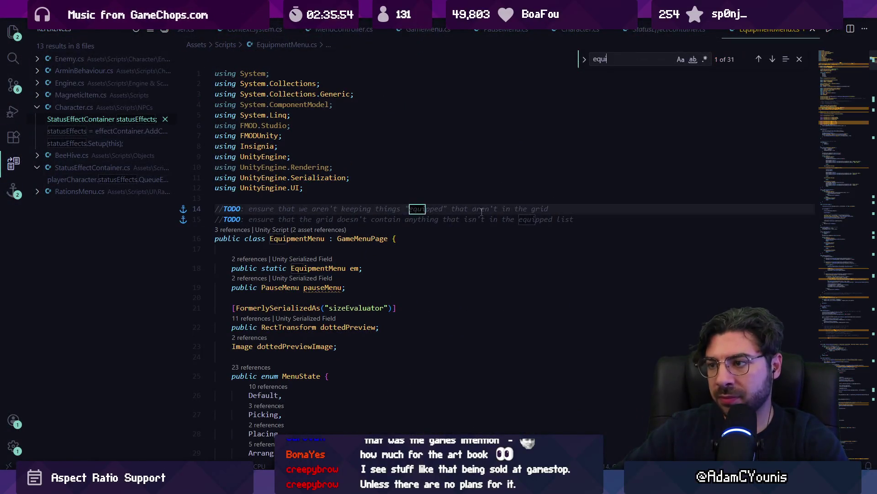
pyautogui.write('p(')
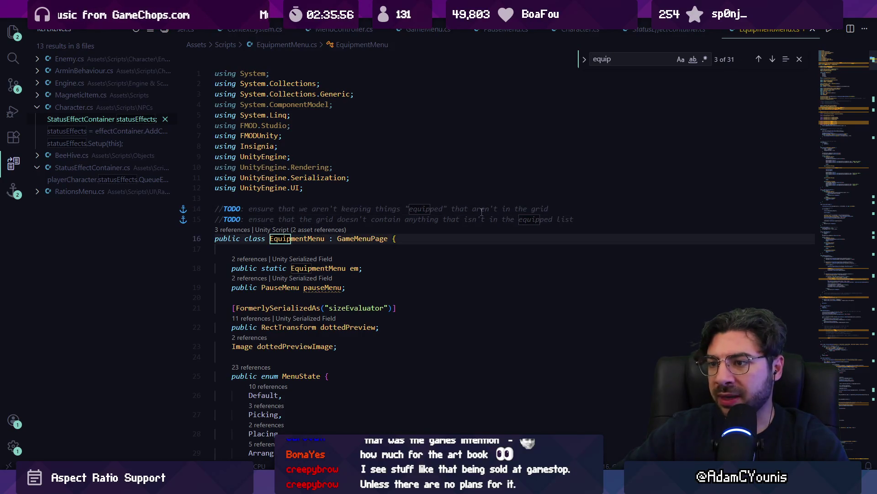
pyautogui.press('BackSpace')
pyautogui.press('BackSpace')
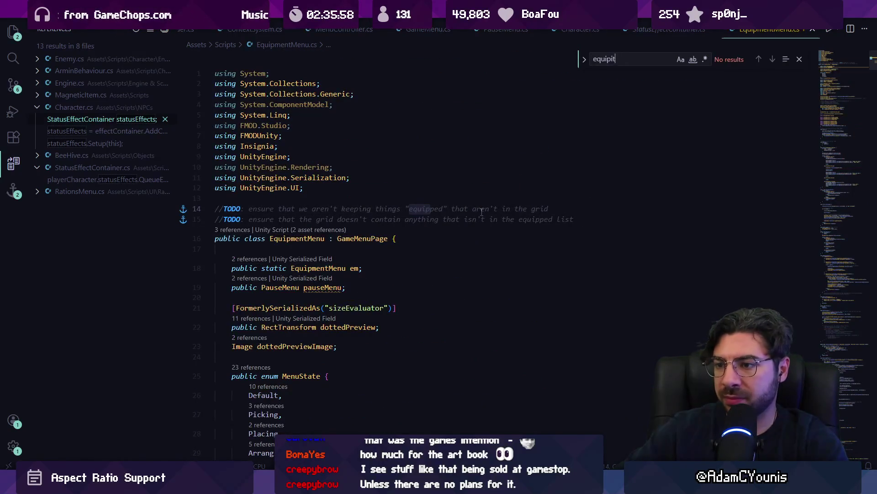
pyautogui.write('p()')
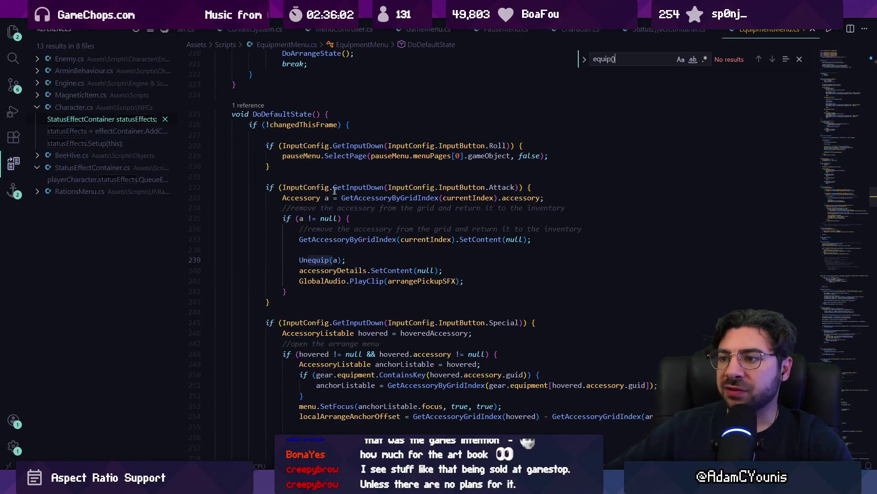
pyautogui.scroll(-9, 361, 228)
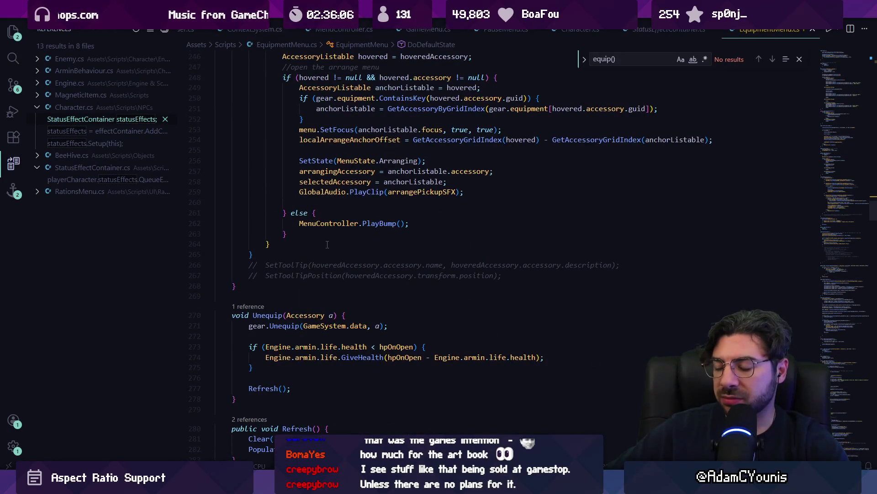
pyautogui.scroll(-17, 327, 244)
pyautogui.scroll(-13, 323, 245)
pyautogui.scroll(-20, 402, 247)
pyautogui.scroll(-5, 380, 246)
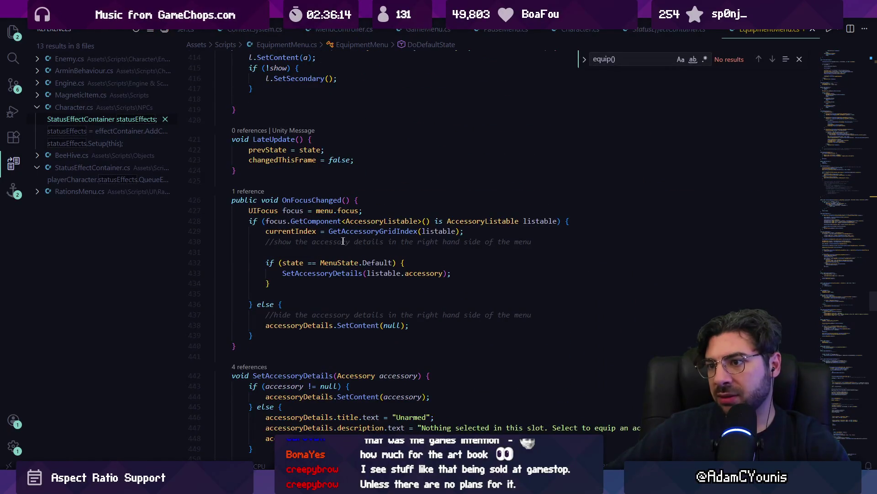
pyautogui.scroll(5, 338, 234)
# - Peek SetListable references, go to the line 510 call, then open TryPlaceAccessory in EquipmentData.cs
pyautogui.keyDown('ctrl'); pyautogui.click(323, 215); pyautogui.keyUp('ctrl')
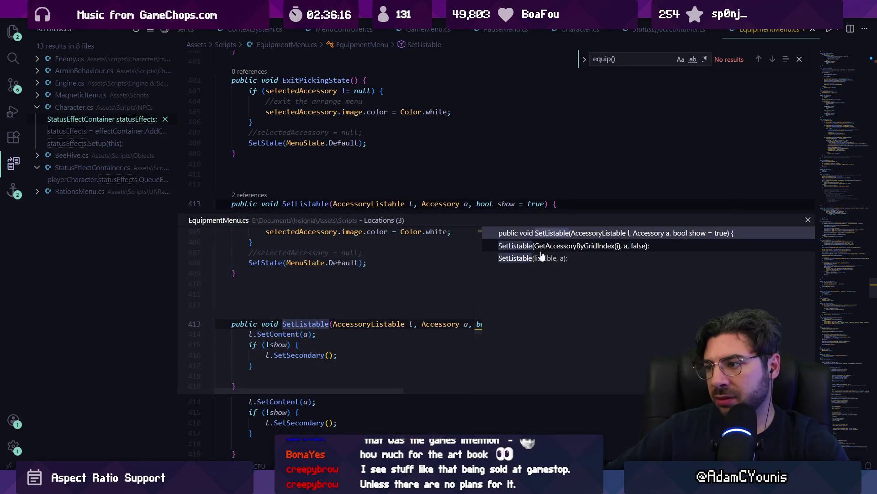
pyautogui.click(532, 257)
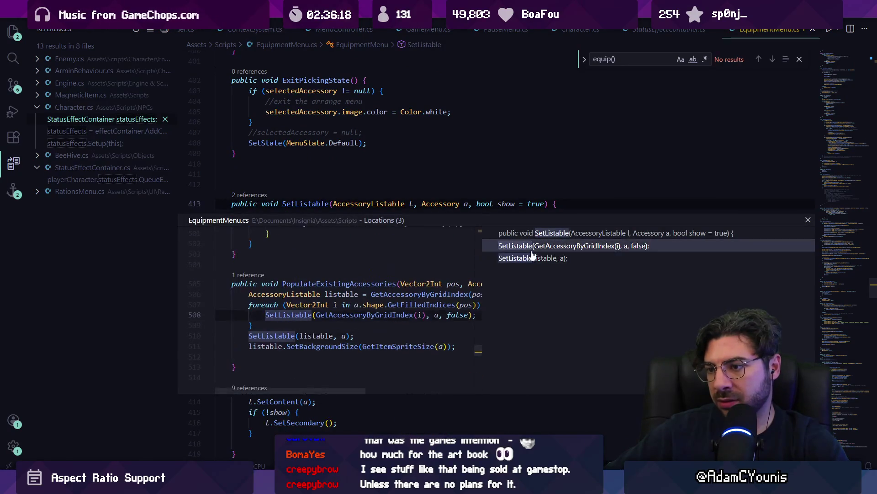
pyautogui.press('Escape')
pyautogui.scroll(-5, 423, 268)
pyautogui.scroll(-20, 423, 263)
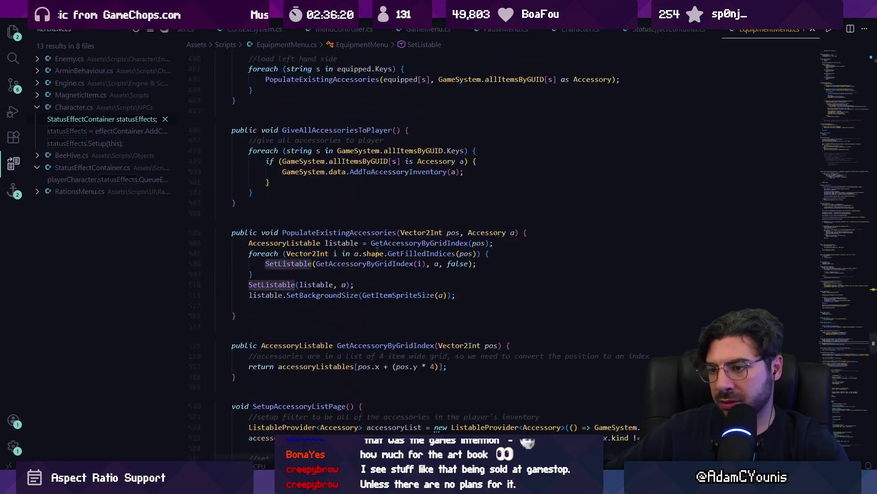
pyautogui.scroll(-2, 372, 237)
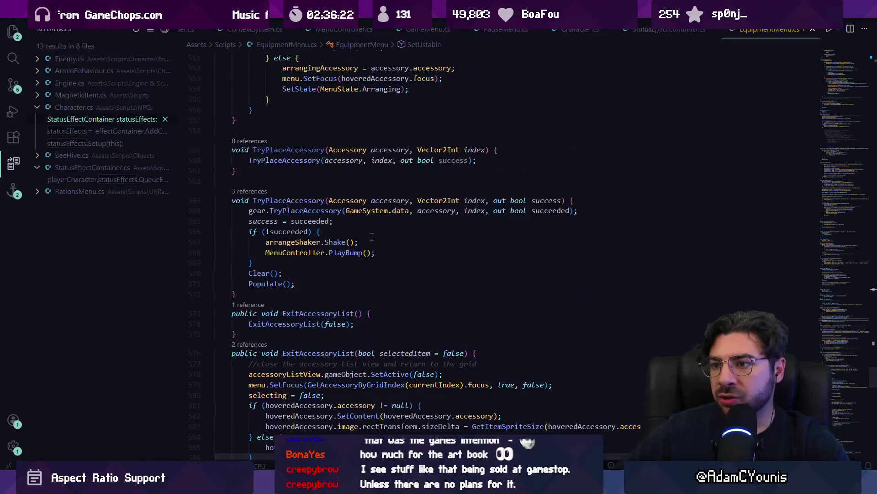
pyautogui.keyDown('ctrl'); pyautogui.click(300, 211); pyautogui.keyUp('ctrl')
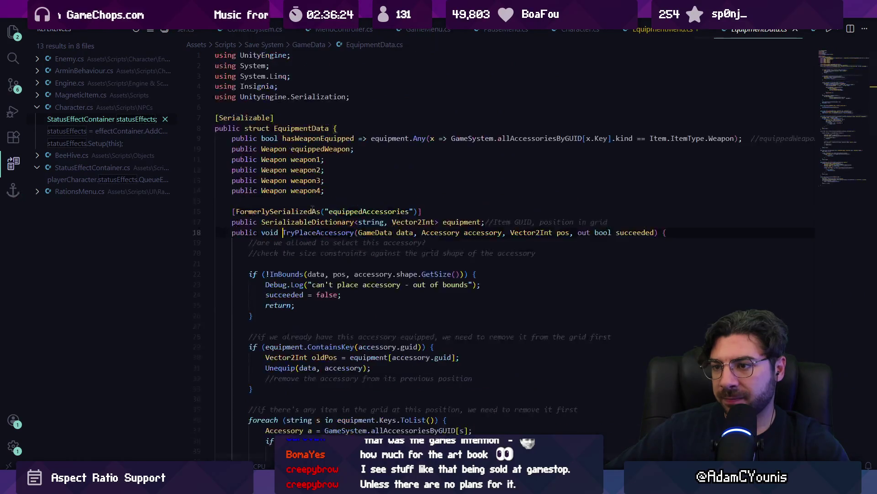
pyautogui.hotkey('alt', 'Left')
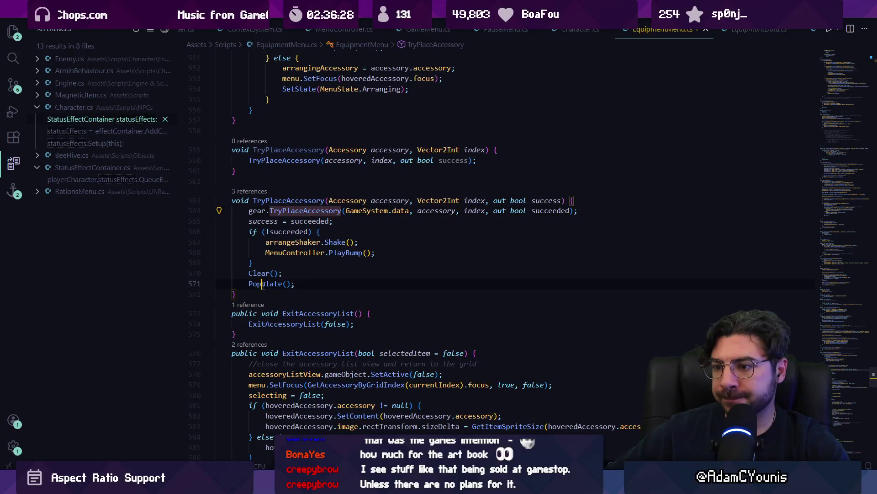
pyautogui.scroll(-5, 335, 226)
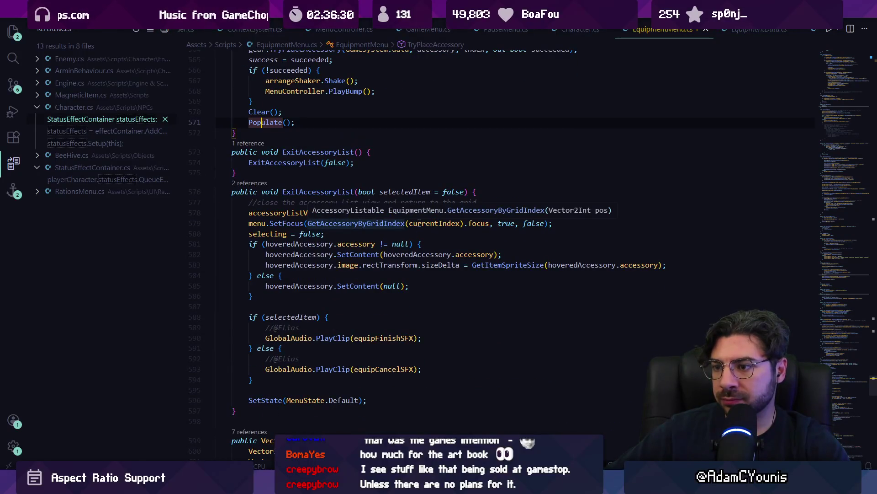
pyautogui.scroll(5, 298, 212)
pyautogui.click(291, 200)
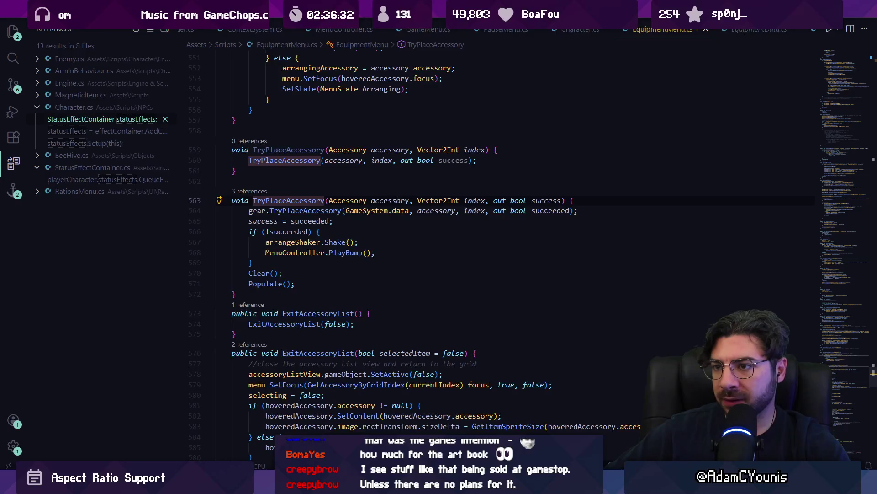
pyautogui.hotkey('shift', 'F12')
pyautogui.click(519, 231)
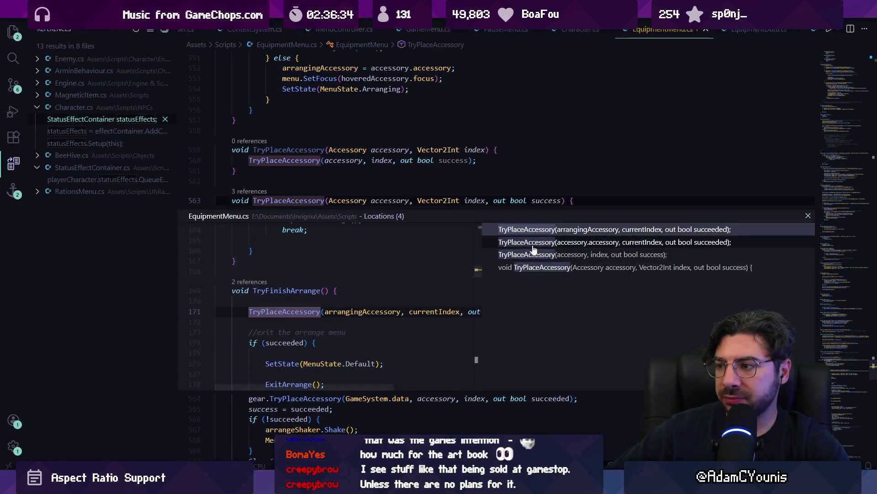
pyautogui.click(533, 242)
pyautogui.click(536, 256)
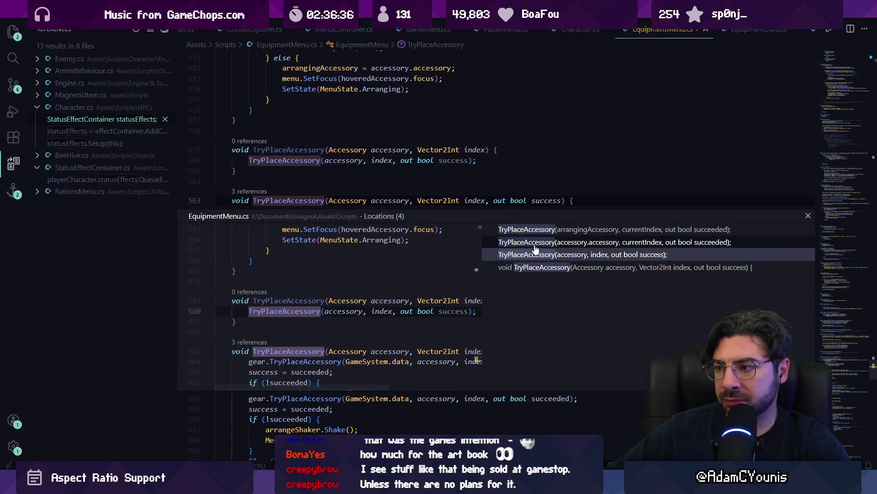
pyautogui.click(535, 246)
pyautogui.doubleClick(367, 310)
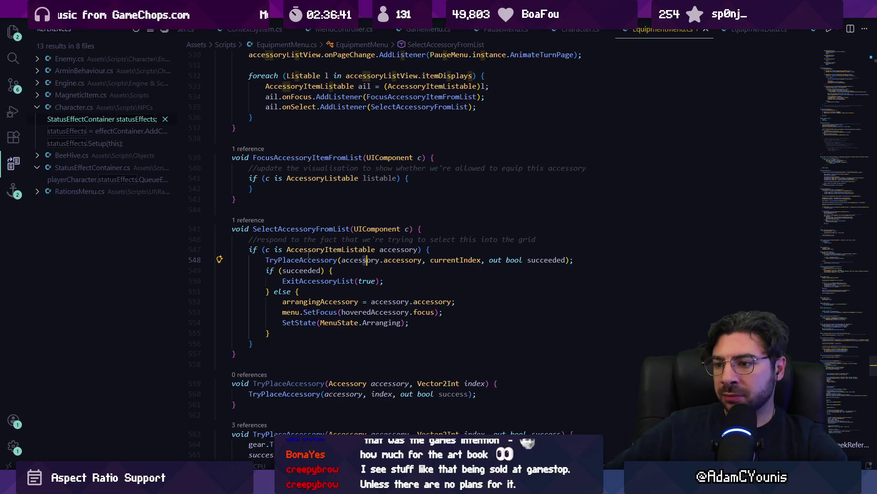
pyautogui.scroll(20, 309, 255)
pyautogui.scroll(15, 425, 248)
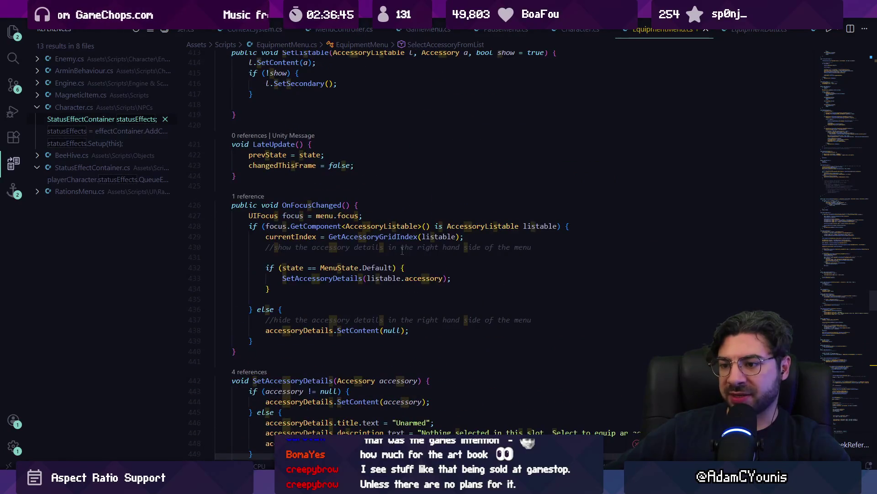
pyautogui.scroll(20, 402, 250)
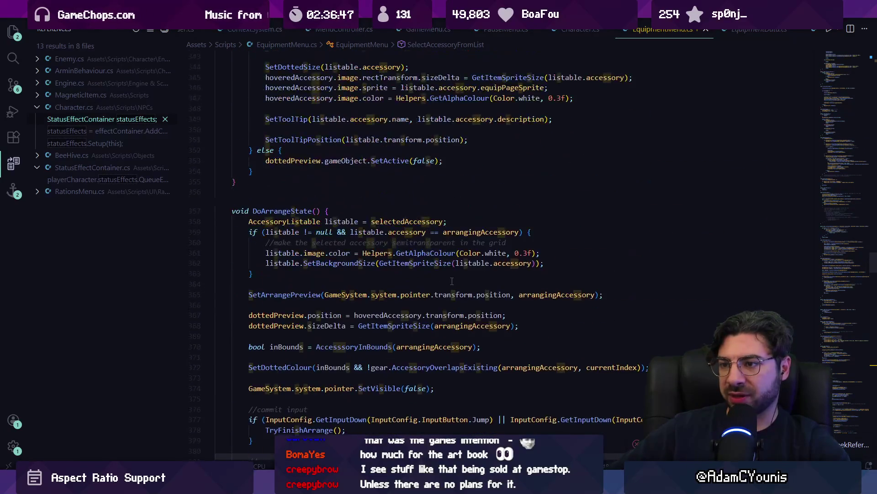
pyautogui.scroll(20, 321, 252)
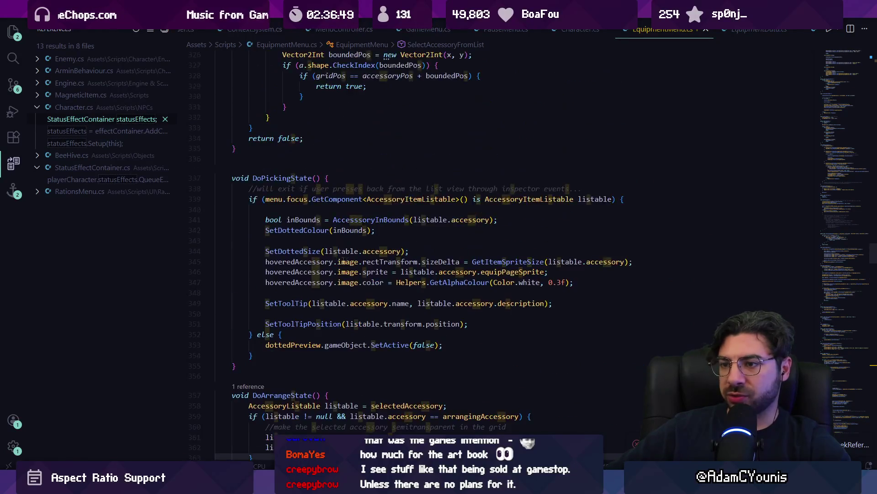
pyautogui.scroll(13, 426, 268)
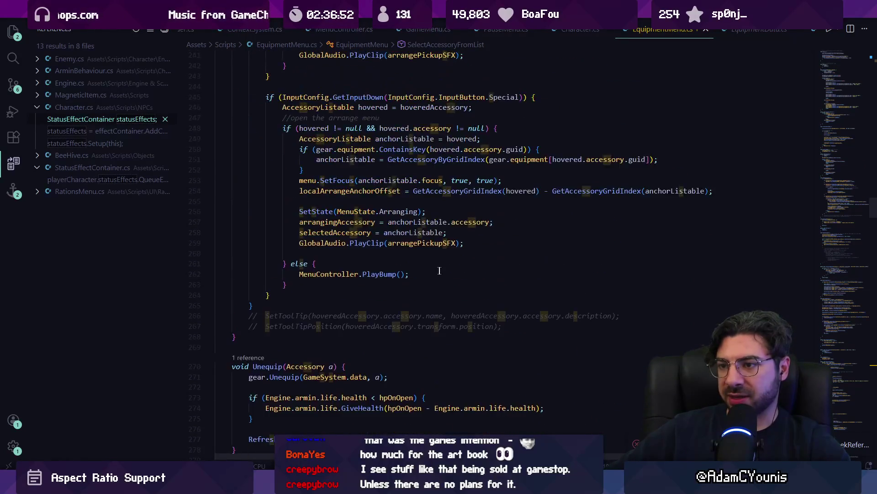
pyautogui.scroll(18, 285, 218)
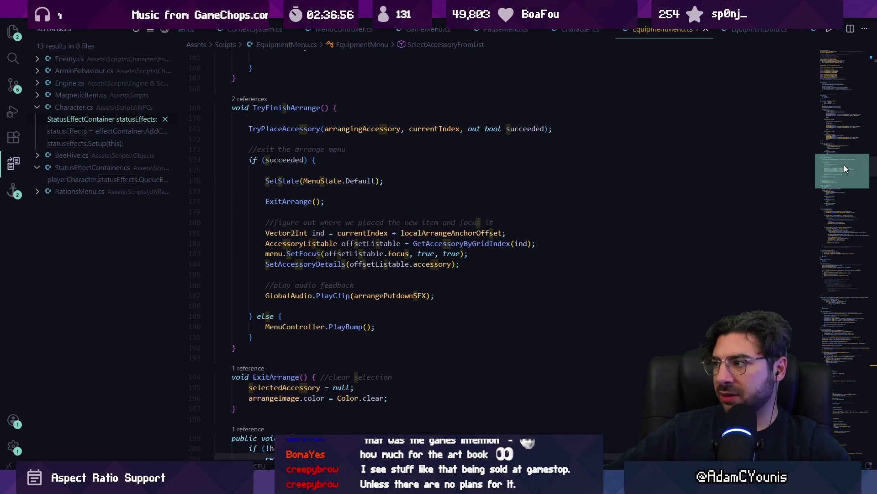
pyautogui.scroll(-20, 844, 164)
pyautogui.moveTo(817, 303); pyautogui.dragTo(817, 352)
pyautogui.scroll(-20, 818, 353)
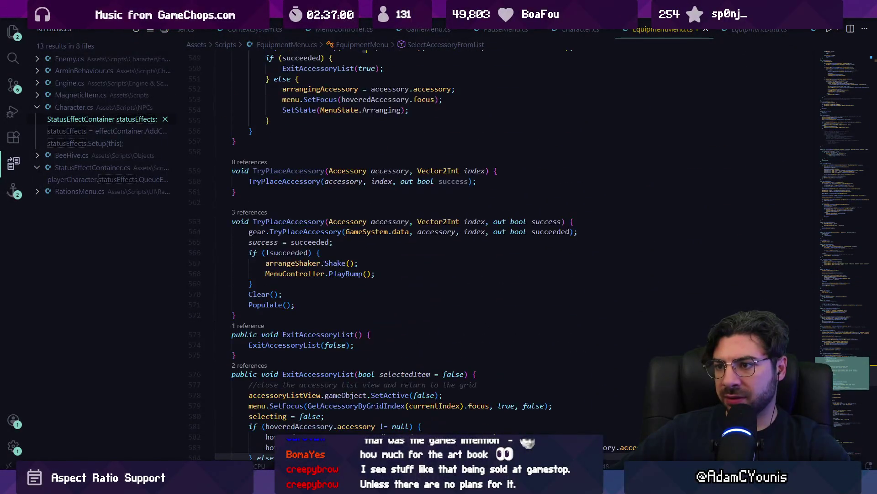
pyautogui.scroll(-20, 521, 247)
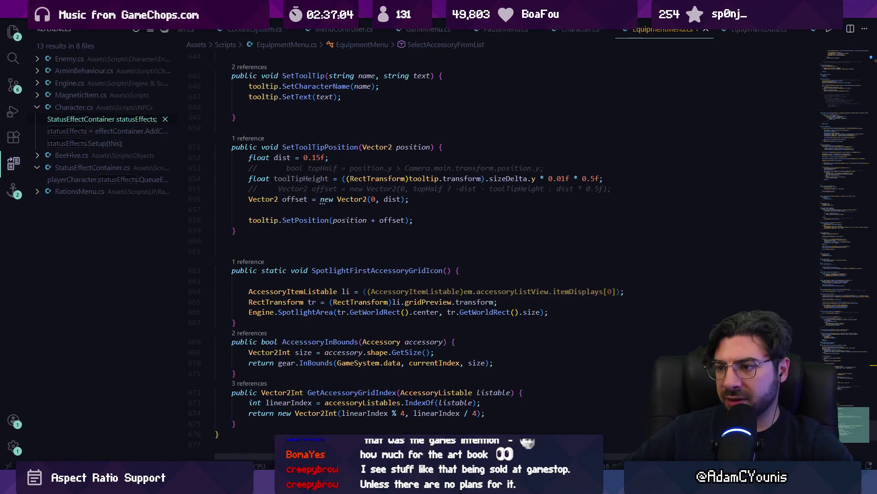
pyautogui.scroll(20, 795, 353)
pyautogui.scroll(10, 793, 331)
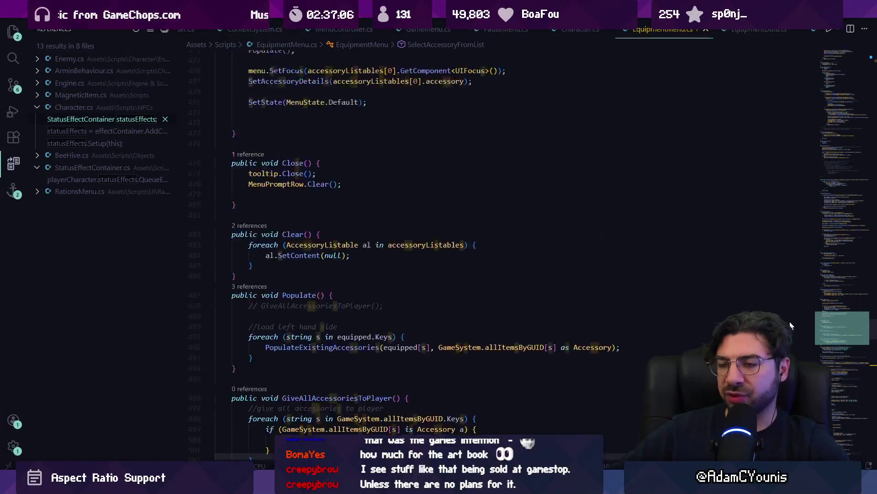
pyautogui.scroll(12, 792, 311)
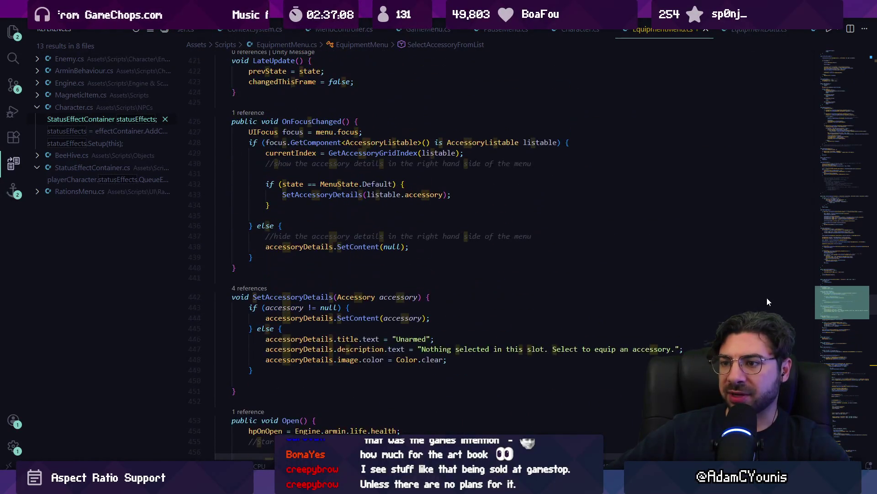
pyautogui.scroll(8, 767, 288)
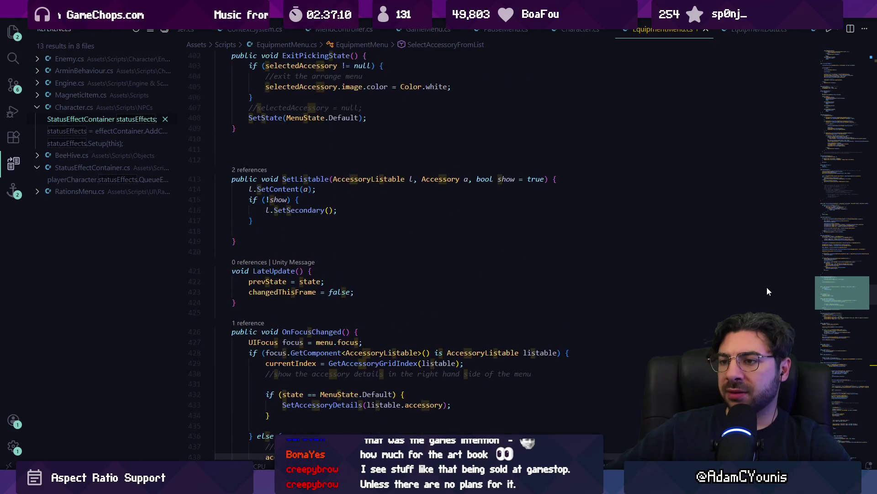
pyautogui.hotkey('ctrl', 'f')
pyautogui.write('jump')
# - Step through the 'jump' matches, then follow TryFinishArrange to EquipmentData's TryPlaceAccessory implementation
pyautogui.press('Return')
pyautogui.press('Return')
pyautogui.press('Return')
pyautogui.hotkey('shift', 'Return')
pyautogui.press('Return')
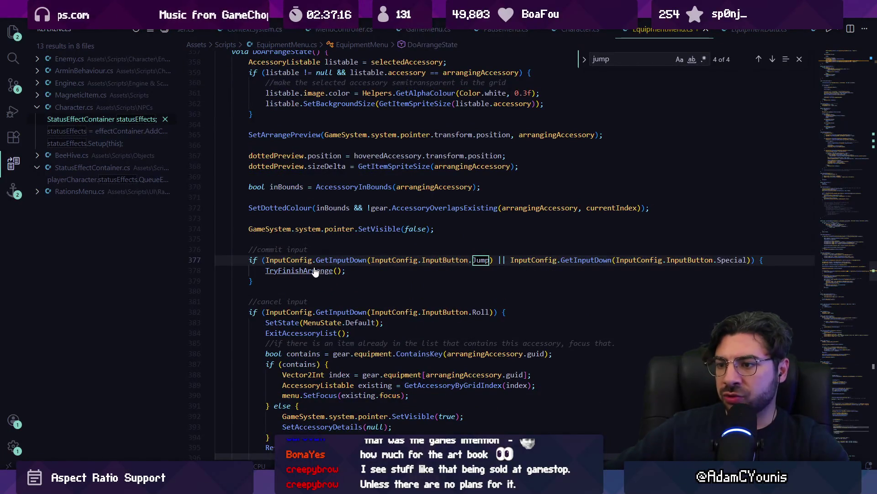
pyautogui.keyDown('ctrl'); pyautogui.click(313, 270); pyautogui.keyUp('ctrl')
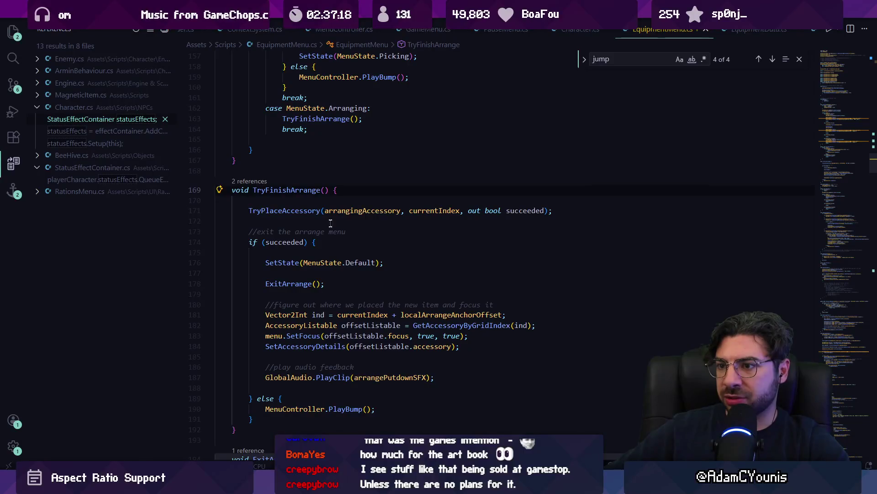
pyautogui.click(304, 211)
pyautogui.scroll(-2, 283, 162)
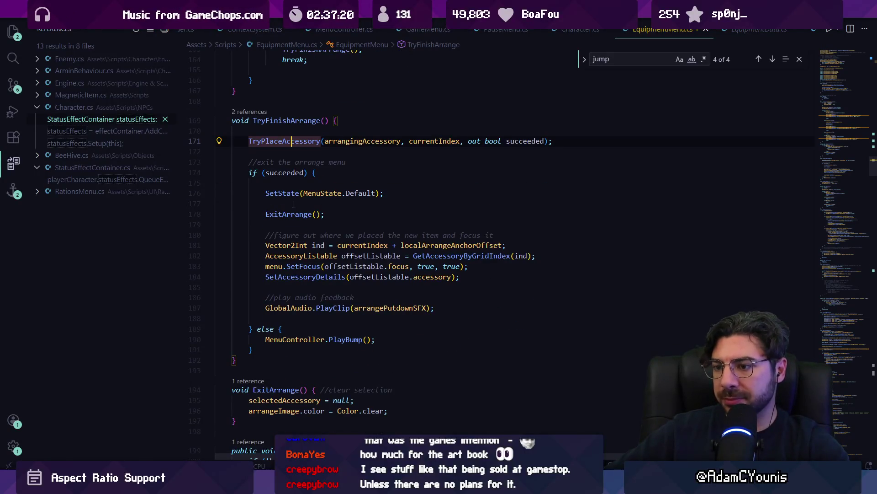
pyautogui.keyDown('ctrl'); pyautogui.click(283, 141); pyautogui.keyUp('ctrl')
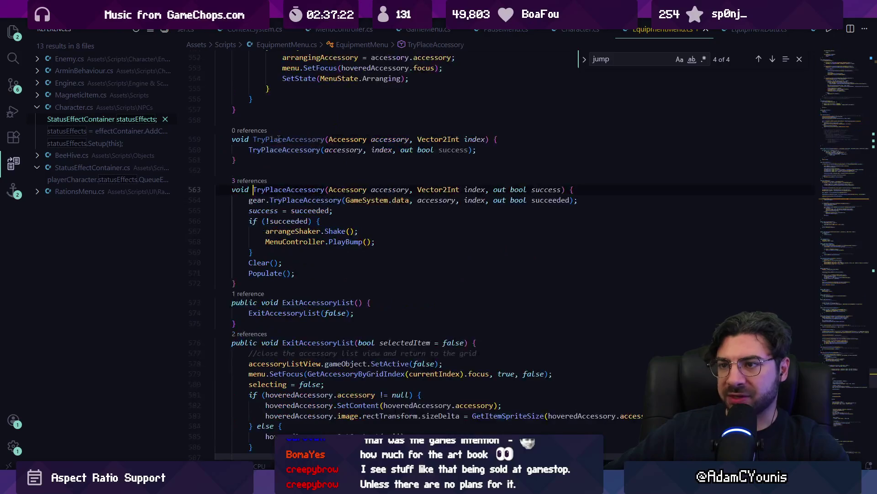
pyautogui.keyDown('ctrl'); pyautogui.click(297, 200); pyautogui.keyUp('ctrl')
# - Go to GameData.EquipAccessory and list all six references to the onEquipAccessory event
pyautogui.scroll(-6, 297, 200)
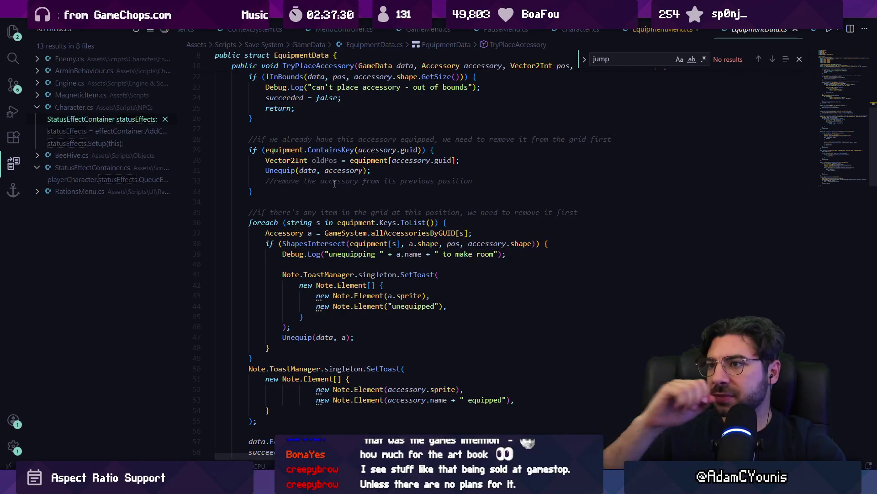
pyautogui.scroll(2, 350, 160)
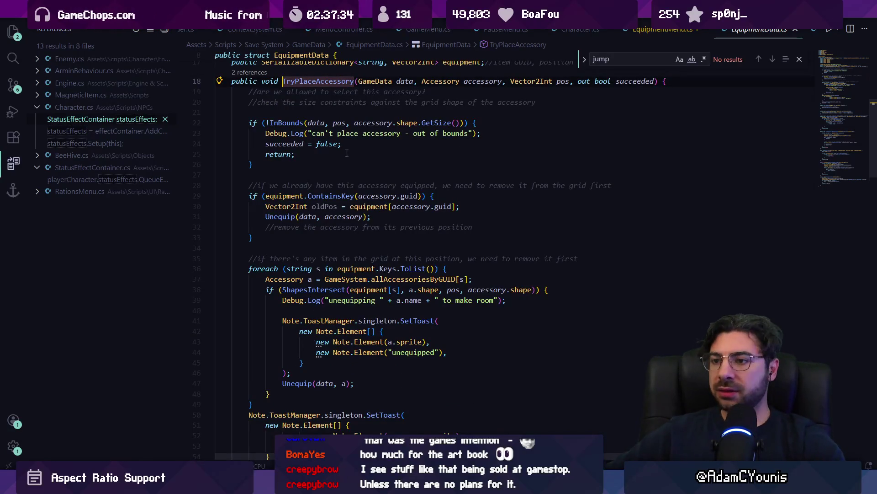
pyautogui.scroll(-7, 340, 153)
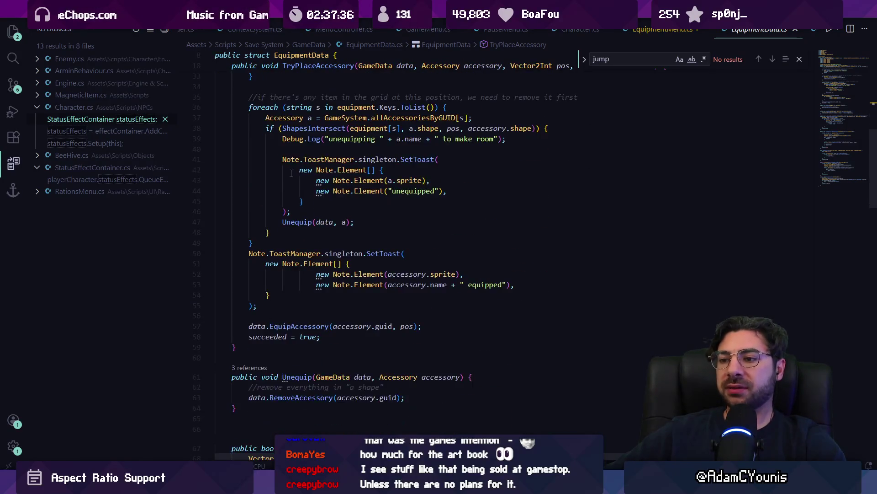
pyautogui.keyDown('ctrl'); pyautogui.click(303, 279); pyautogui.keyUp('ctrl')
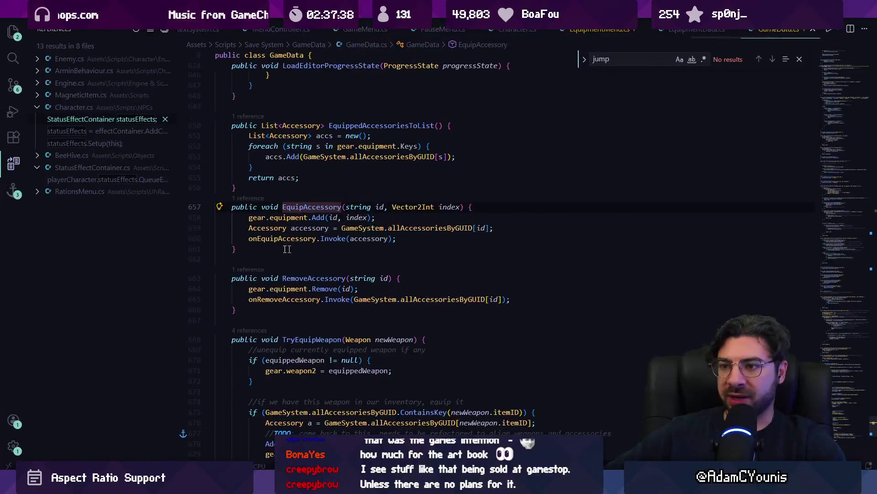
pyautogui.press('Down')
pyautogui.press('Down')
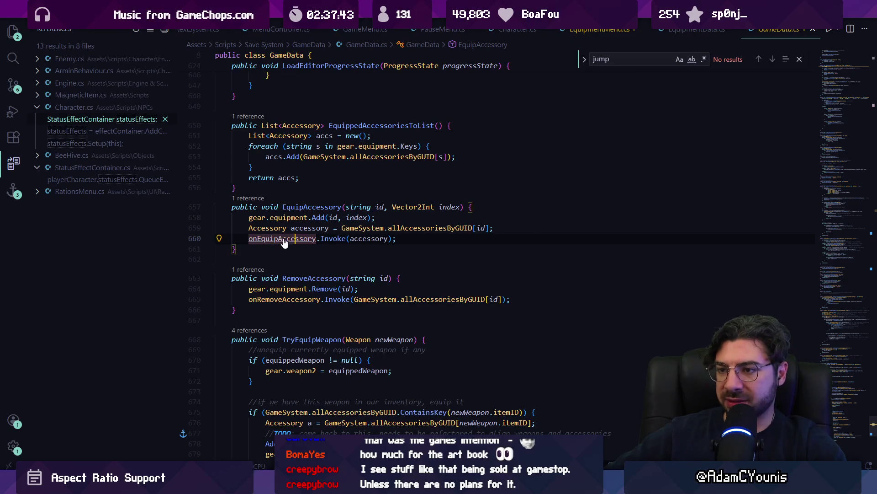
pyautogui.keyDown('ctrl'); pyautogui.click(283, 239); pyautogui.keyUp('ctrl')
pyautogui.click(255, 183)
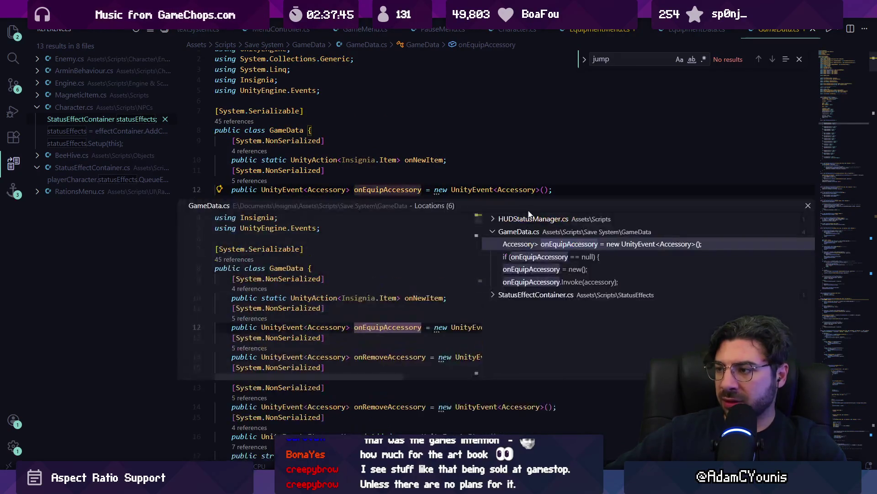
# - Trace the StatusEffectContainer and HUDStatusManager references to the listener registration in CheckStatusEffects
pyautogui.click(534, 294)
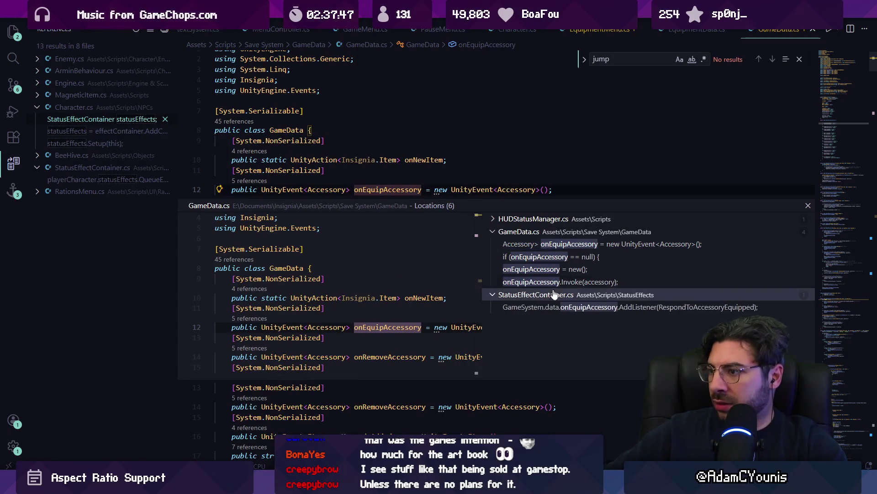
pyautogui.click(532, 218)
pyautogui.click(531, 232)
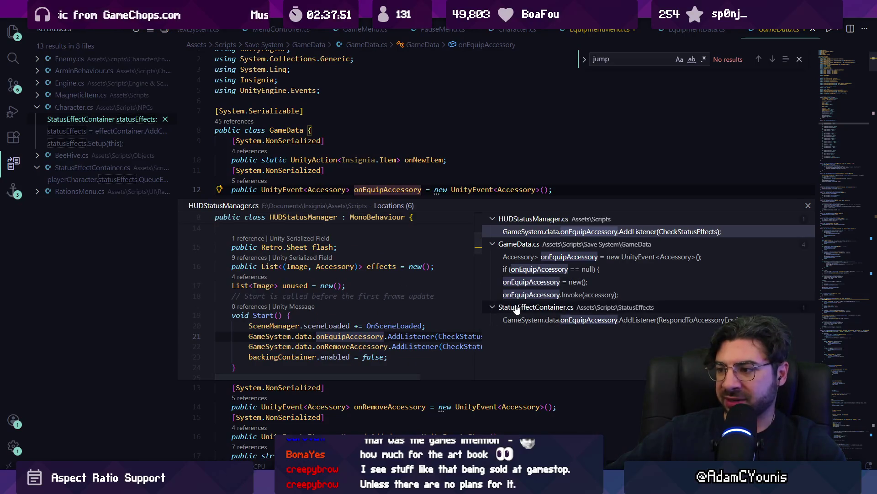
pyautogui.click(418, 336)
pyautogui.keyDown('ctrl'); pyautogui.click(457, 337); pyautogui.keyUp('ctrl')
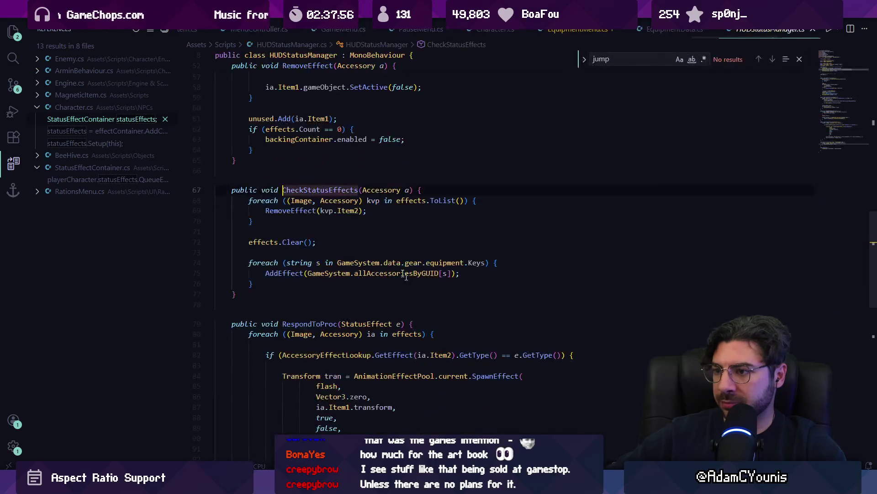
# - Follow the loop's AddEffect call to its definition, return to line 75, then show the Discord report
pyautogui.click(295, 200)
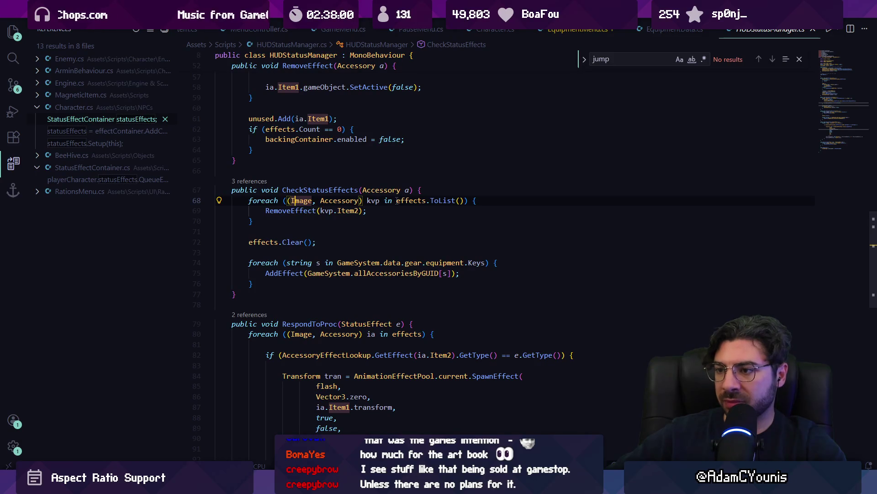
pyautogui.click(386, 261)
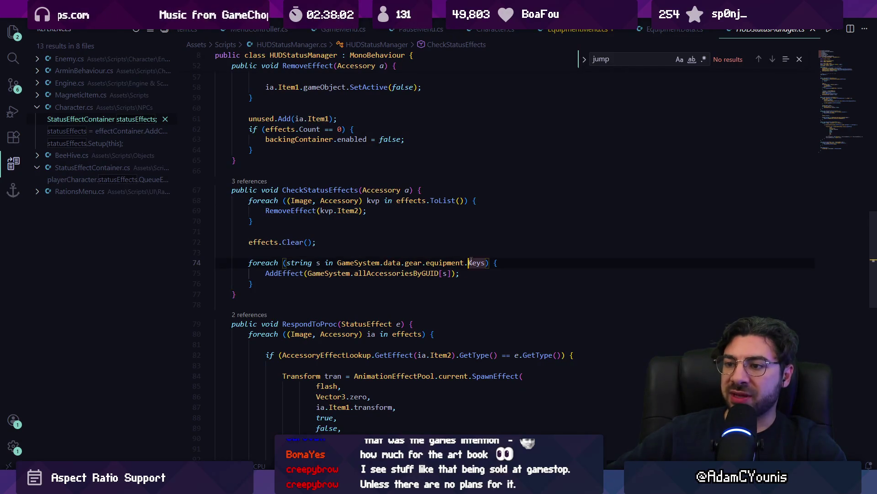
pyautogui.moveTo(272, 281); pyautogui.dragTo(257, 260)
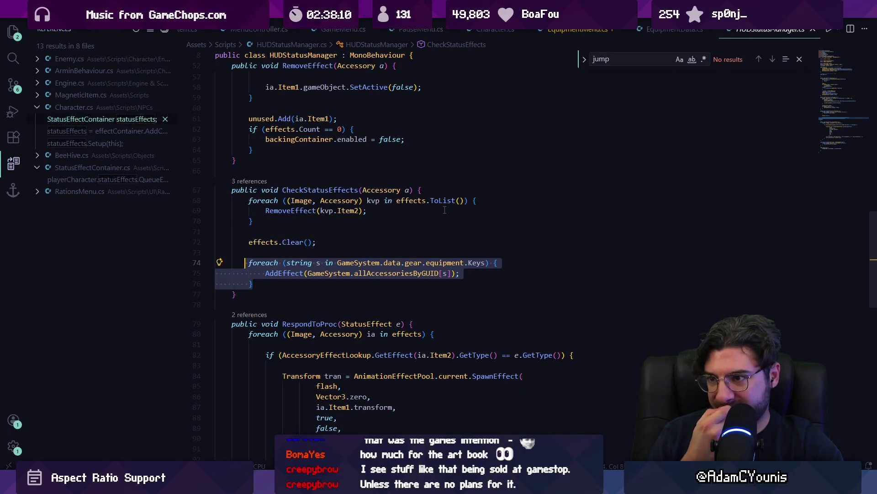
pyautogui.click(279, 273)
pyautogui.press('F12')
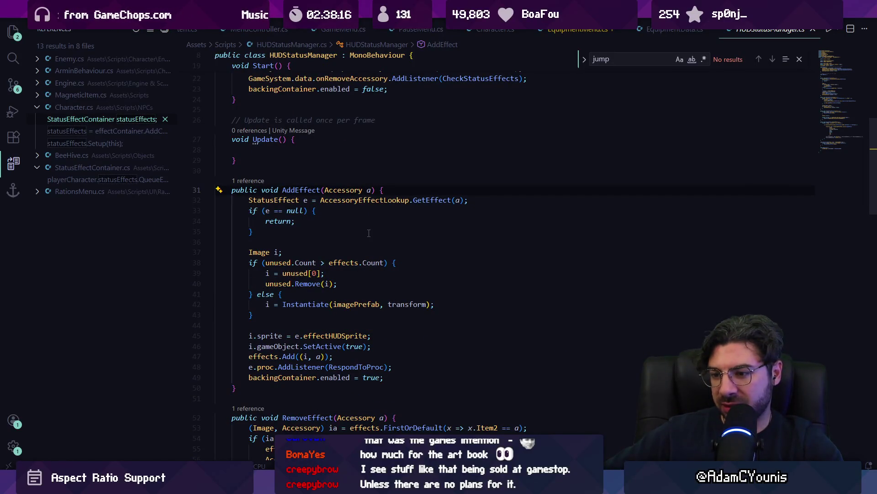
pyautogui.hotkey('alt', 'Left')
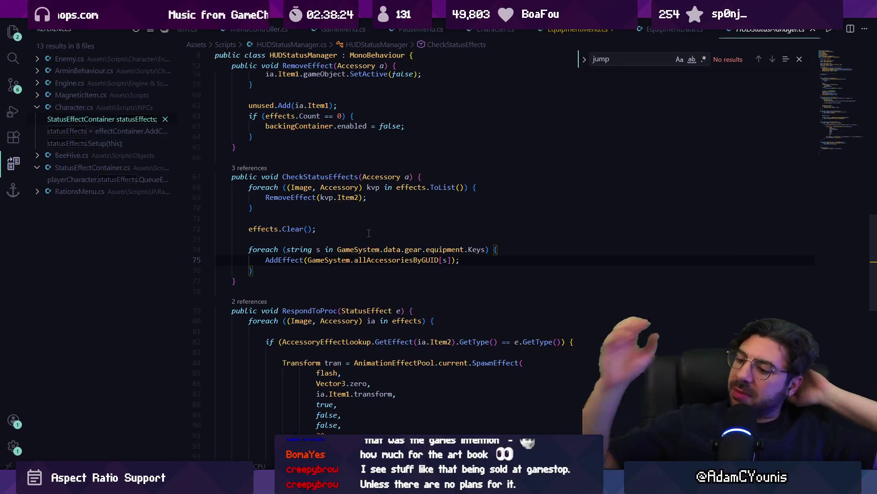
pyautogui.hotkey('alt', 'Tab')
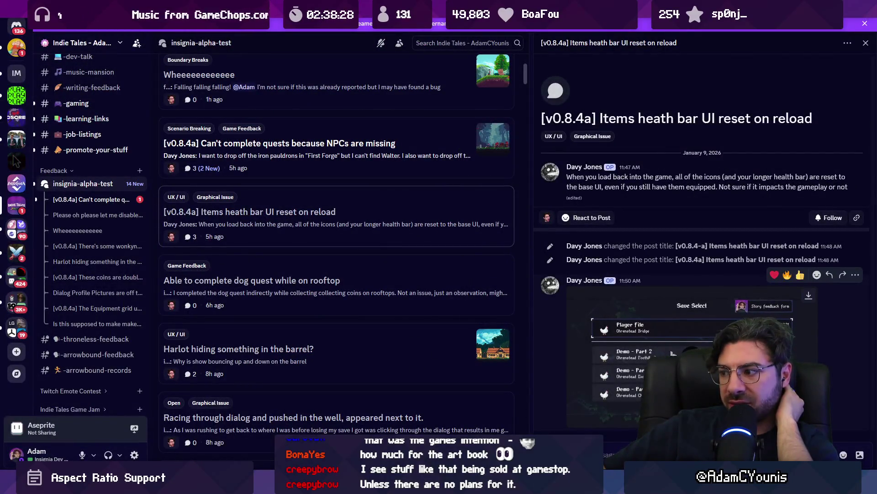
# - Equip the Gluttony Ring from the journal's Equipment page in the running game, then return to VS Code
pyautogui.hotkey('alt', 'Tab')
pyautogui.press('Left')
pyautogui.press('Escape')
pyautogui.press('Return')
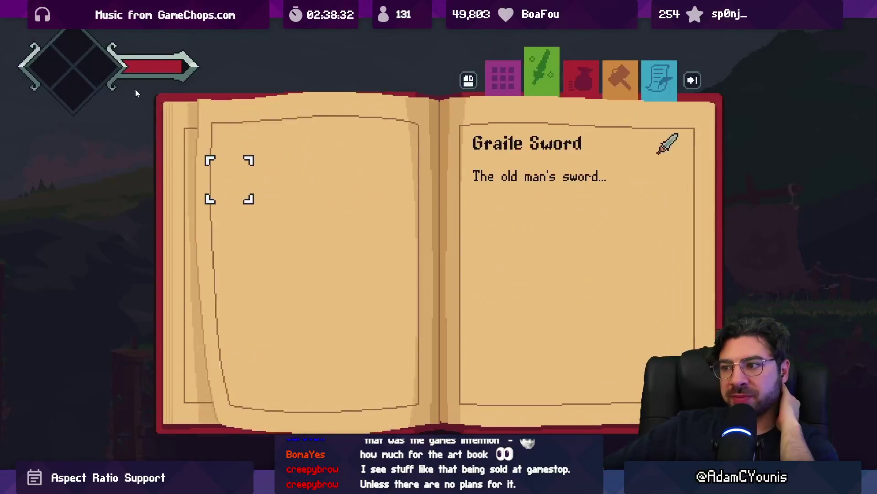
pyautogui.click(261, 242)
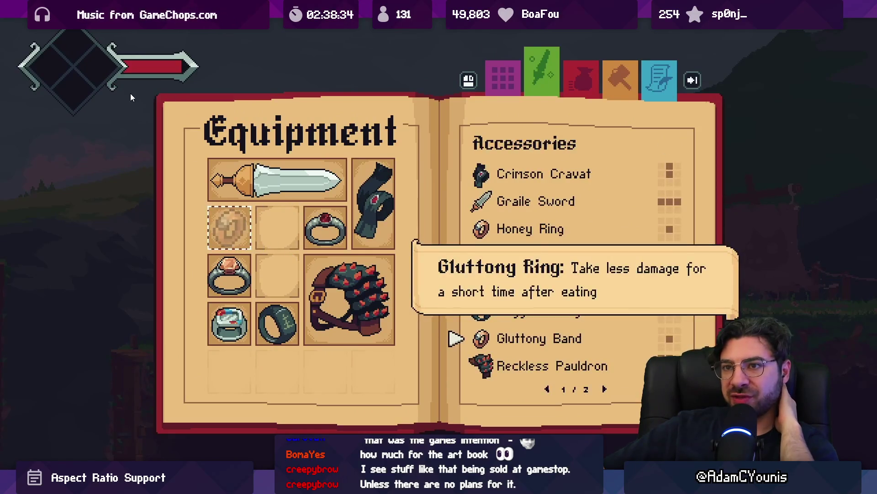
pyautogui.press('Return')
pyautogui.press('Escape')
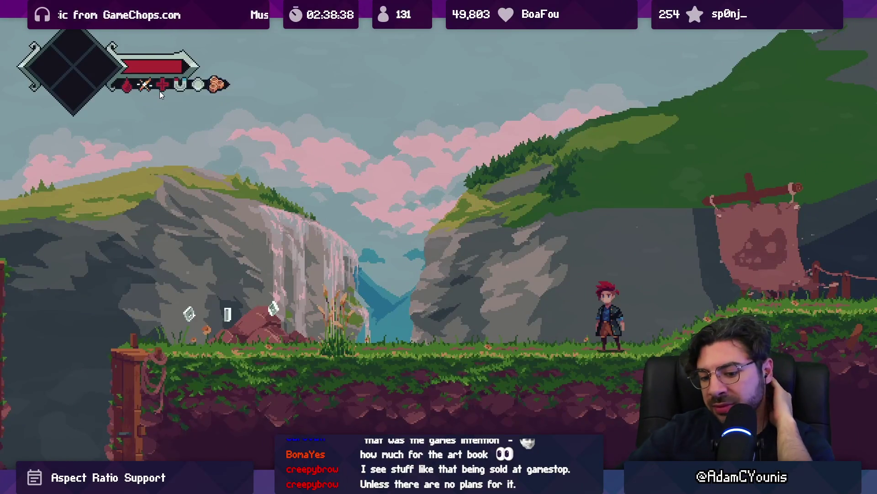
pyautogui.hotkey('alt', 'Tab')
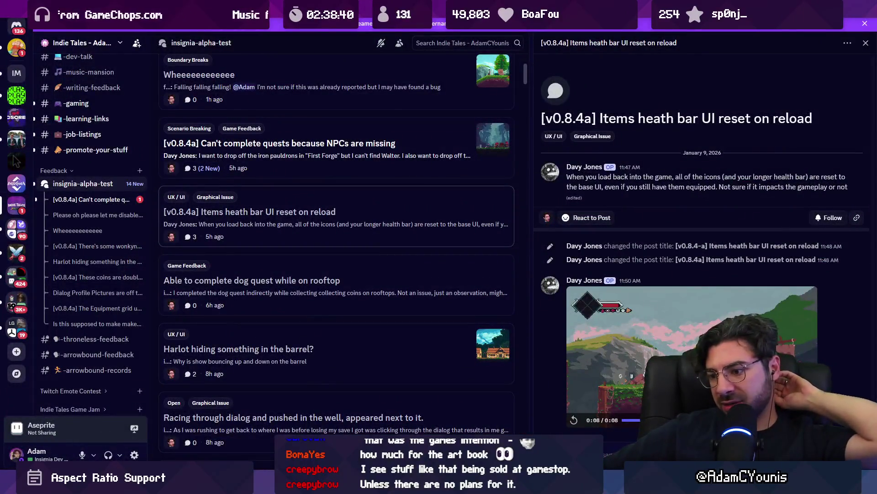
pyautogui.hotkey('alt', 'Tab')
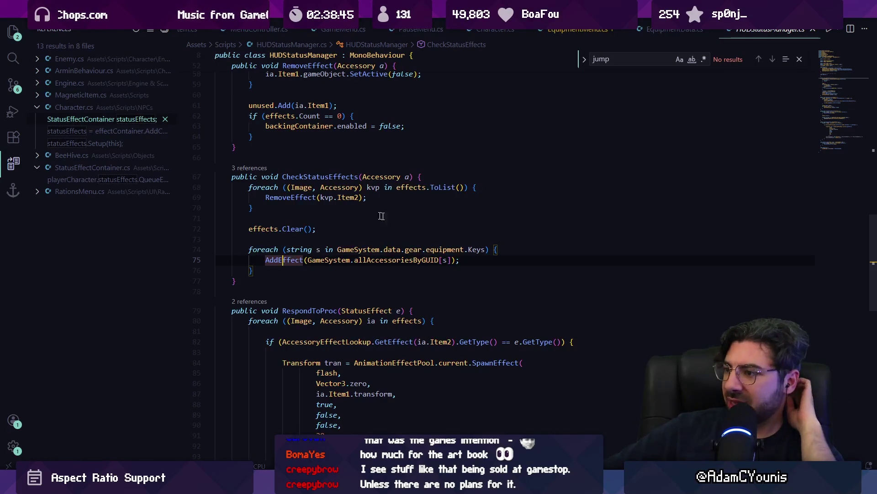
pyautogui.keyDown('ctrl'); pyautogui.click(320, 177); pyautogui.keyUp('ctrl')
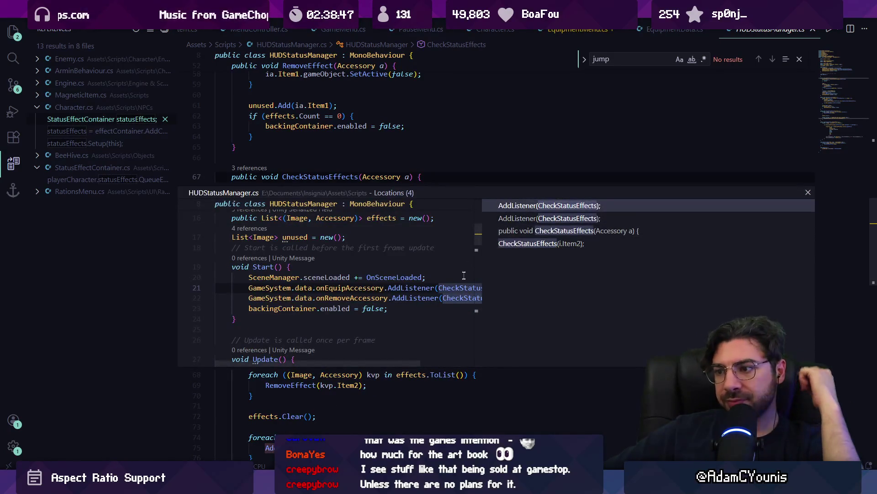
pyautogui.moveTo(388, 364)
pyautogui.mouseDown()
pyautogui.moveTo(408, 358)
pyautogui.moveTo(396, 361)
pyautogui.mouseUp()
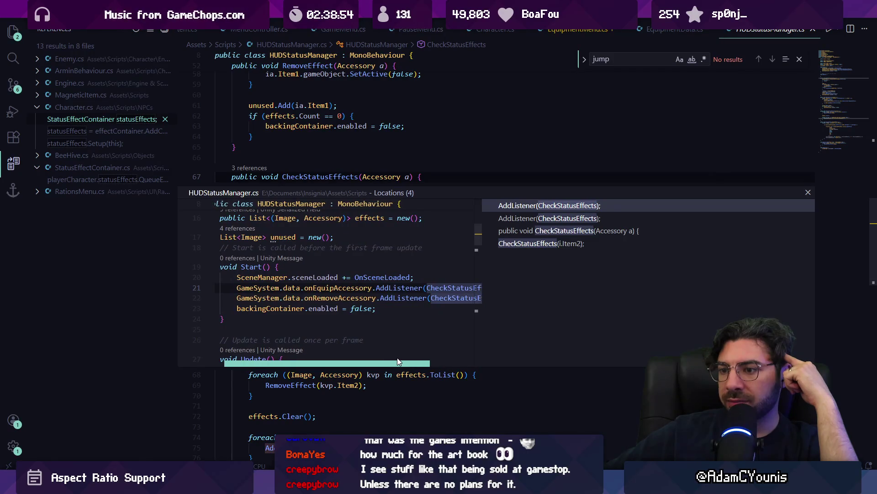
pyautogui.doubleClick(421, 273)
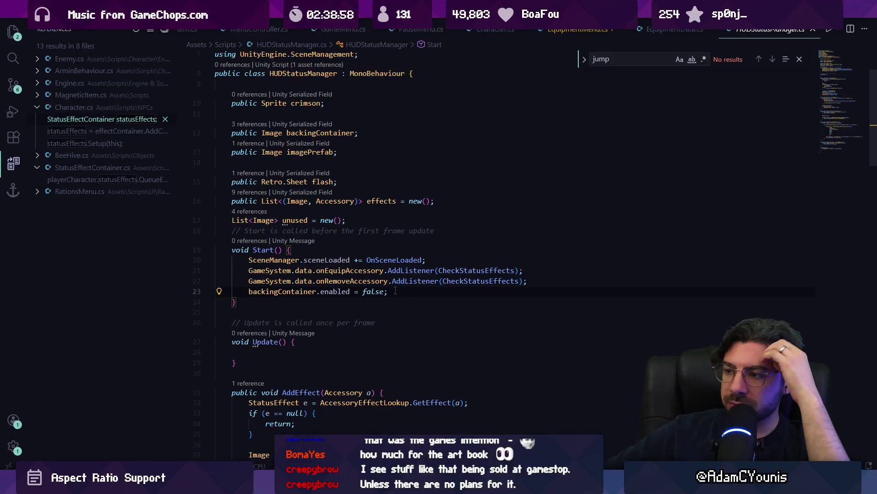
pyautogui.click(345, 270)
pyautogui.click(392, 260)
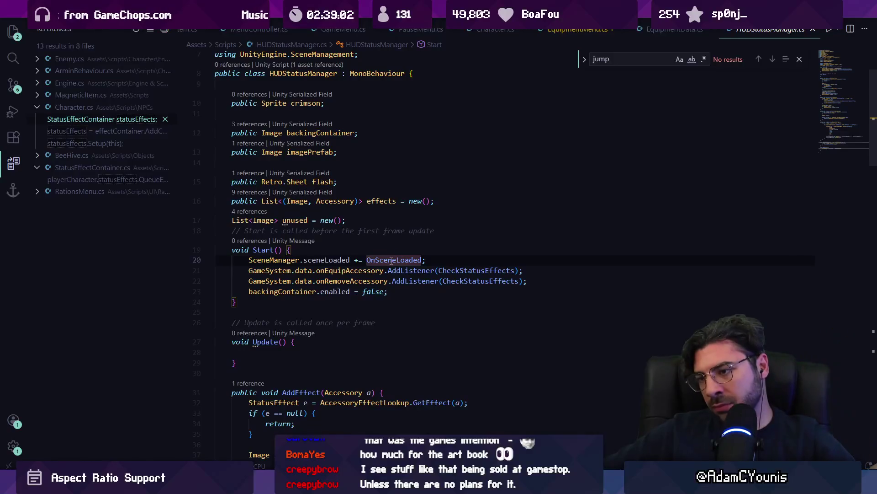
pyautogui.keyDown('ctrl'); pyautogui.click(391, 261); pyautogui.keyUp('ctrl')
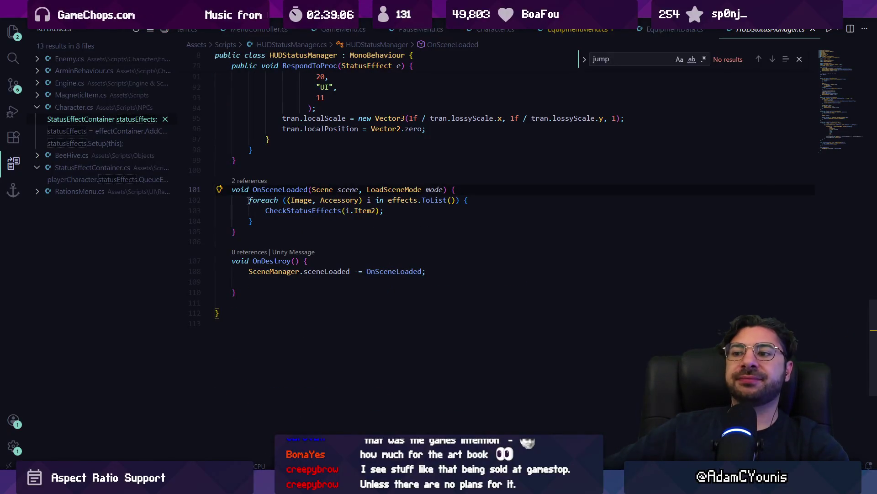
pyautogui.click(290, 211)
pyautogui.press('Down')
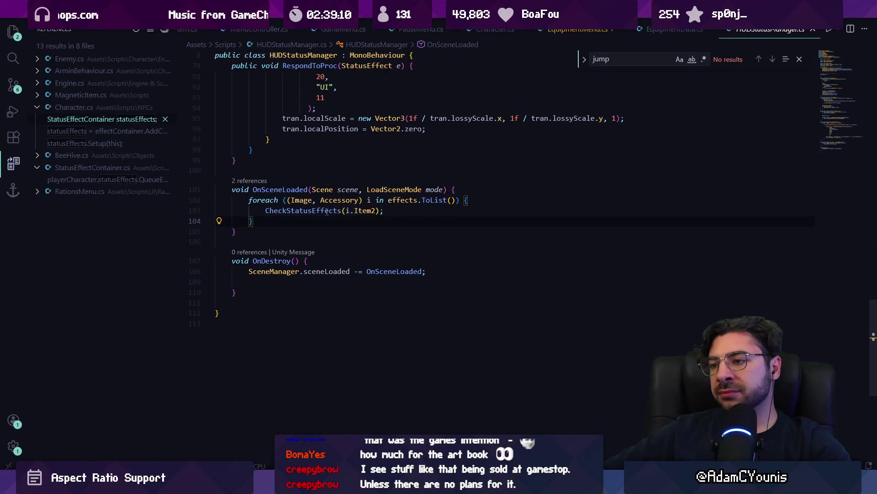
pyautogui.keyDown('ctrl'); pyautogui.click(411, 204); pyautogui.keyUp('ctrl')
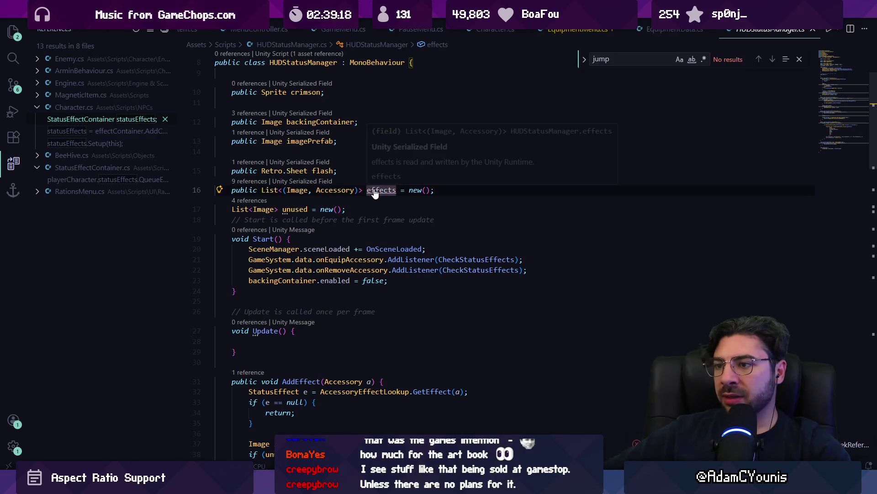
pyautogui.hotkey('shift', 'F12')
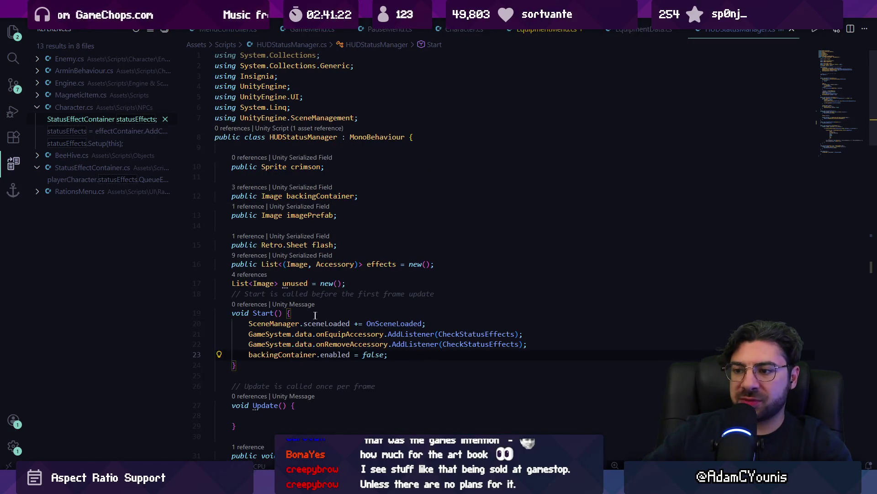
# - Append a CheckStatusEffects(); call at the end of Start, then exit prefab mode in Unity
pyautogui.doubleClick(337, 324)
pyautogui.click(398, 356)
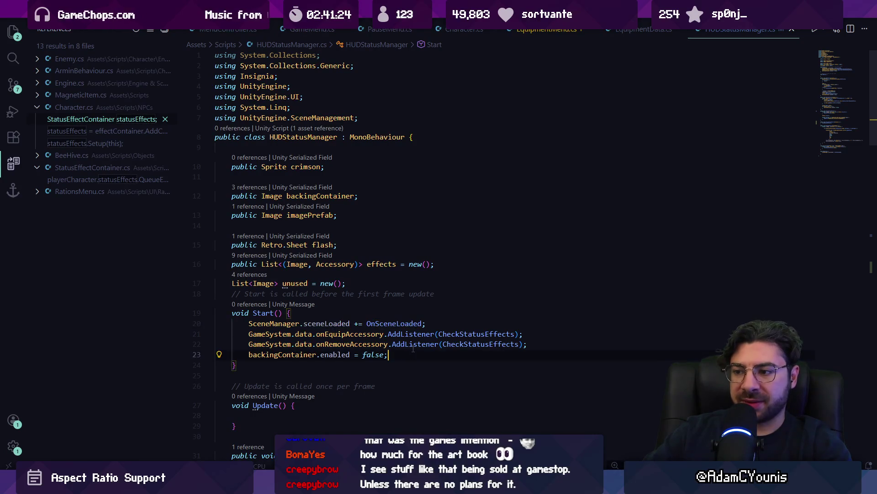
pyautogui.press('Return')
pyautogui.write('Checks')
pyautogui.press('Tab')
pyautogui.write('();')
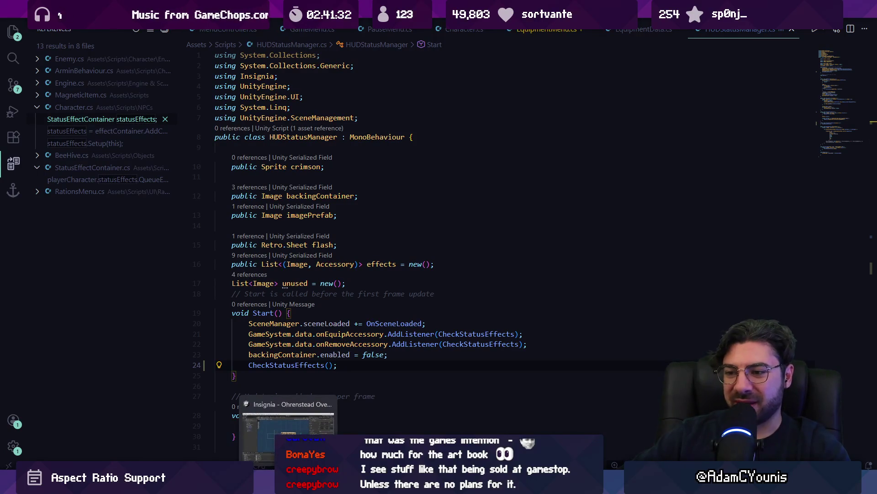
pyautogui.click(288, 485)
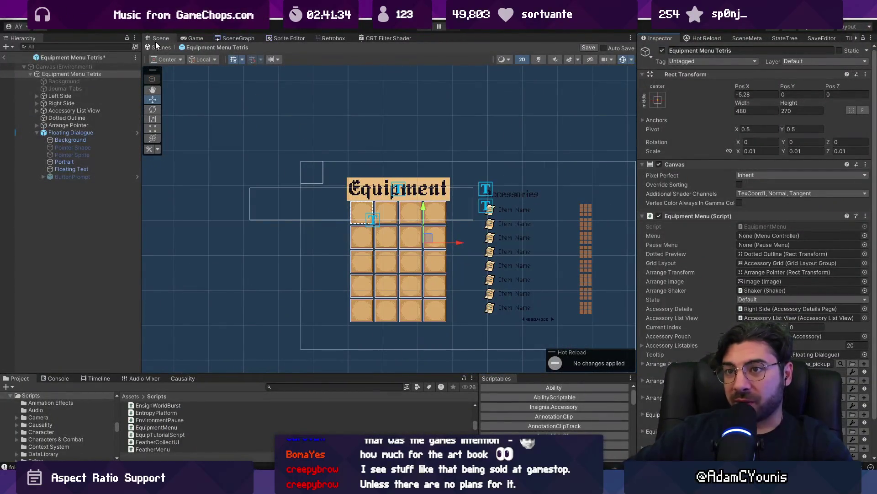
pyautogui.click(429, 257)
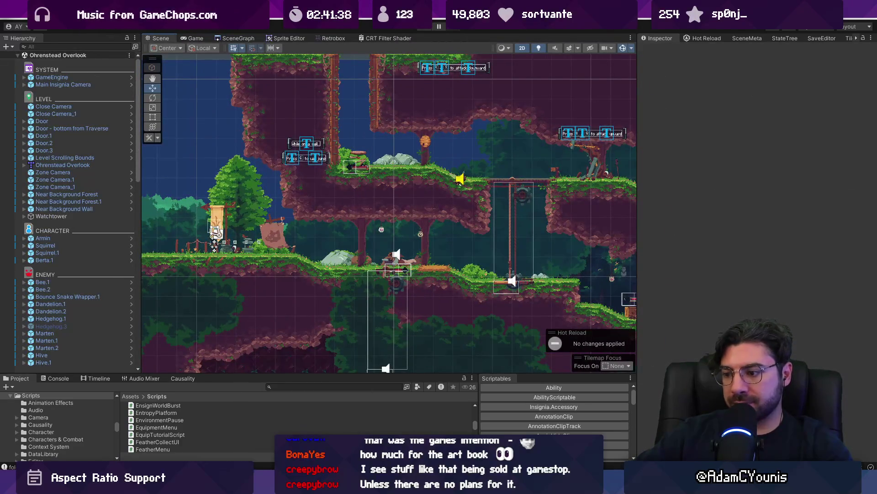
# - Stage everything in Fork and commit it as 'Forces the game to check status effects on game start'
pyautogui.hotkey('alt', 'Tab')
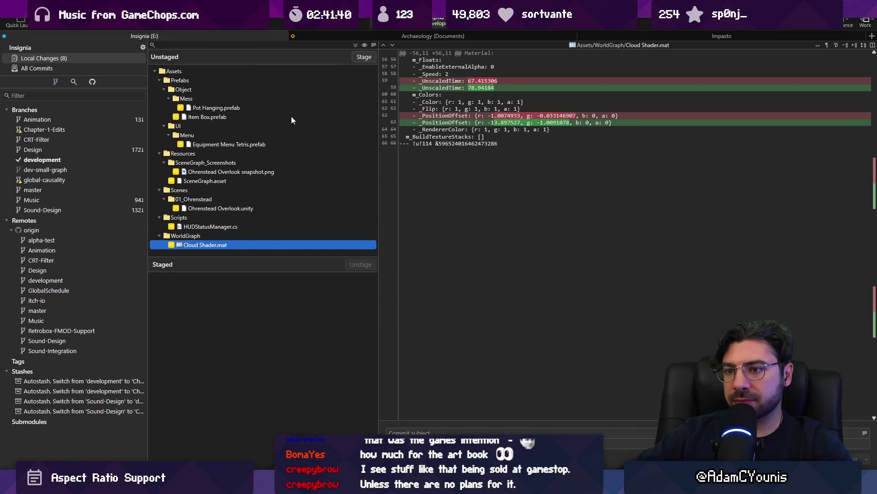
pyautogui.click(355, 44)
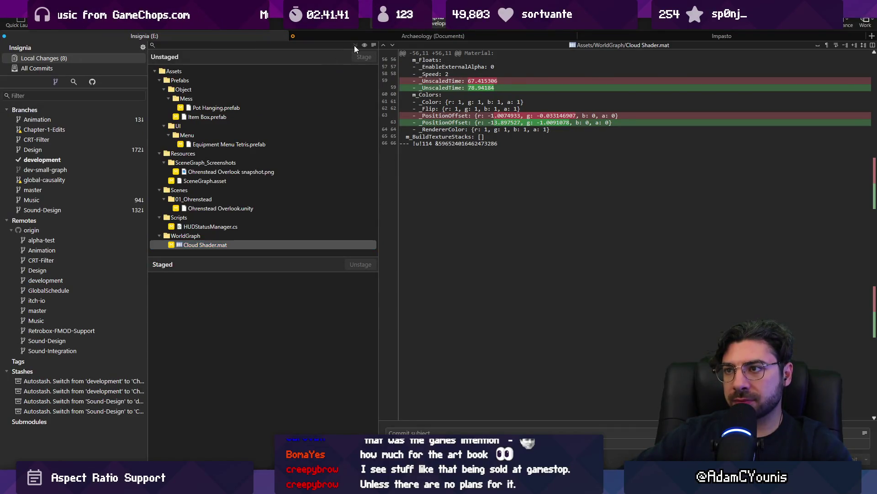
pyautogui.click(471, 432)
pyautogui.write('Forces the game to check status')
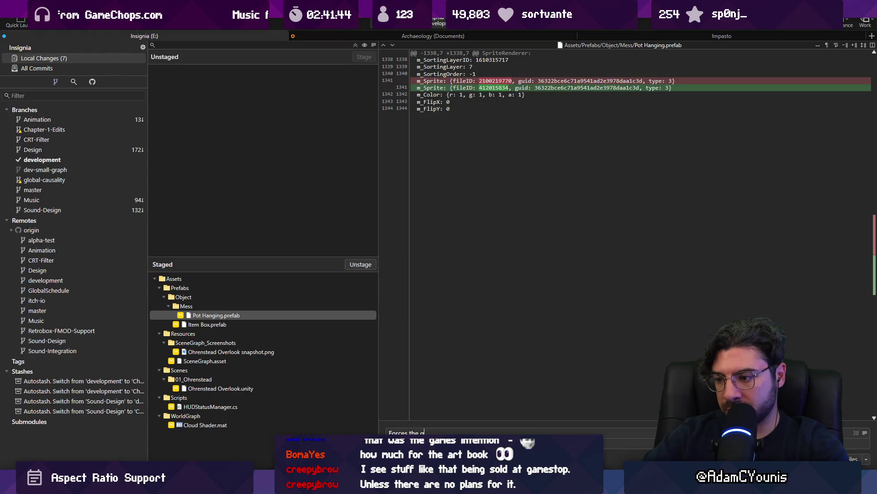
pyautogui.write(' effe')
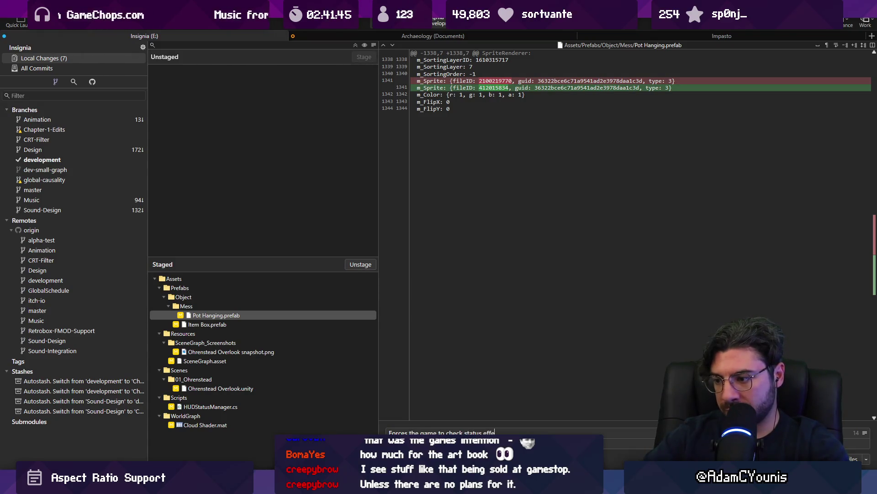
pyautogui.write('cts on ')
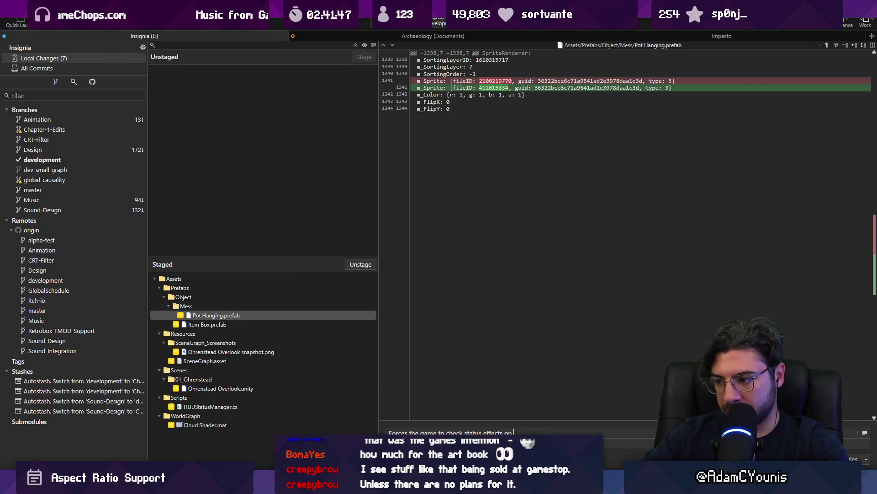
pyautogui.write('game saart')
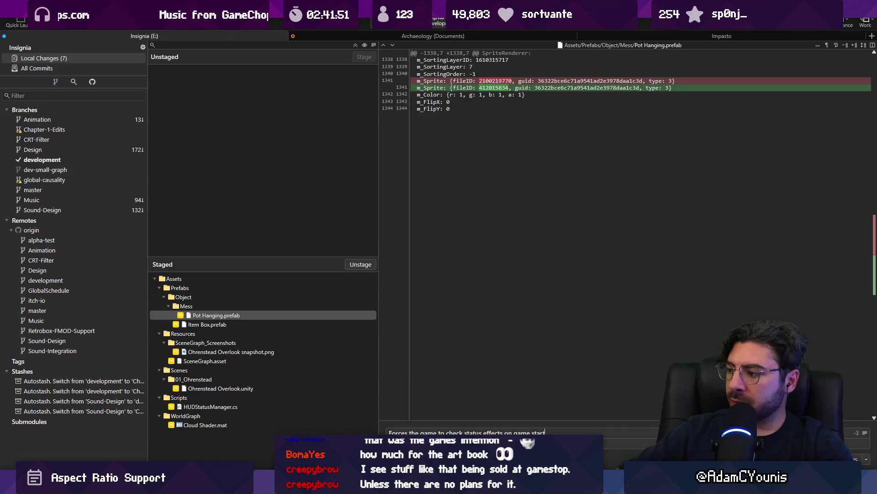
pyautogui.hotkey('ctrl', 'Return')
pyautogui.click(52, 68)
pyautogui.click(191, 44)
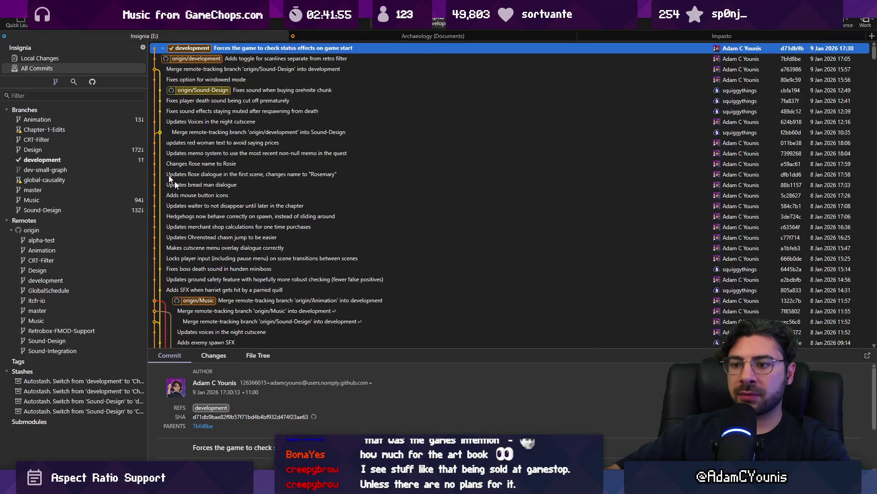
pyautogui.hotkey('alt', 'Tab')
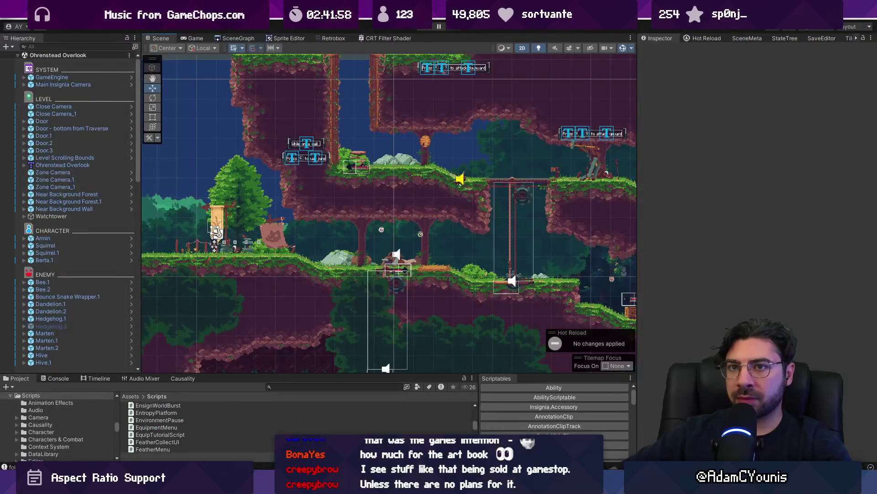
# - Change the Player version from 0.8.3-alpha to 0.8.5-alpha in Project Settings, then close it
pyautogui.click(21, 14)
pyautogui.click(83, 324)
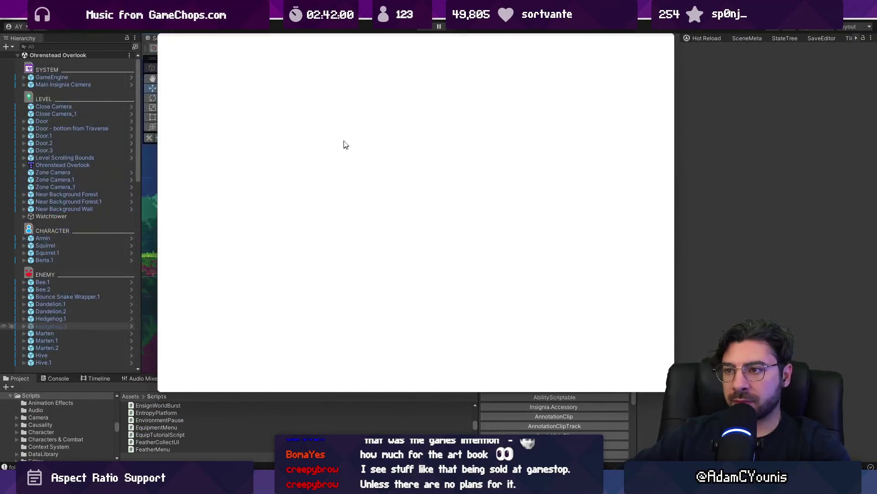
pyautogui.click(449, 90)
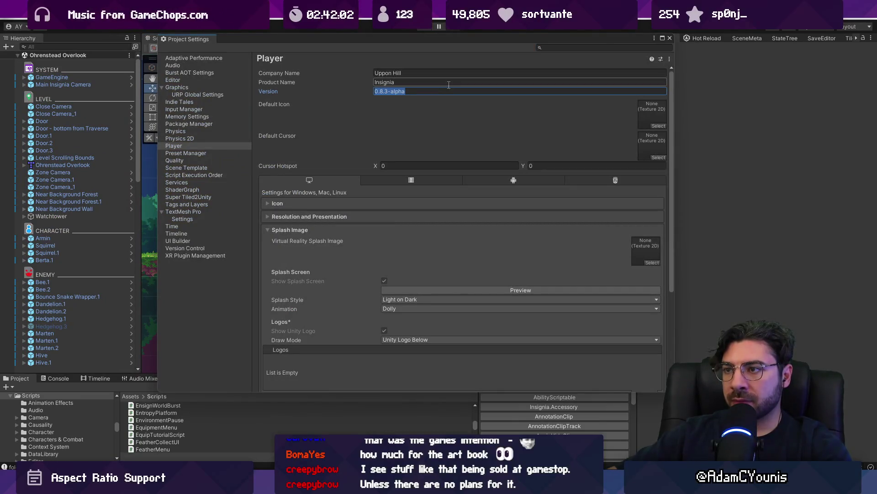
pyautogui.press('End')
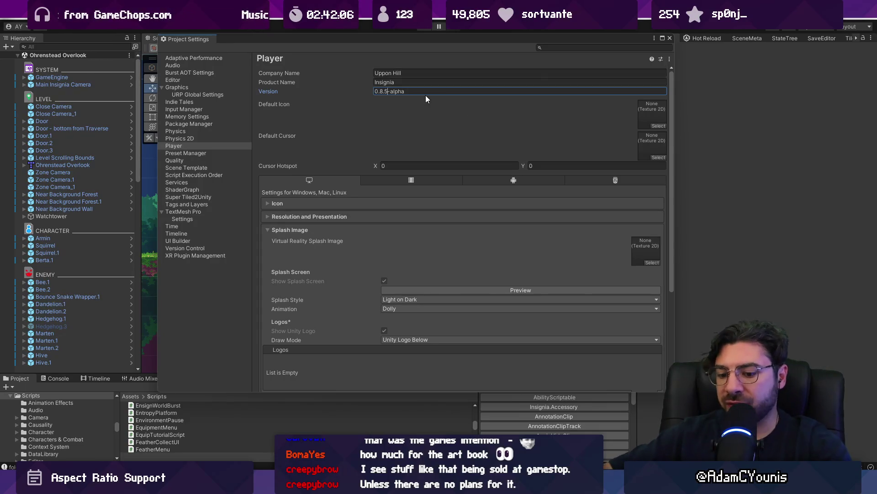
pyautogui.scroll(-5, 456, 202)
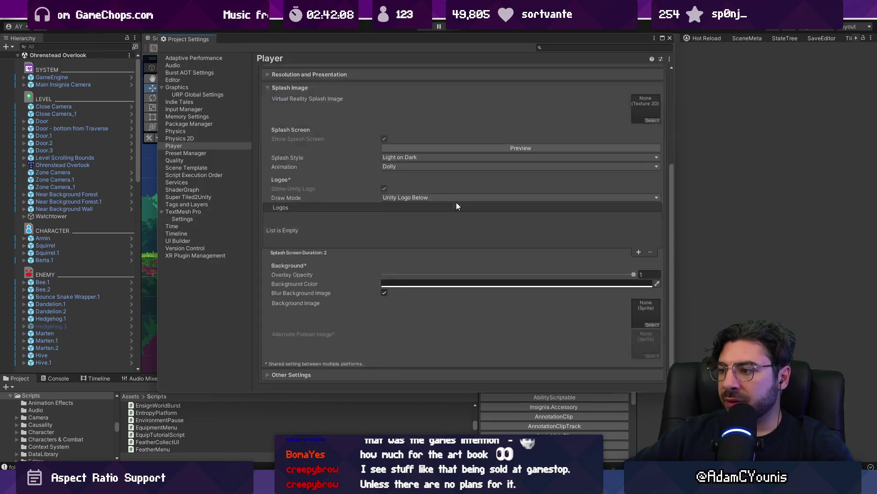
pyautogui.scroll(5, 467, 226)
pyautogui.click(208, 144)
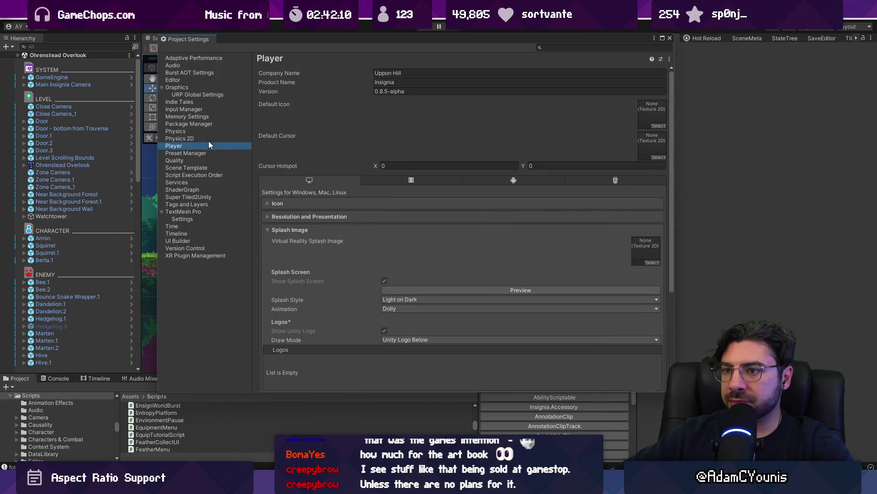
pyautogui.click(670, 39)
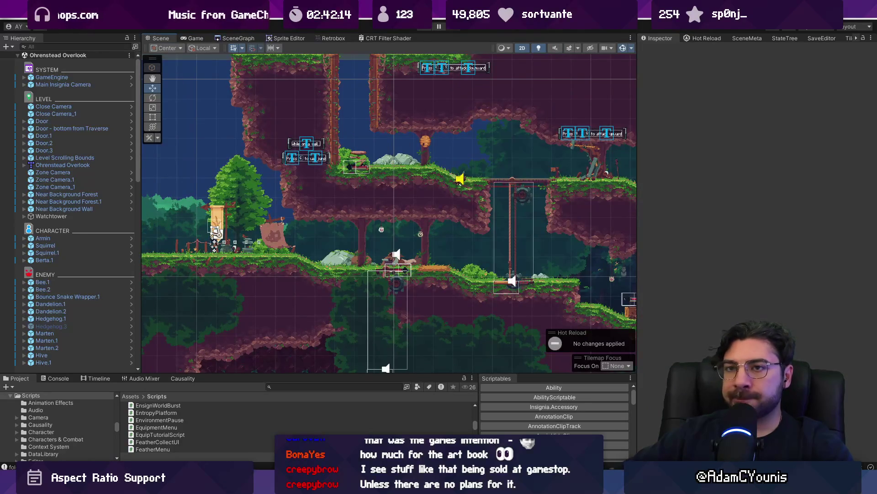
# - Open Build Settings and start a Windows build
pyautogui.click(14, 18)
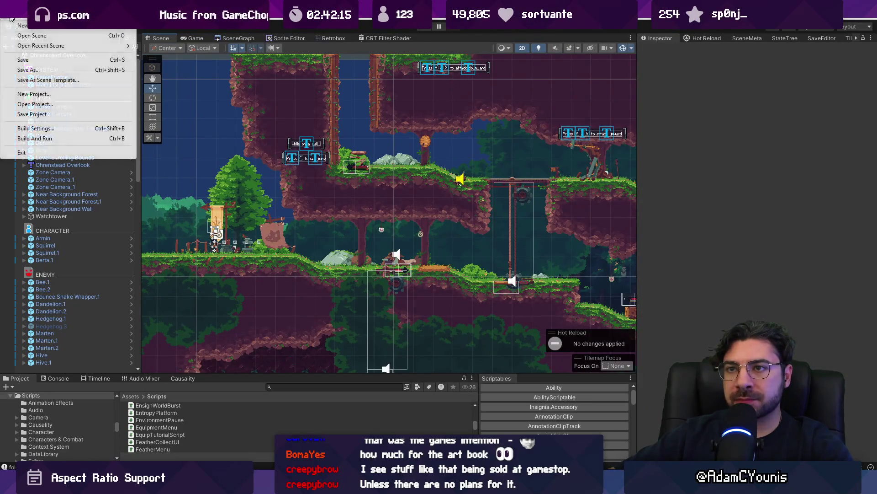
pyautogui.click(60, 129)
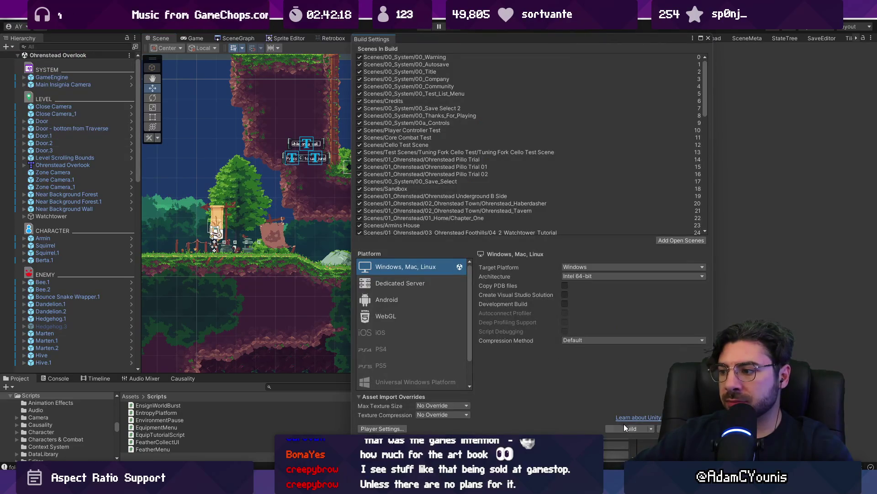
pyautogui.scroll(-10, 593, 160)
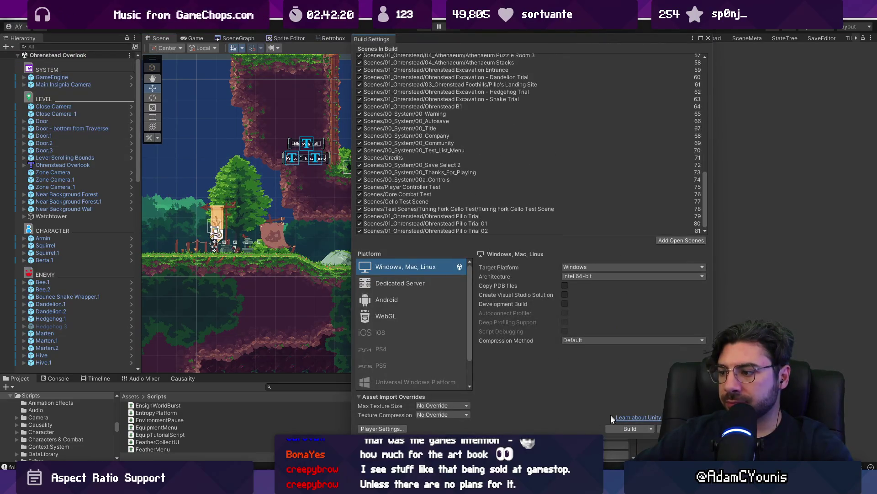
pyautogui.click(616, 428)
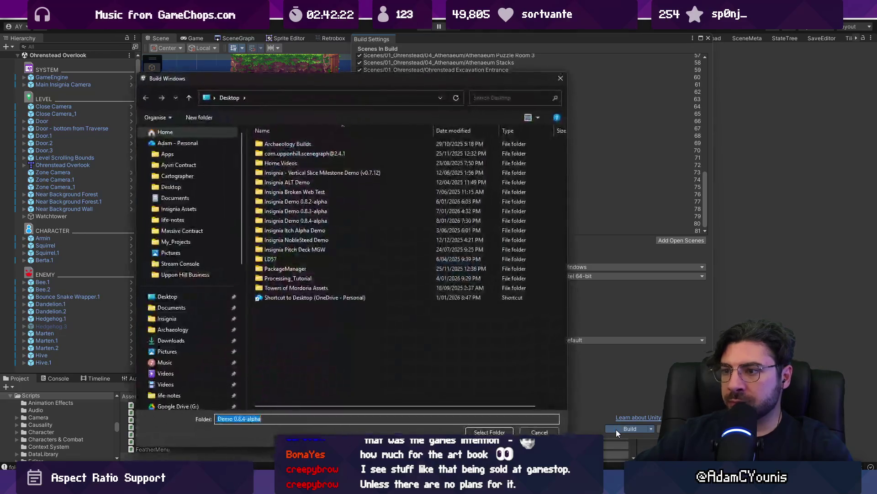
# - Create a Desktop folder named 'Insignia Demo 0.8.5-a' and select it as the build output
pyautogui.click(321, 221)
pyautogui.rightClick(308, 344)
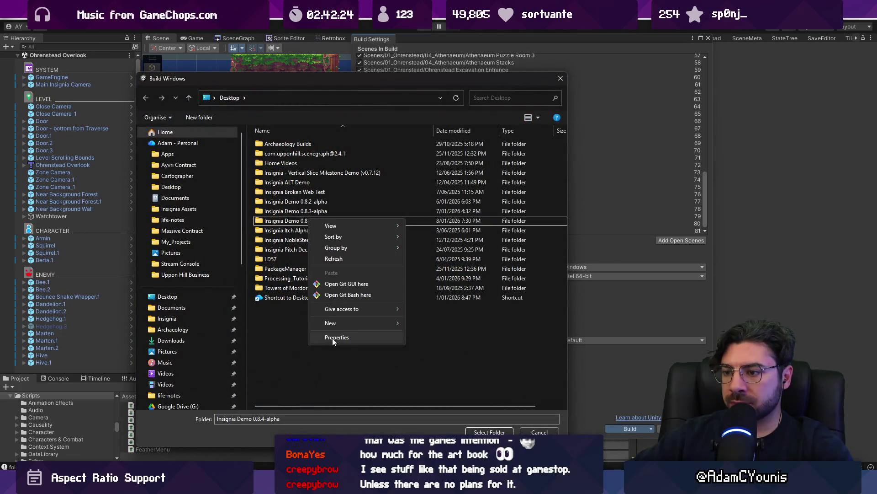
pyautogui.moveTo(336, 322)
pyautogui.click(458, 324)
pyautogui.write('Insignia Demo 0.')
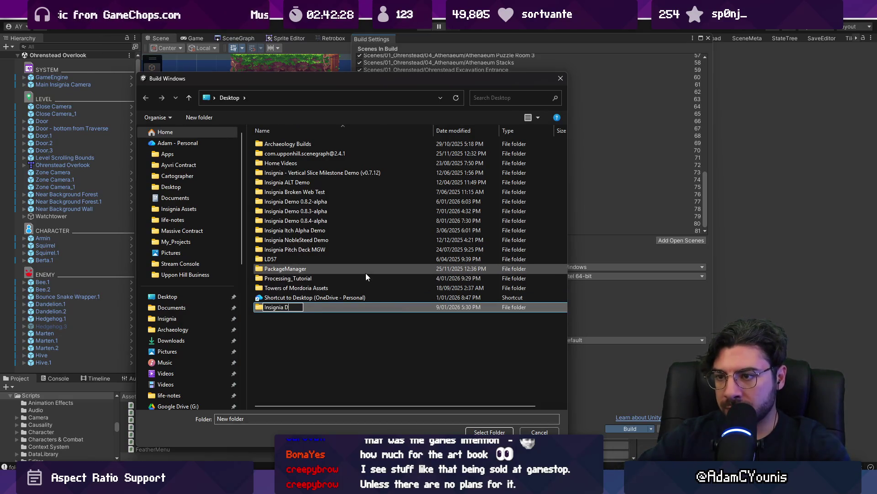
pyautogui.write('8.4')
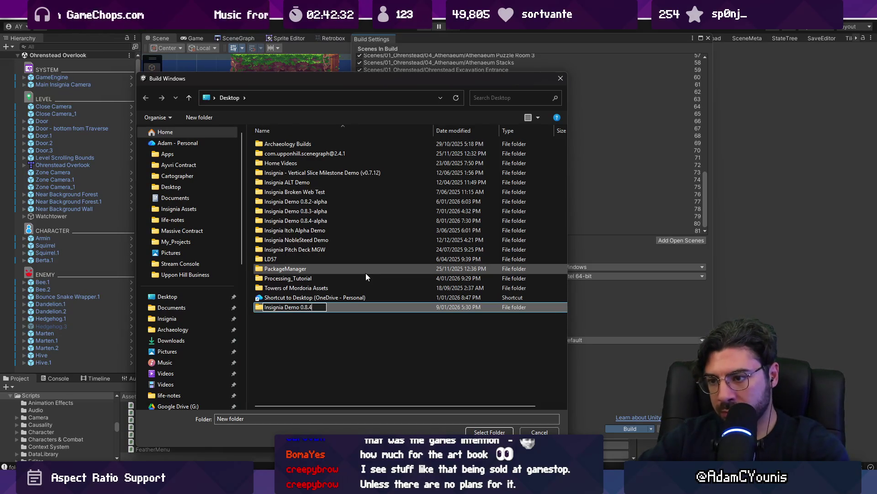
pyautogui.write('-a')
pyautogui.press('Return')
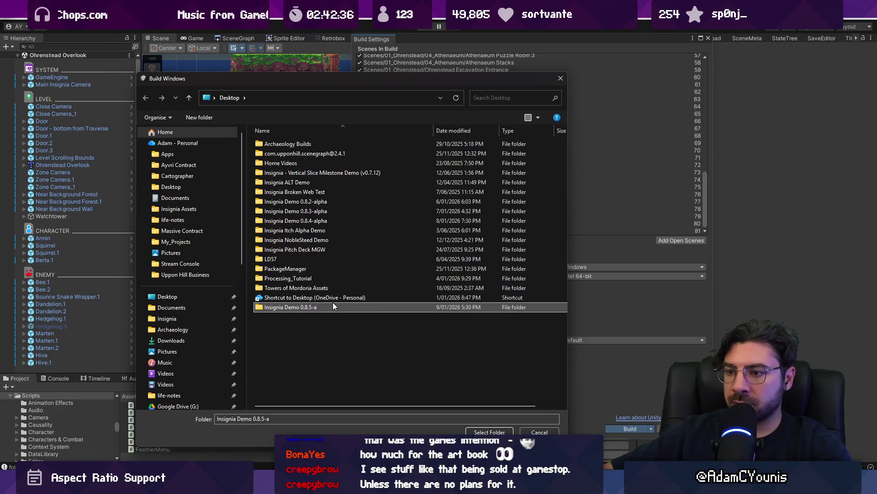
pyautogui.doubleClick(333, 304)
pyautogui.click(488, 432)
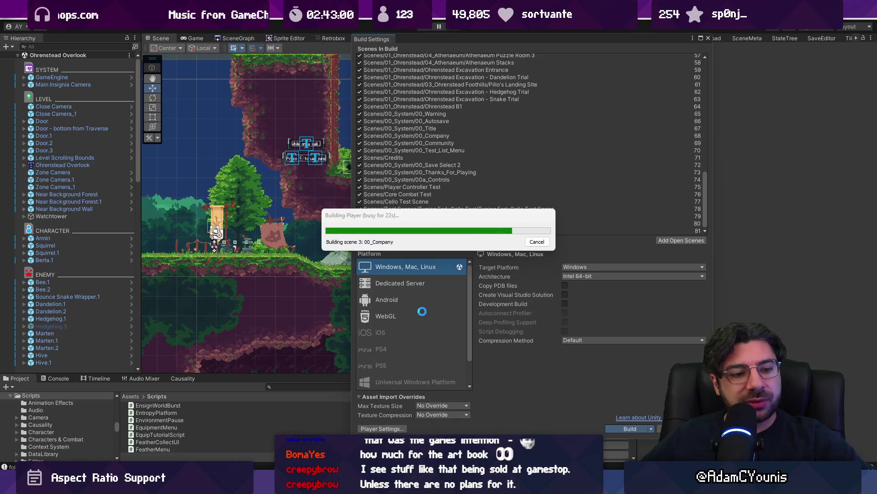
# - While the build runs, close a spare Chrome window and bring up the Full Screen Pass Renderer docs
pyautogui.moveTo(530, 485)
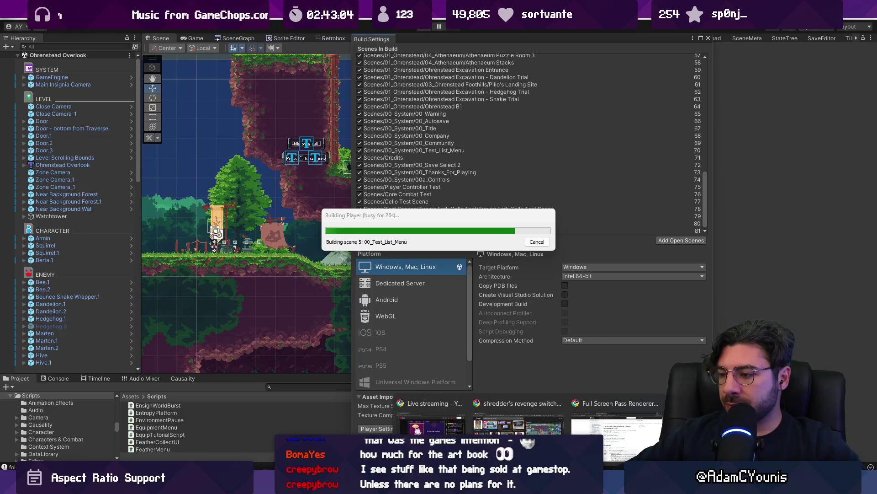
pyautogui.click(559, 403)
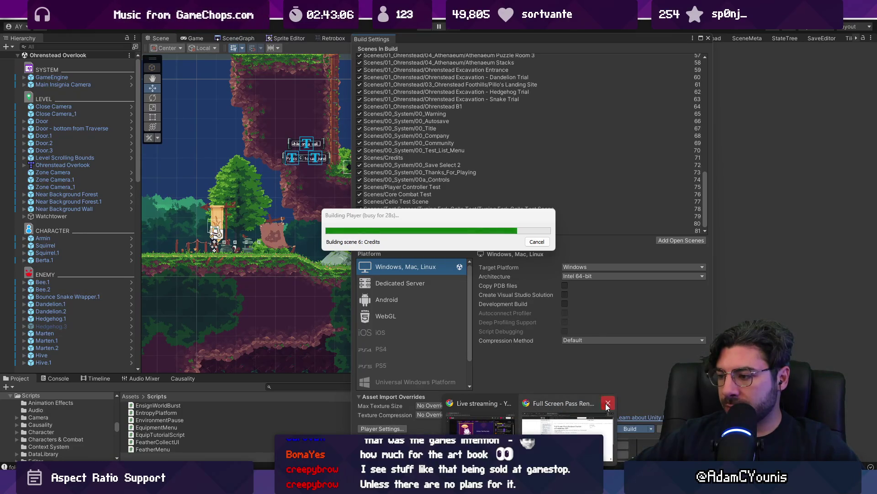
pyautogui.click(567, 423)
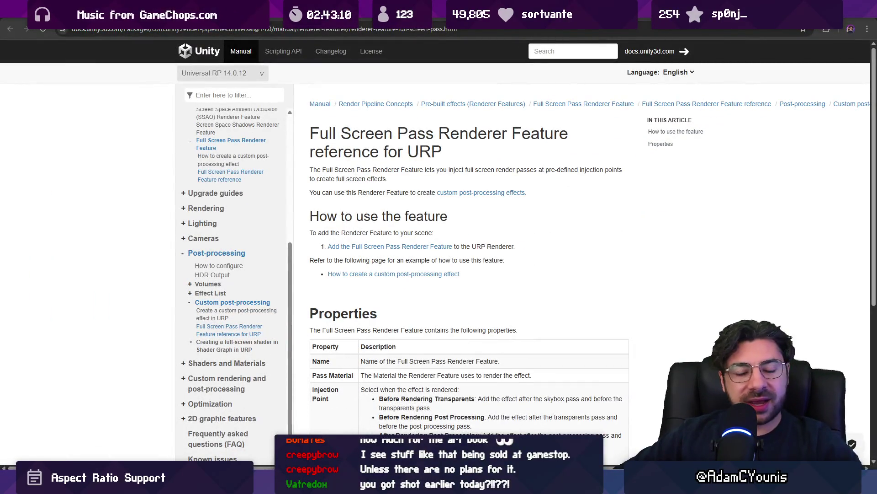
# - Switch from the Unity docs to The Desktop file in Figma
pyautogui.hotkey('alt', 'Tab')
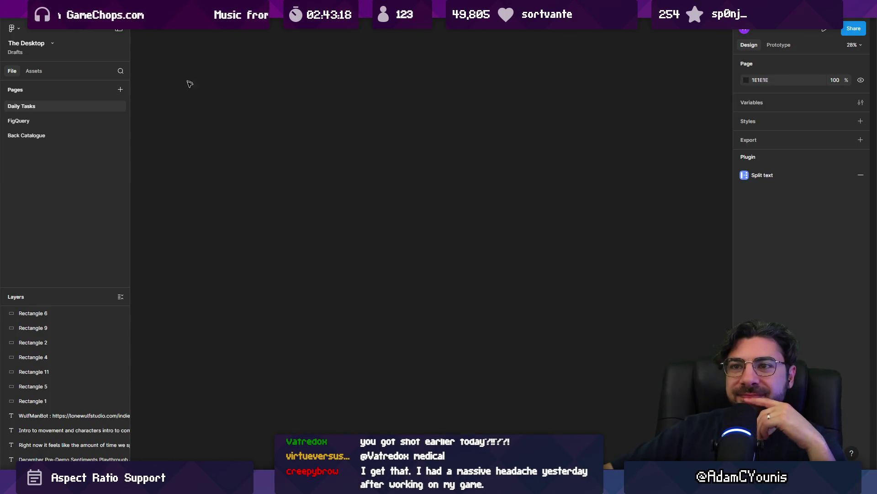
# - Cut the Switch Docked/Handheld resolution diagram out of The Desktop file
pyautogui.scroll(-10, 452, 306)
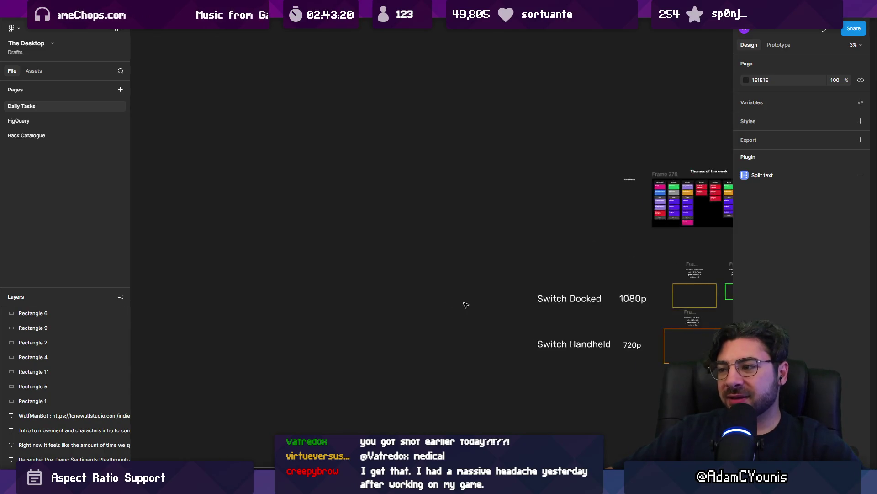
pyautogui.scroll(3, 410, 256)
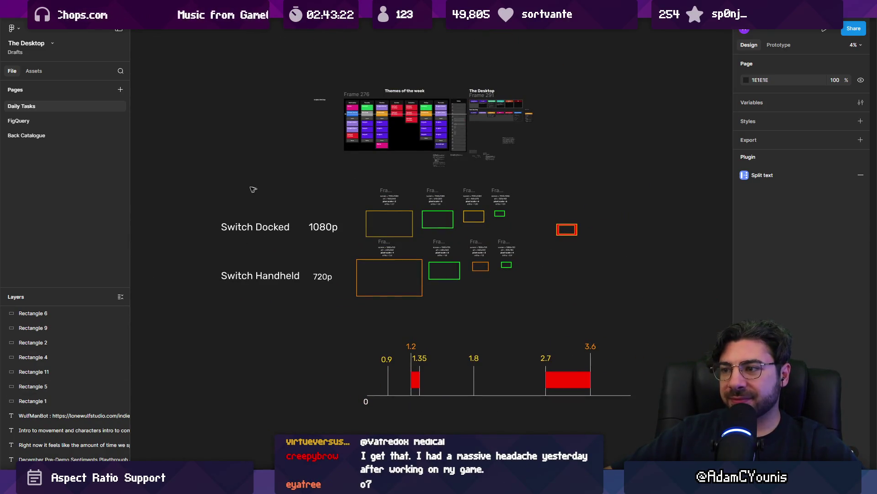
pyautogui.click(255, 227)
pyautogui.hotkey('ctrl', 'a')
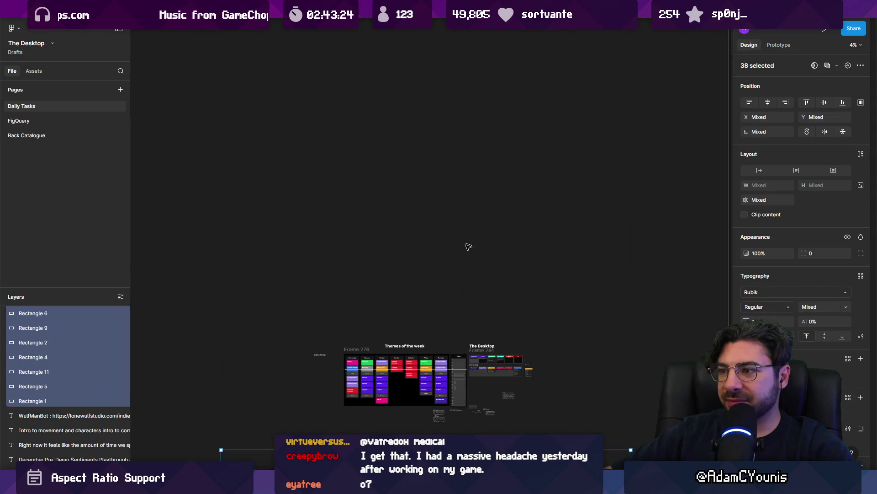
pyautogui.press('Delete')
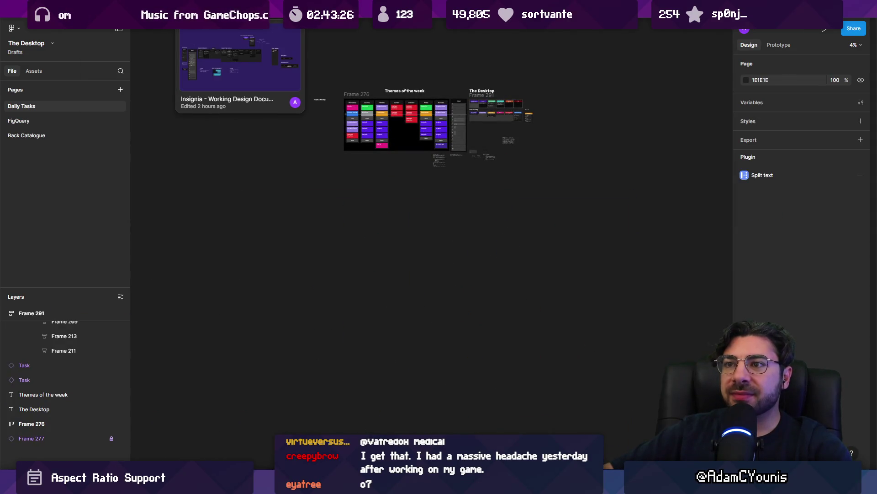
# - Paste it onto the 2. Scene Edges & Camera page of the Insignia design document
pyautogui.click(240, 18)
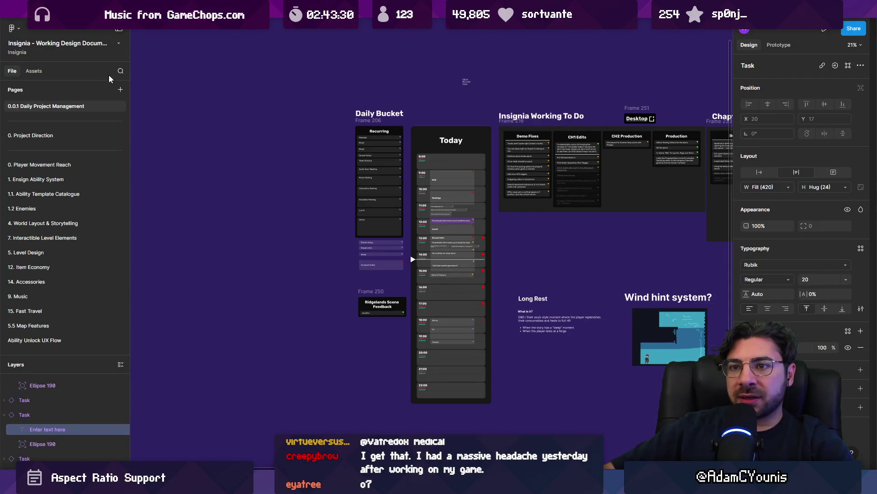
pyautogui.click(122, 71)
pyautogui.write('camera')
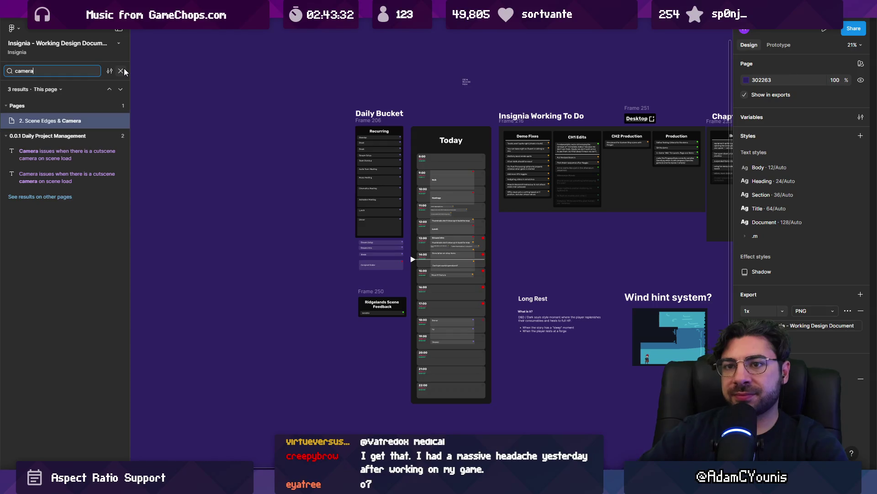
pyautogui.click(67, 119)
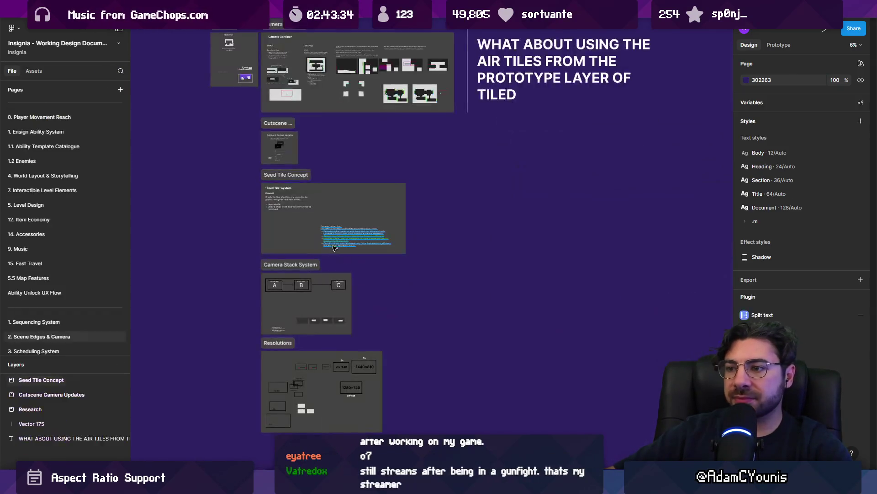
pyautogui.scroll(5, 374, 310)
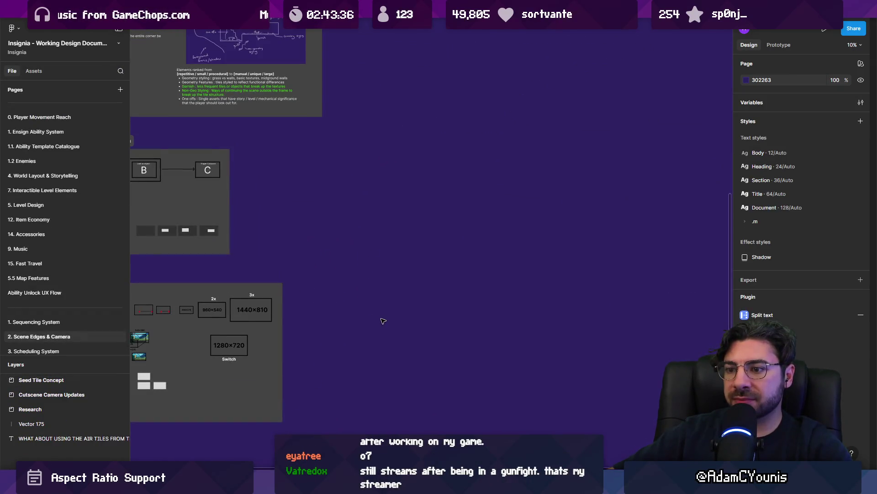
pyautogui.hotkey('ctrl', 'a')
pyautogui.scroll(-5, 463, 282)
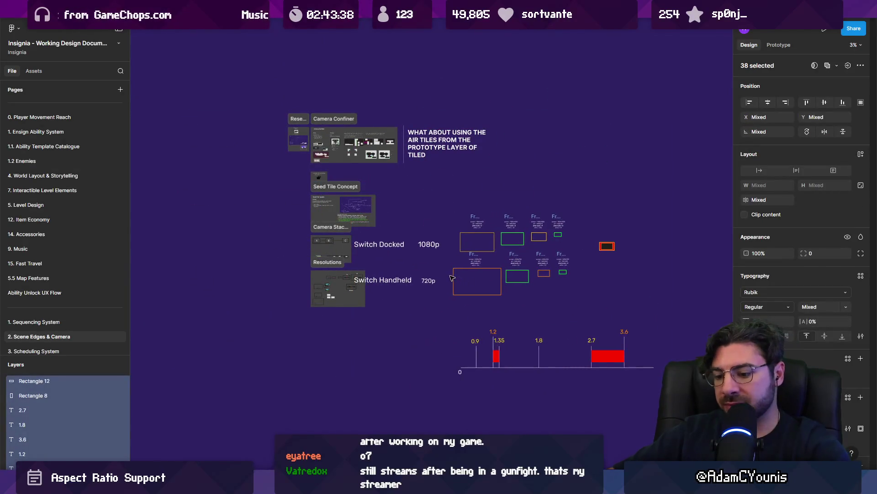
# - Scale the pasted diagram down and widen the Resolutions section to contain it
pyautogui.press('k')
pyautogui.moveTo(505, 218)
pyautogui.mouseDown()
pyautogui.moveTo(498, 280)
pyautogui.moveTo(505, 279)
pyautogui.mouseUp()
pyautogui.scroll(5, 503, 279)
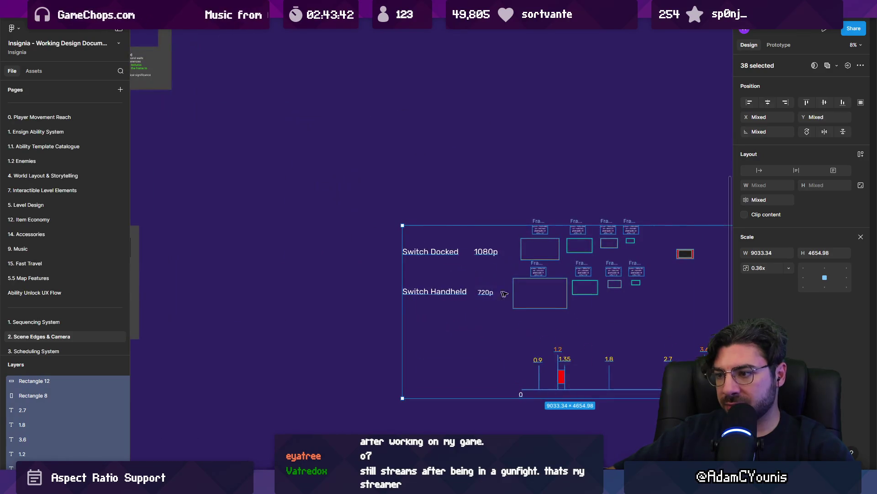
pyautogui.moveTo(726, 370)
pyautogui.mouseDown()
pyautogui.moveTo(519, 268)
pyautogui.moveTo(421, 253)
pyautogui.mouseUp()
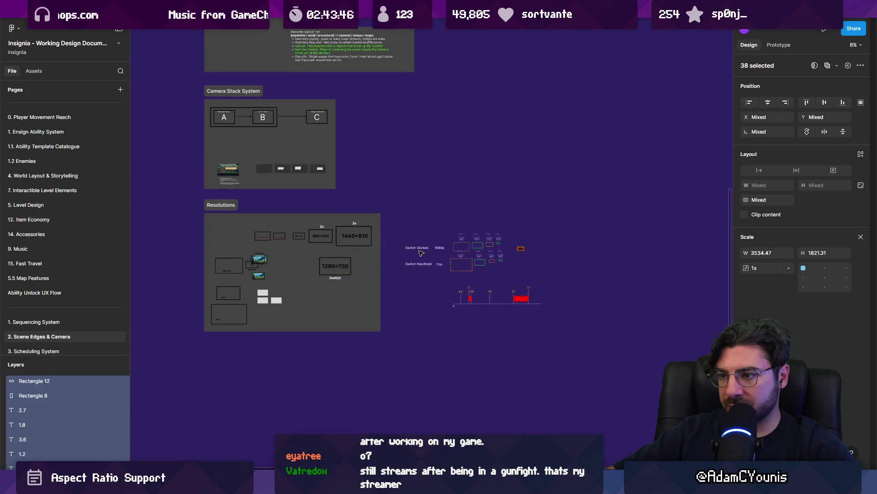
pyautogui.scroll(4, 421, 253)
pyautogui.click(353, 268)
pyautogui.click(349, 267)
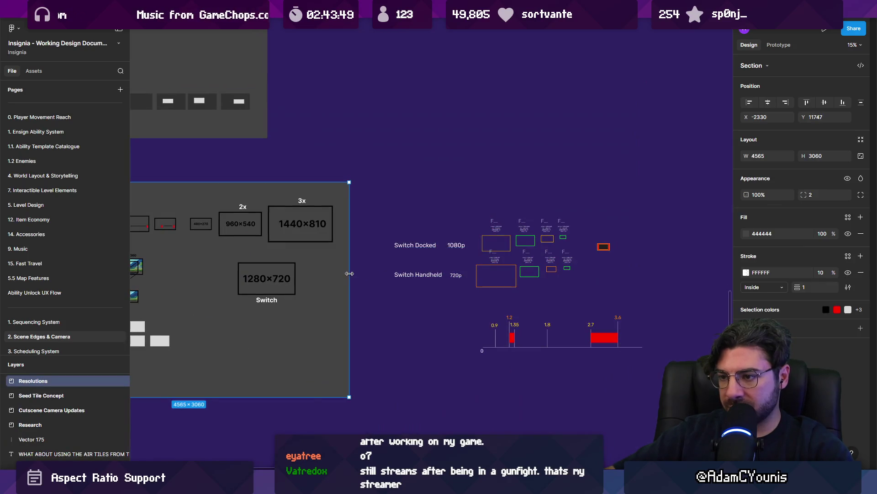
pyautogui.moveTo(349, 273)
pyautogui.mouseDown()
pyautogui.moveTo(657, 274)
pyautogui.moveTo(619, 274)
pyautogui.mouseUp()
pyautogui.click(623, 289)
# - Draw a full-height vertical divider between the resolution boxes and the Switch charts
pyautogui.hscroll(-5, 594, 274)
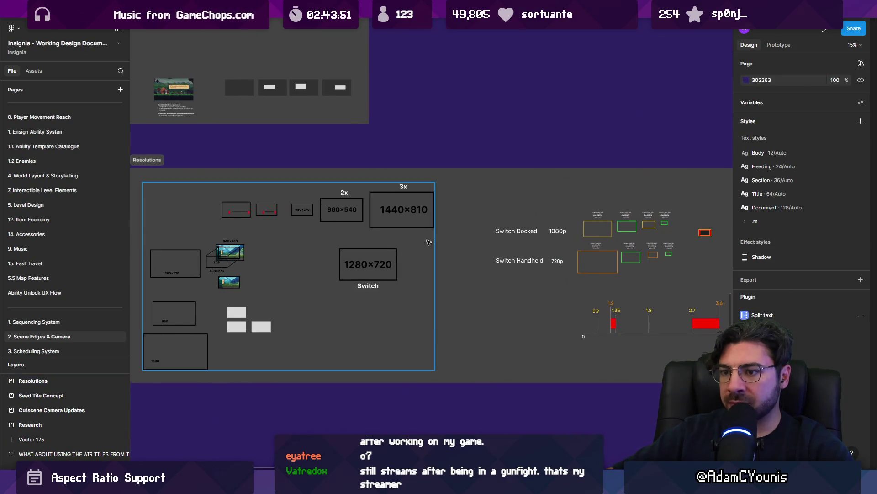
pyautogui.hscroll(-3, 335, 241)
pyautogui.scroll(3, 335, 241)
pyautogui.scroll(-5, 334, 238)
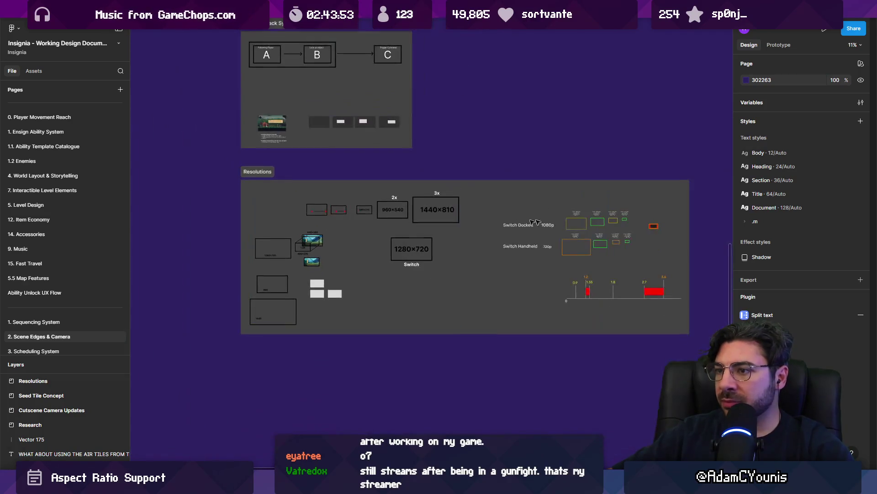
pyautogui.hscroll(2, 457, 251)
pyautogui.scroll(5, 599, 261)
pyautogui.hscroll(3, 578, 255)
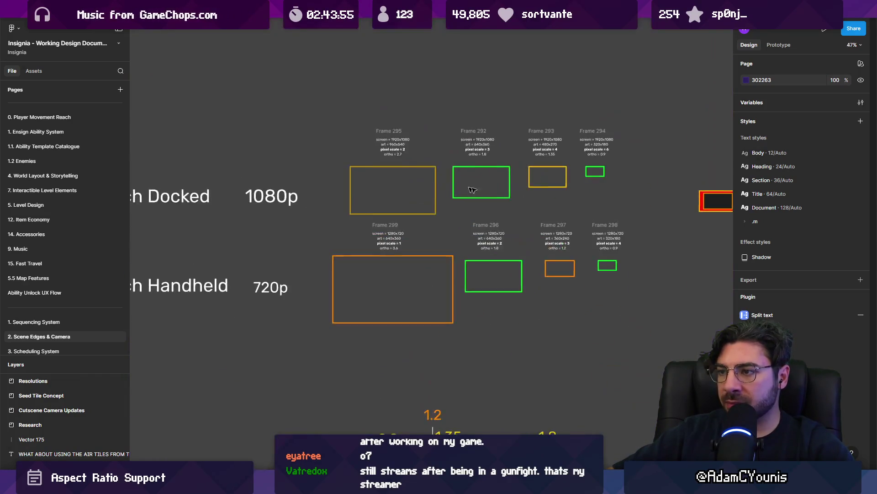
pyautogui.scroll(-5, 396, 390)
pyautogui.scroll(2, 396, 391)
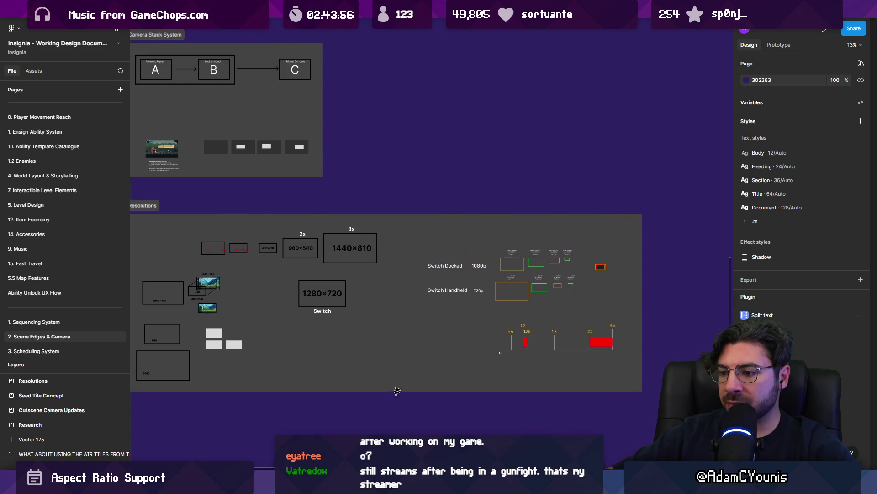
pyautogui.click(395, 223)
pyautogui.click(396, 376)
pyautogui.press('Escape')
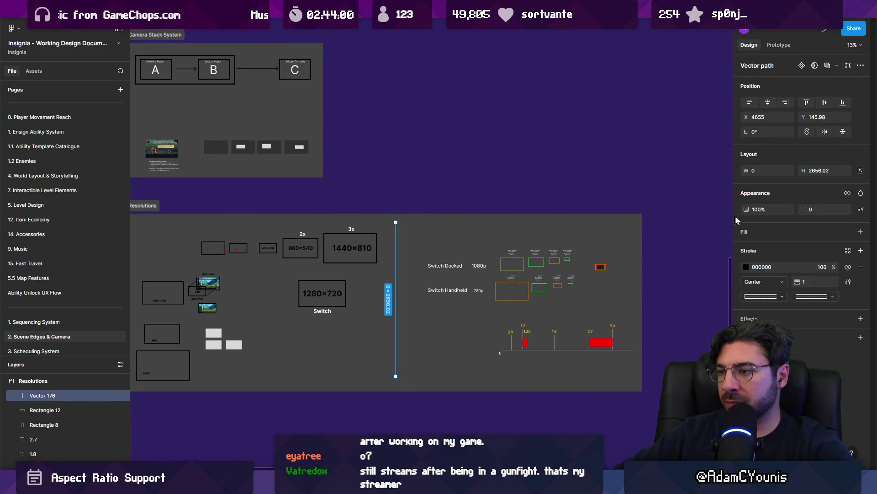
pyautogui.click(486, 166)
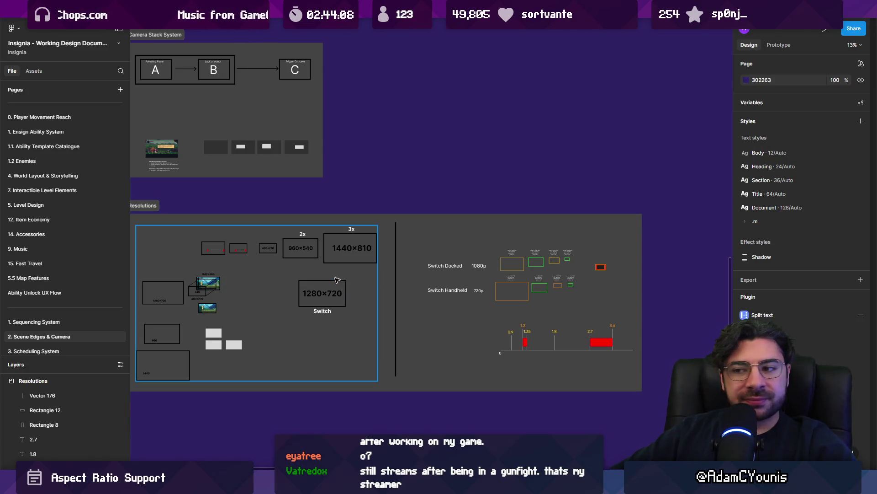
pyautogui.click(399, 257)
pyautogui.moveTo(399, 256); pyautogui.dragTo(402, 256)
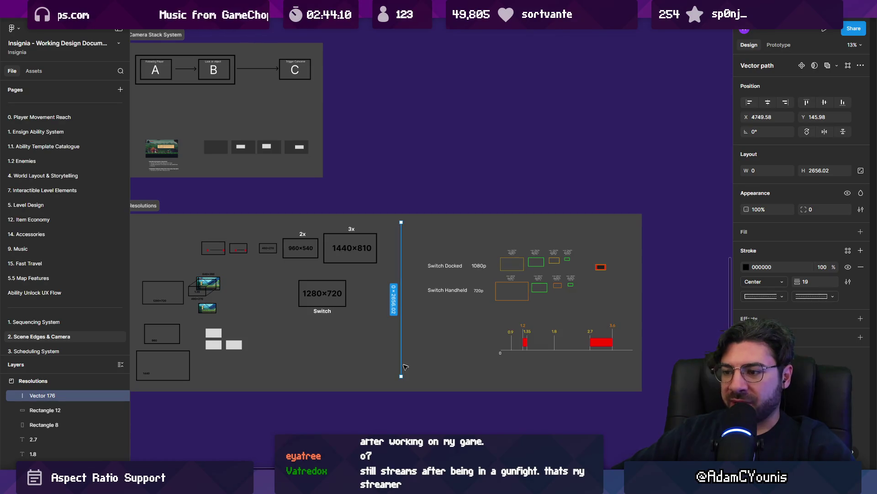
pyautogui.moveTo(400, 377); pyautogui.dragTo(401, 382)
pyautogui.click(422, 196)
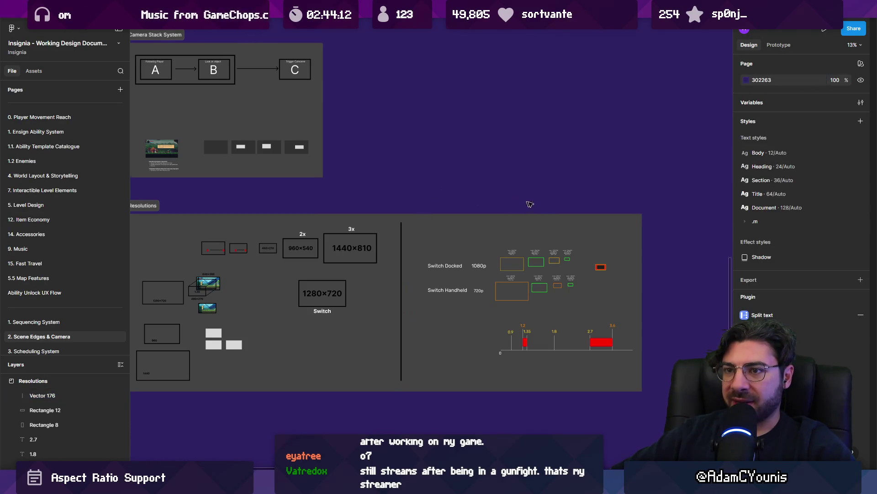
# - Look over the other frames, then go to the 0.0.1 Daily Project Management page
pyautogui.scroll(-5, 516, 201)
pyautogui.moveTo(493, 188)
pyautogui.mouseDown()
pyautogui.moveTo(489, 248)
pyautogui.moveTo(503, 297)
pyautogui.mouseUp()
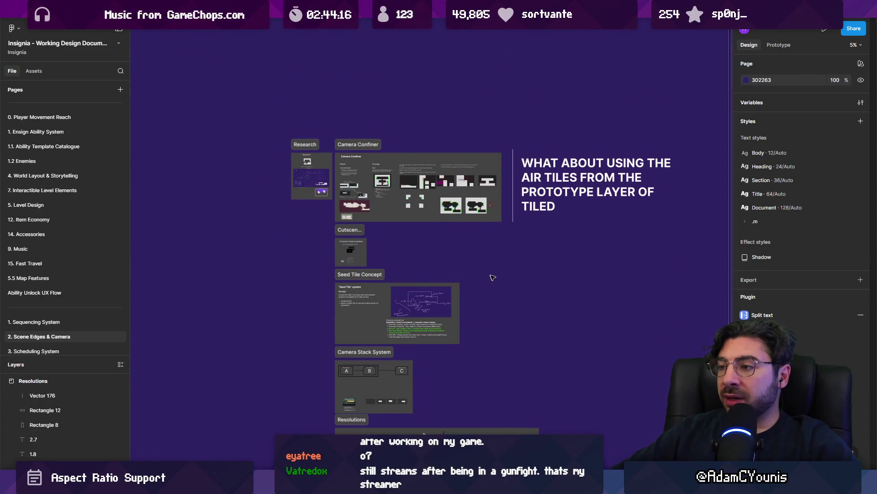
pyautogui.scroll(-3, 412, 129)
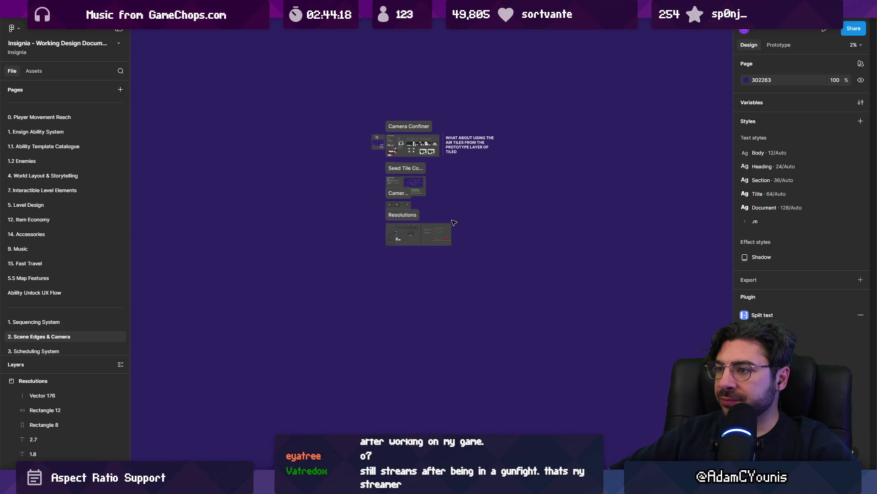
pyautogui.scroll(5, 468, 149)
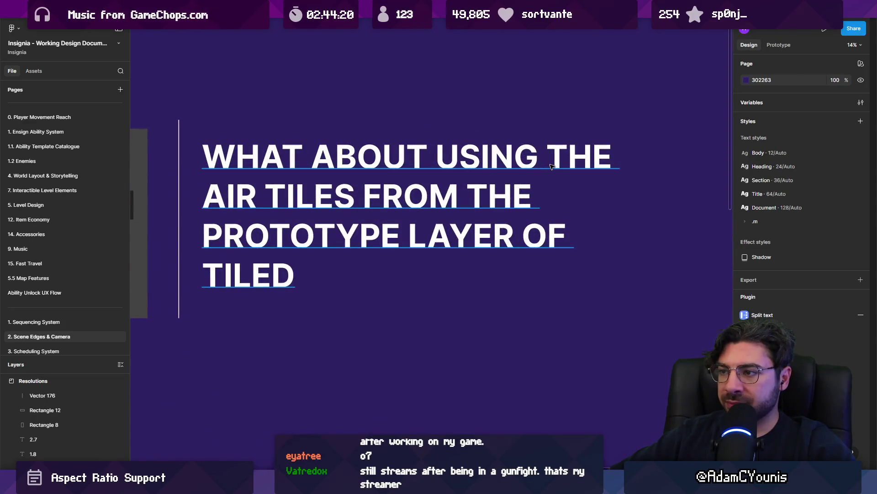
pyautogui.scroll(-3, 551, 165)
pyautogui.scroll(4, 302, 157)
pyautogui.scroll(-5, 301, 157)
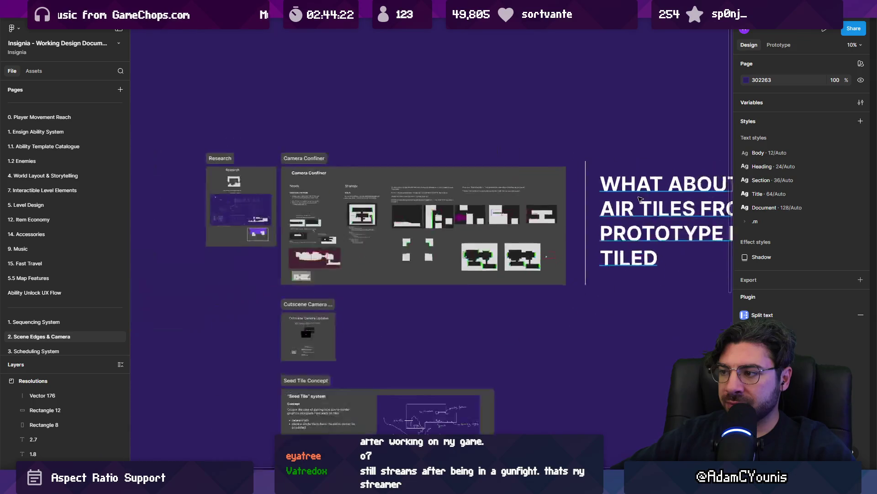
pyautogui.scroll(2, 489, 254)
pyautogui.scroll(3, 480, 254)
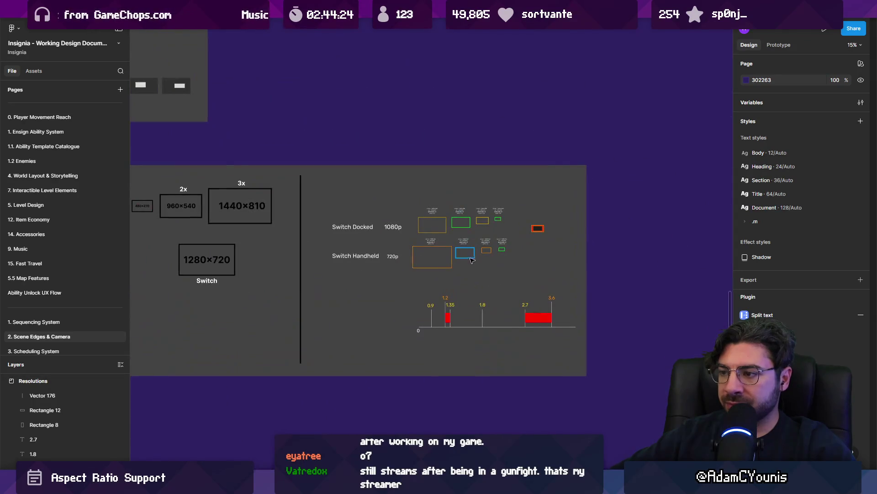
pyautogui.scroll(2, 76, 110)
pyautogui.click(71, 108)
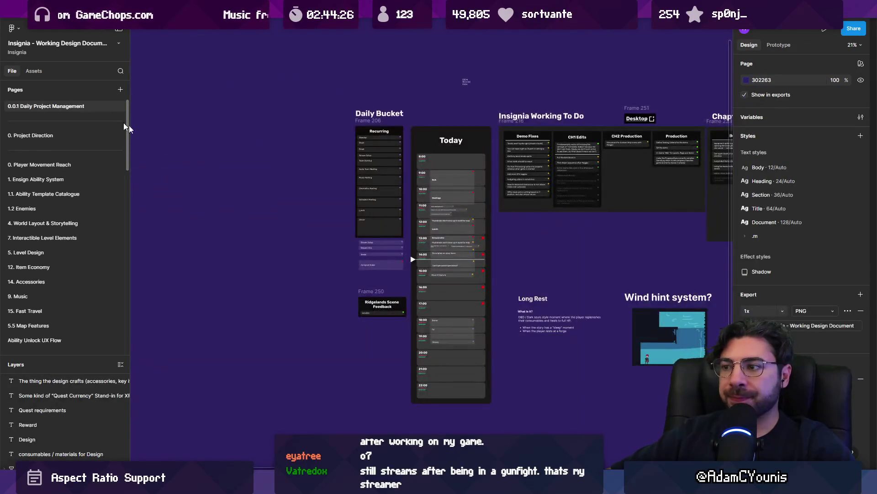
# - In Discord, open the tester's post about missing NPCs blocking quests
pyautogui.hotkey('alt', 'Tab')
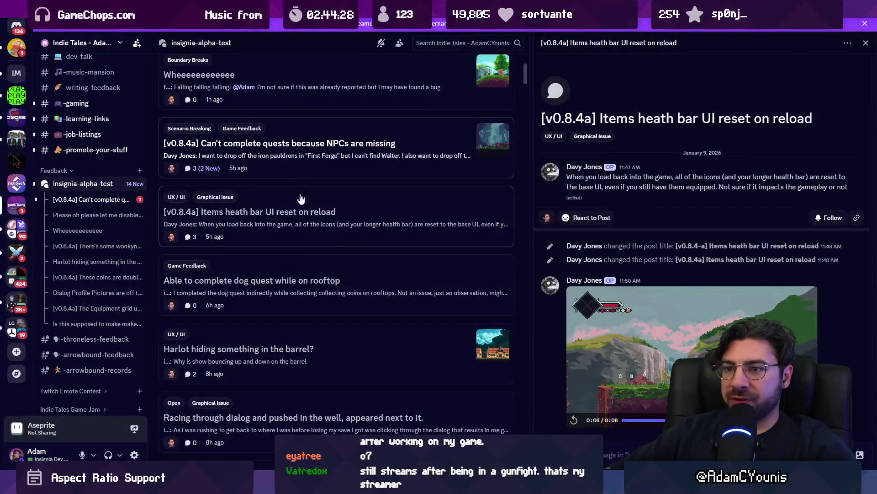
pyautogui.scroll(-5, 206, 249)
pyautogui.scroll(5, 269, 140)
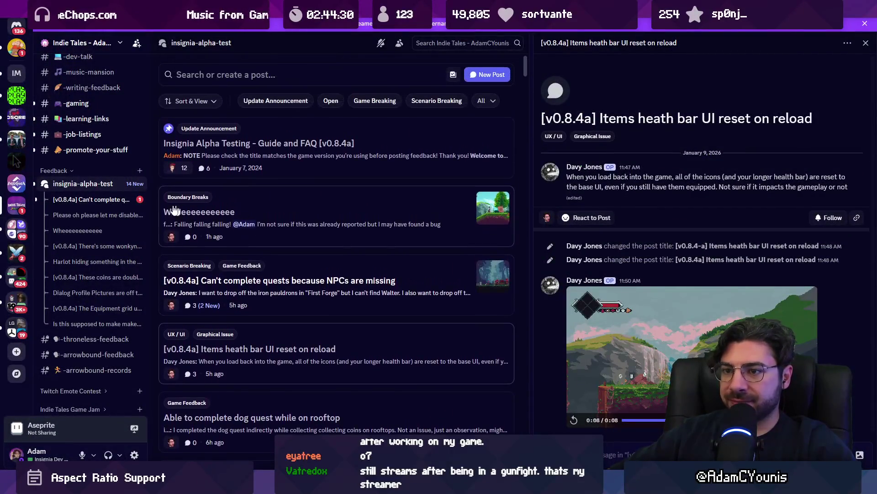
pyautogui.click(295, 236)
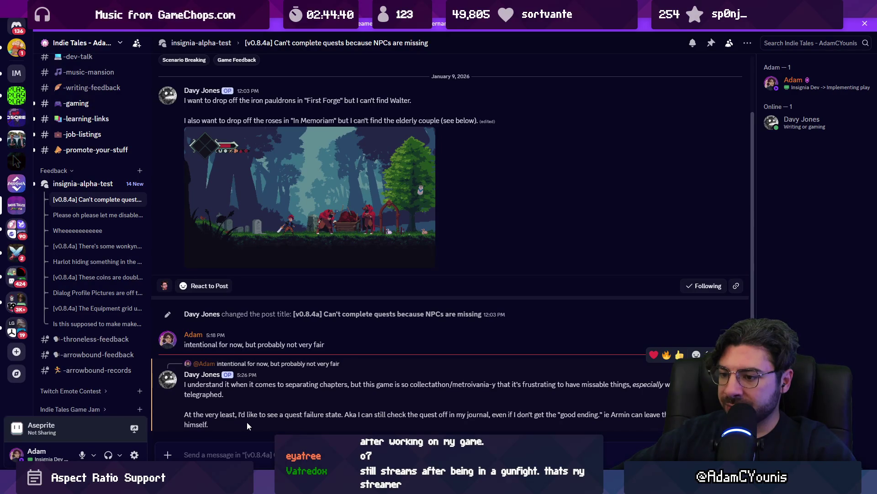
# - Reply 'Agreed on all accounts' in the thread, then return to the Figma document
pyautogui.write('yea')
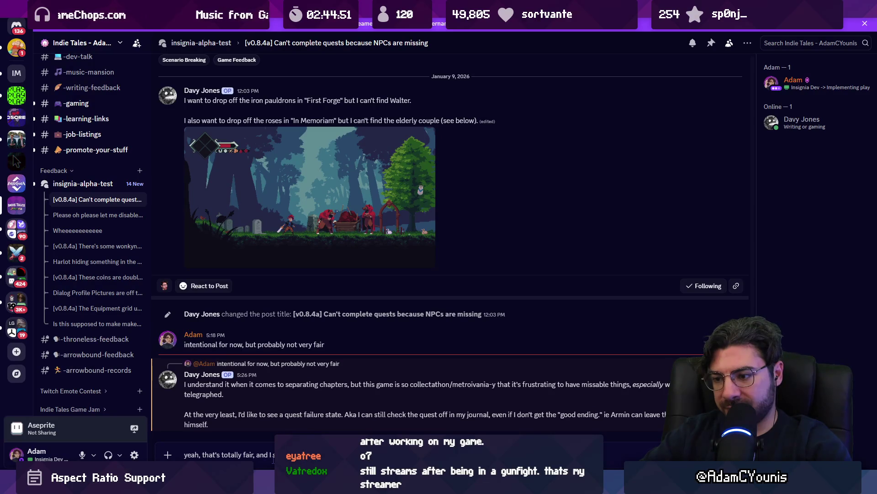
pyautogui.hotkey('shift', 'Home')
pyautogui.hotkey('ctrl', 'shift', 'Right')
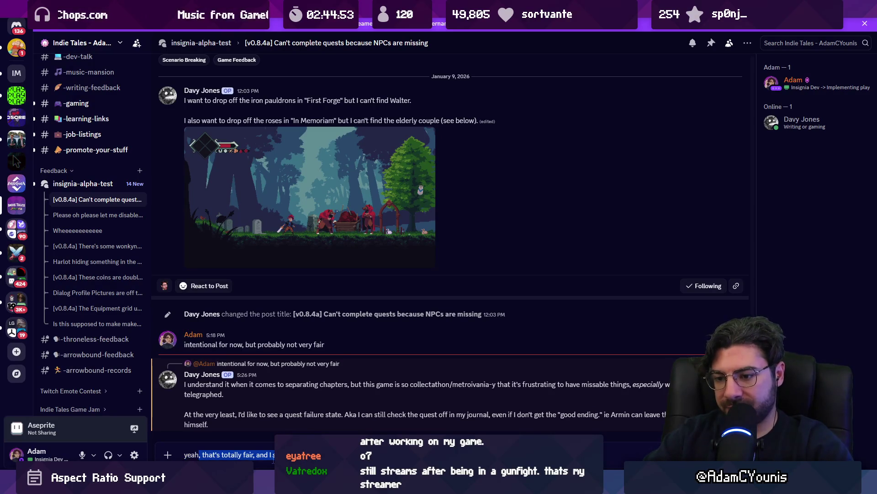
pyautogui.write('Agreed on all accounts')
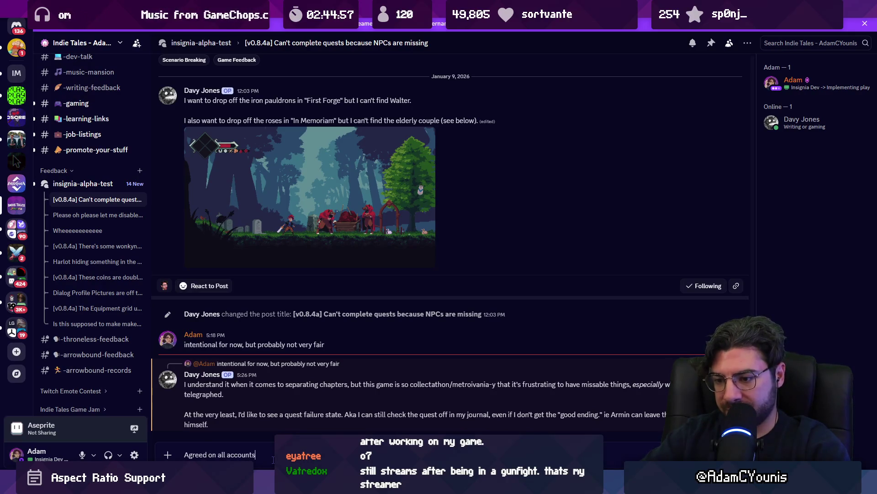
pyautogui.press('Return')
pyautogui.moveTo(309, 487)
pyautogui.click(448, 485)
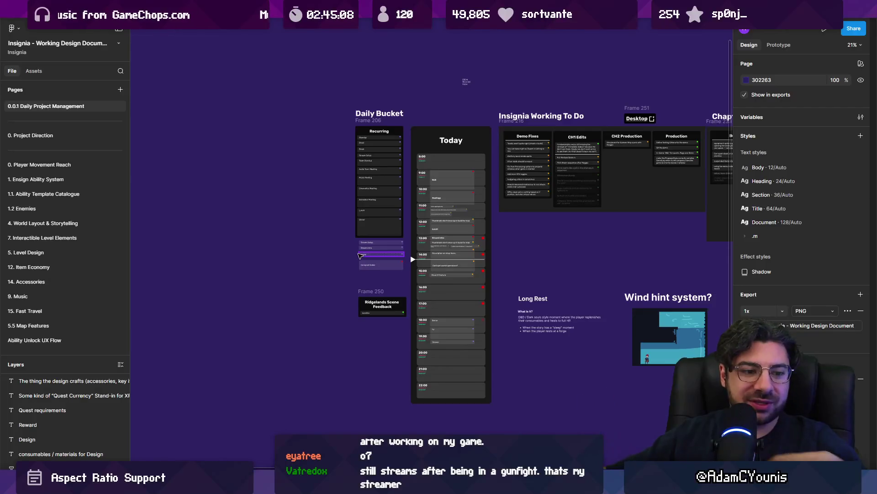
# - Nudge a small text label left and drag the Today time marker down to 17:00
pyautogui.scroll(5, 397, 177)
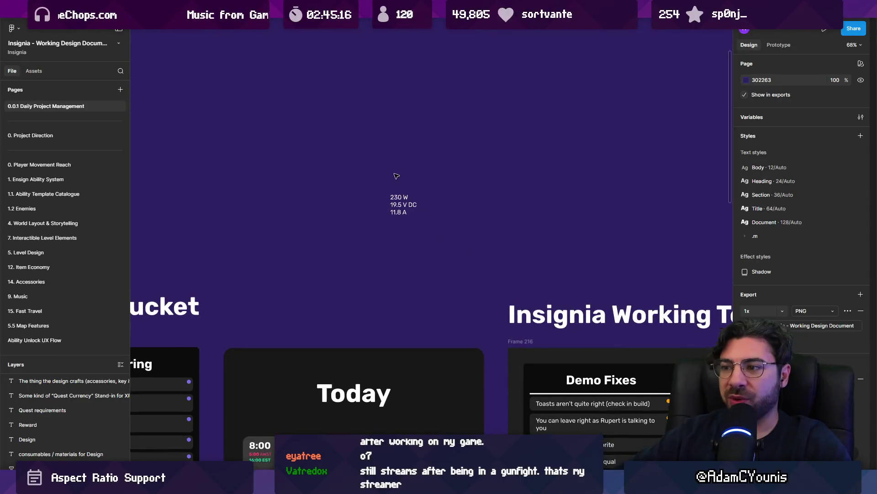
pyautogui.scroll(-5, 406, 185)
pyautogui.moveTo(401, 190)
pyautogui.mouseDown()
pyautogui.moveTo(328, 198)
pyautogui.moveTo(372, 202)
pyautogui.moveTo(311, 142)
pyautogui.mouseUp()
pyautogui.scroll(-3, 406, 194)
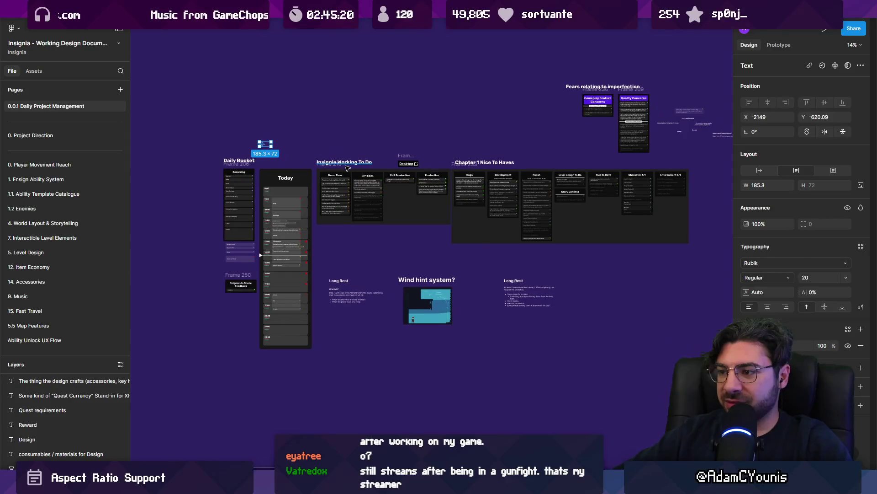
pyautogui.scroll(3, 287, 255)
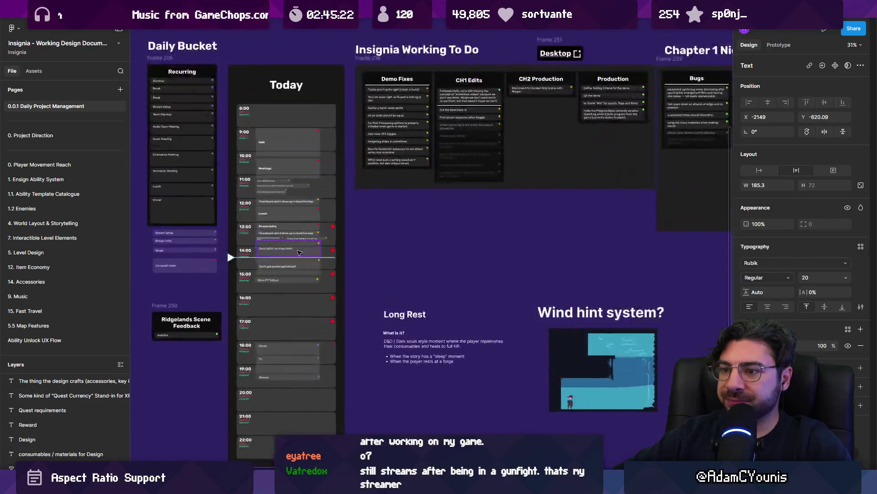
pyautogui.moveTo(233, 257); pyautogui.dragTo(225, 330)
# - Bring up the Insignia Working To Do board's 'Toasts aren't quite right' task and check the Unity build
pyautogui.scroll(2, 225, 330)
pyautogui.scroll(5, 522, 348)
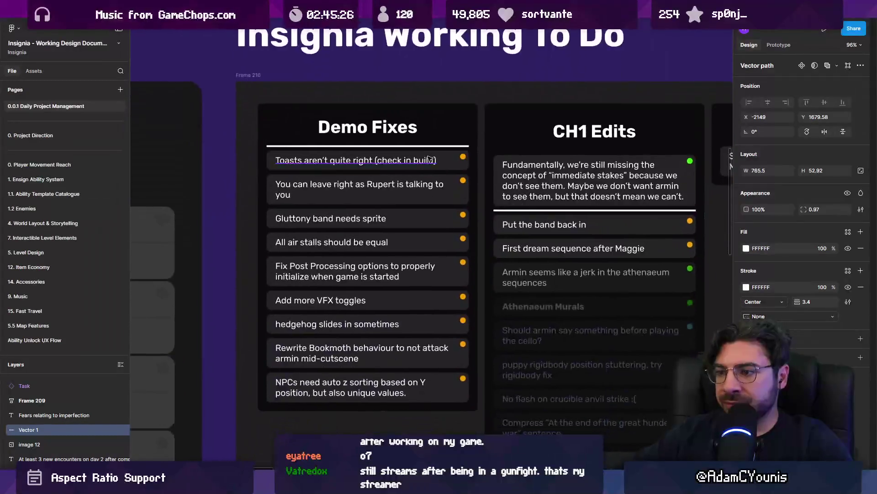
pyautogui.click(348, 158)
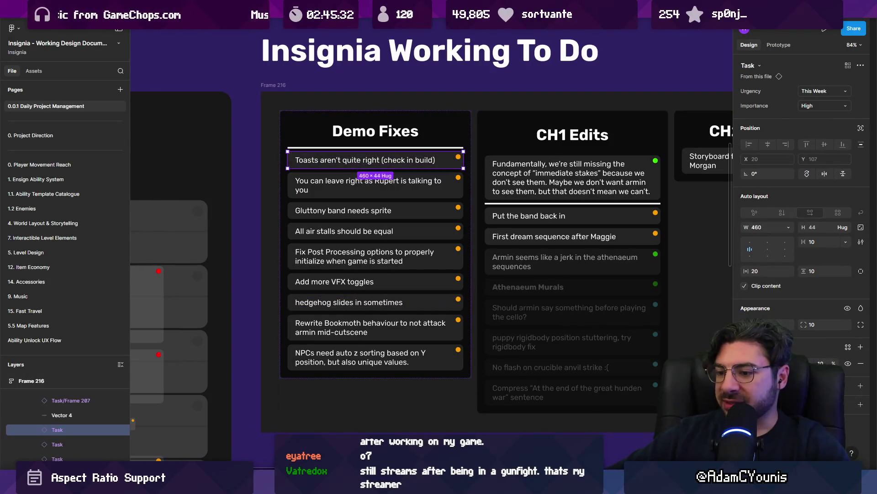
pyautogui.click(320, 416)
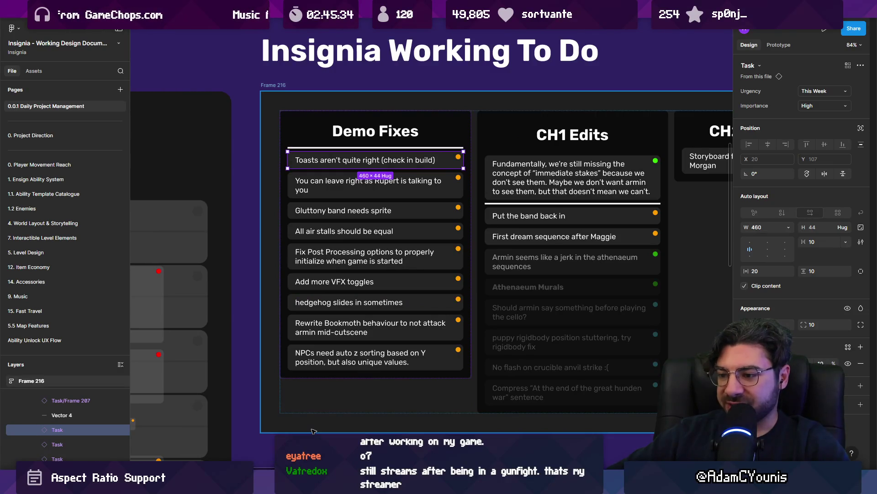
pyautogui.click(251, 233)
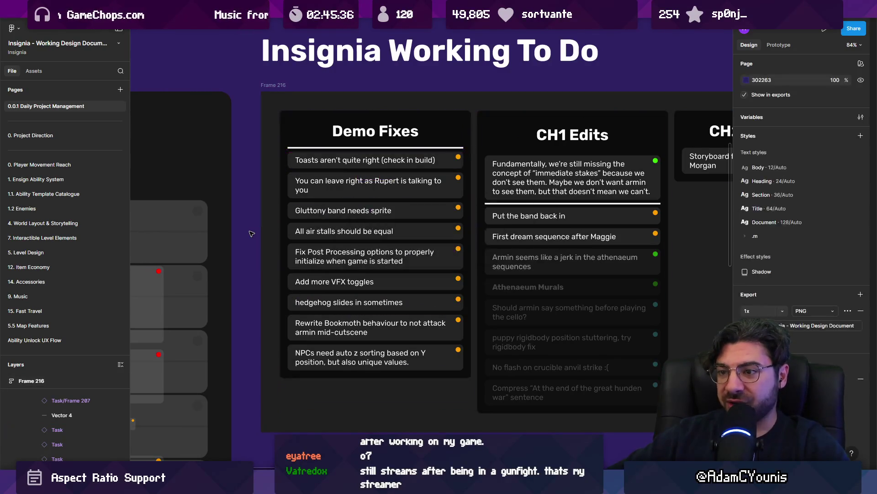
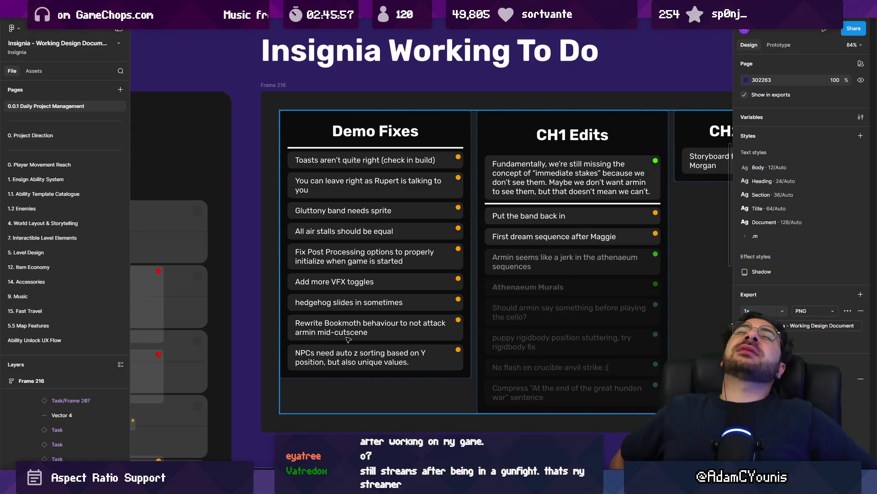
# - Switch to VS Code and open Toast.cs via quick open
pyautogui.hotkey('alt', 'Tab')
pyautogui.hotkey('ctrl', 'p')
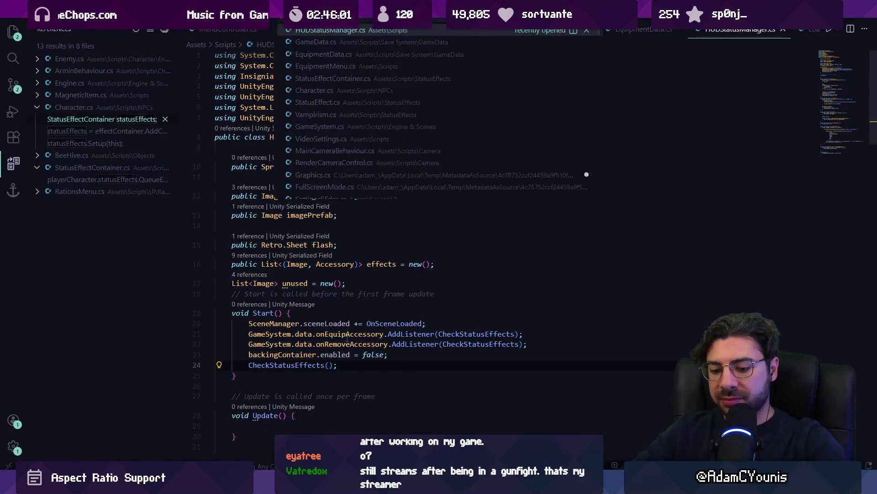
pyautogui.write('toast')
pyautogui.press('Return')
# - Search Toast.cs for 'time' to reach ShowHide's time-versus-duration check around line 230
pyautogui.hotkey('ctrl', 'f')
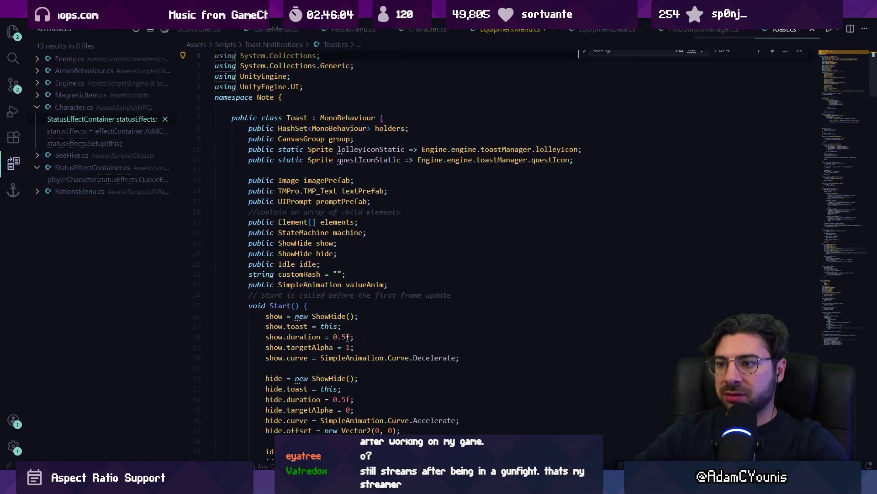
pyautogui.write('time')
pyautogui.press('Return')
pyautogui.press('Return')
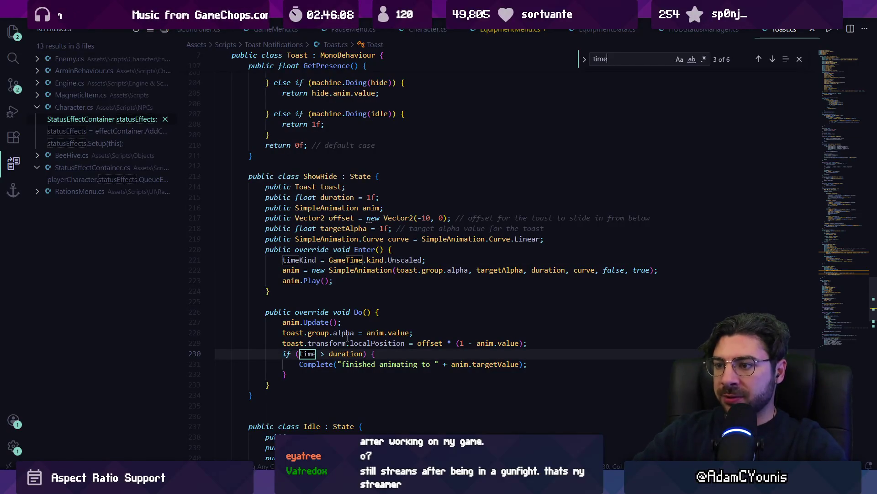
pyautogui.write('.t')
pyautogui.press('BackSpace')
pyautogui.press('BackSpace')
pyautogui.press('BackSpace')
pyautogui.write('ki')
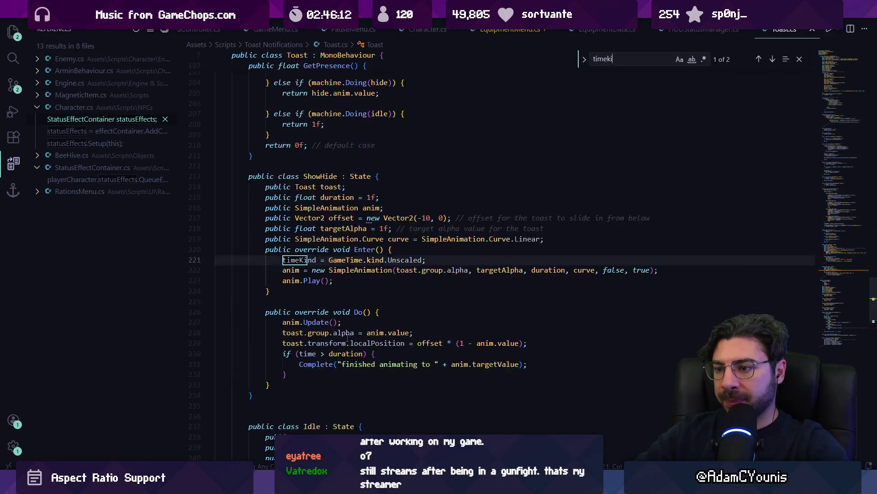
pyautogui.press('BackSpace')
pyautogui.press('BackSpace')
pyautogui.press('BackSpace')
pyautogui.press('Return')
pyautogui.press('Return')
pyautogui.write('>')
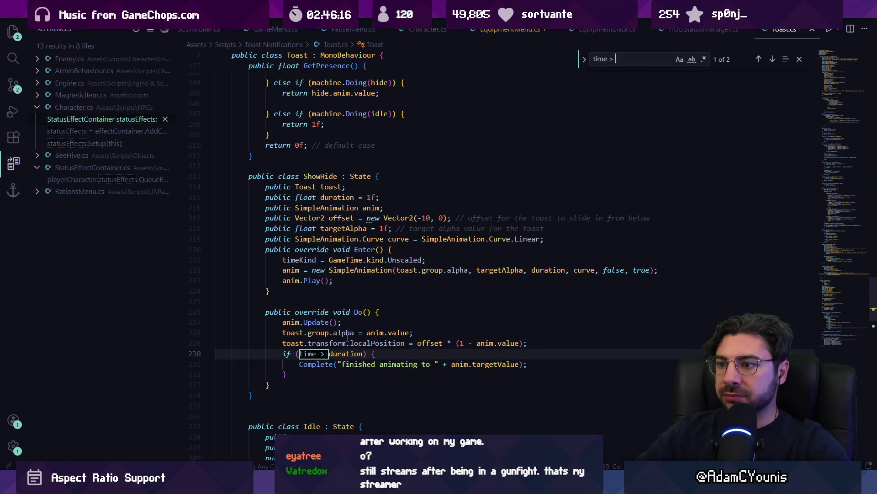
pyautogui.scroll(-3, 347, 338)
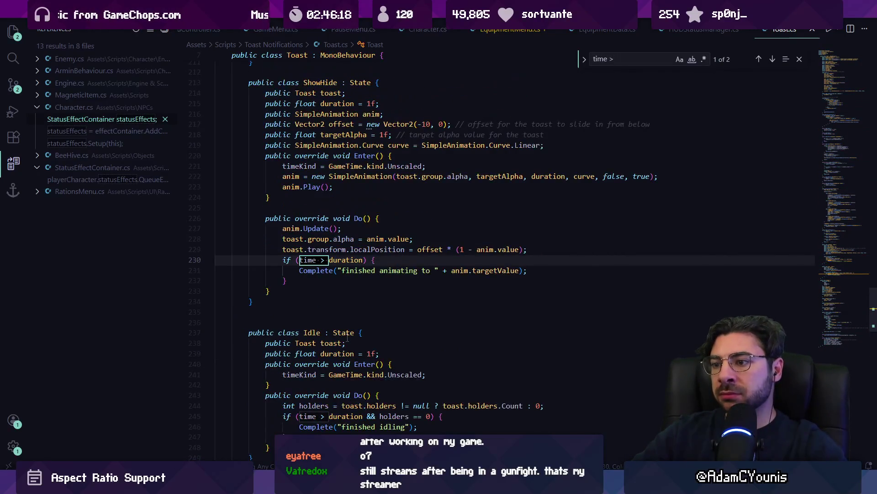
# - Go to the definition of time in State.cs, worldTime minus startTime
pyautogui.press('Escape')
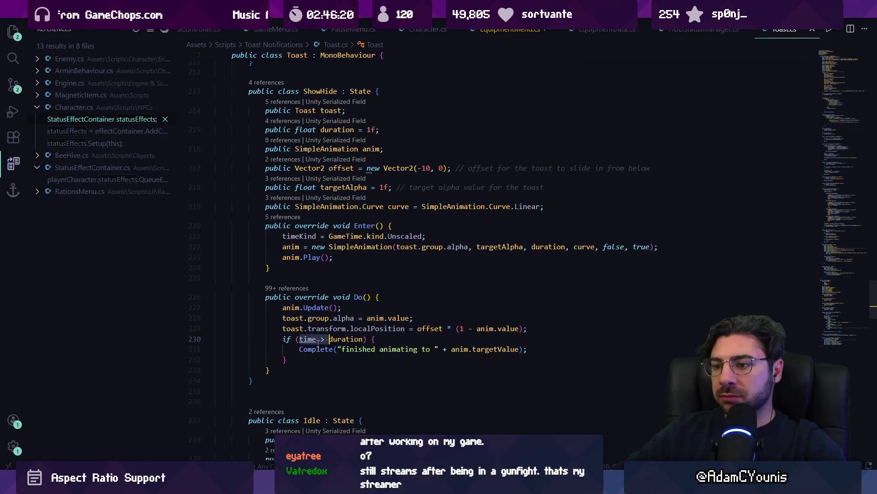
pyautogui.press('F12')
pyautogui.click(339, 241)
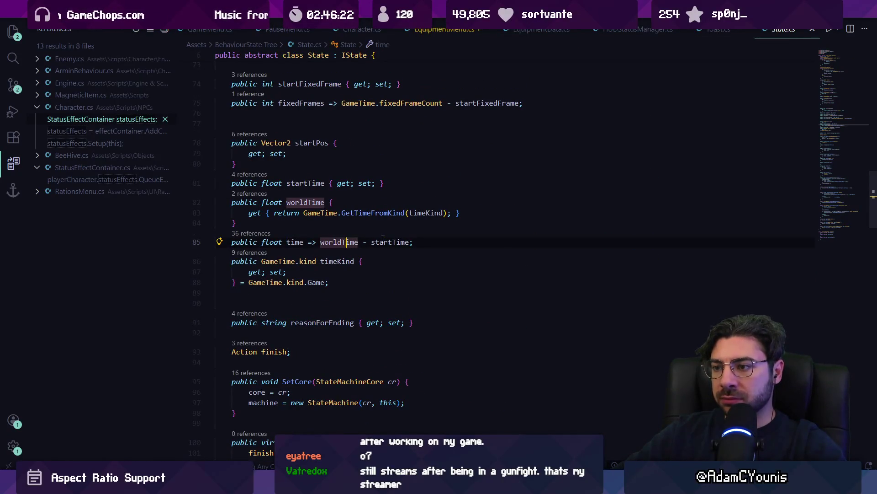
# - Trace time's terms through the worldTime getter, GetTimeFromKind and the timeKind declaration
pyautogui.click(384, 242)
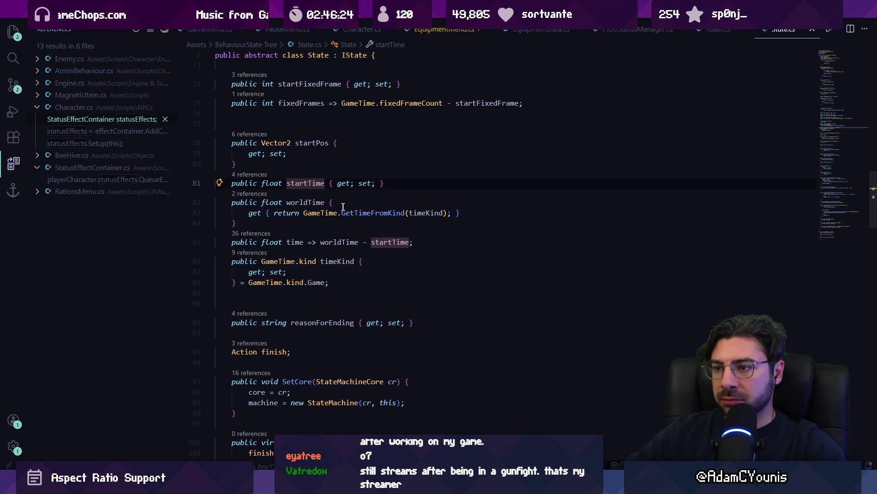
pyautogui.click(306, 202)
pyautogui.click(404, 213)
pyautogui.hotkey('ctrl', 'Right')
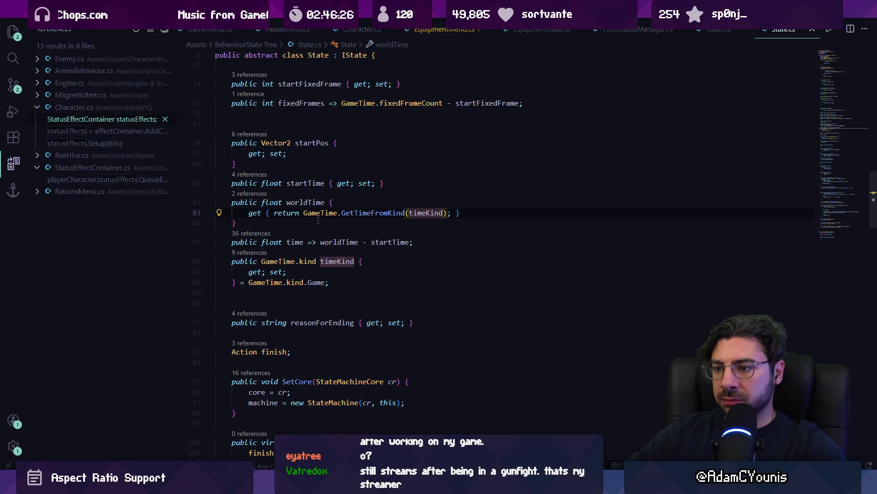
pyautogui.click(345, 272)
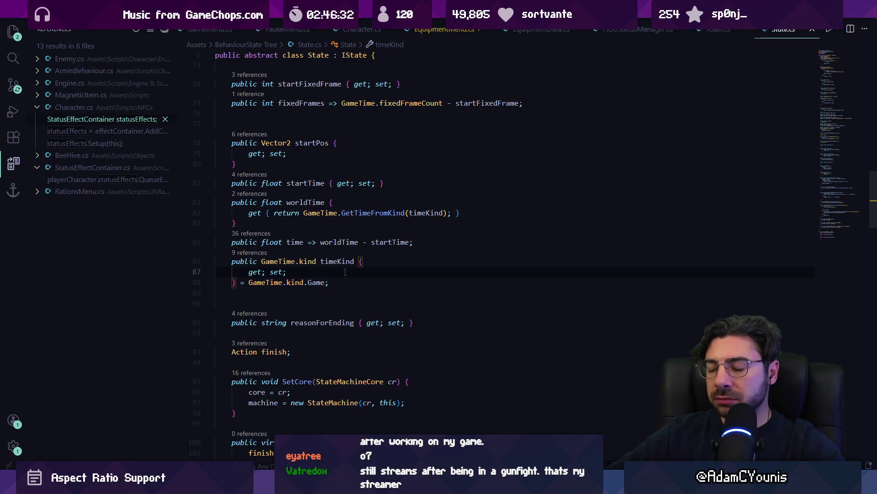
# - Go back to Toast.cs and search for 'timekind' and 'gettime'
pyautogui.hotkey('alt', 'Left')
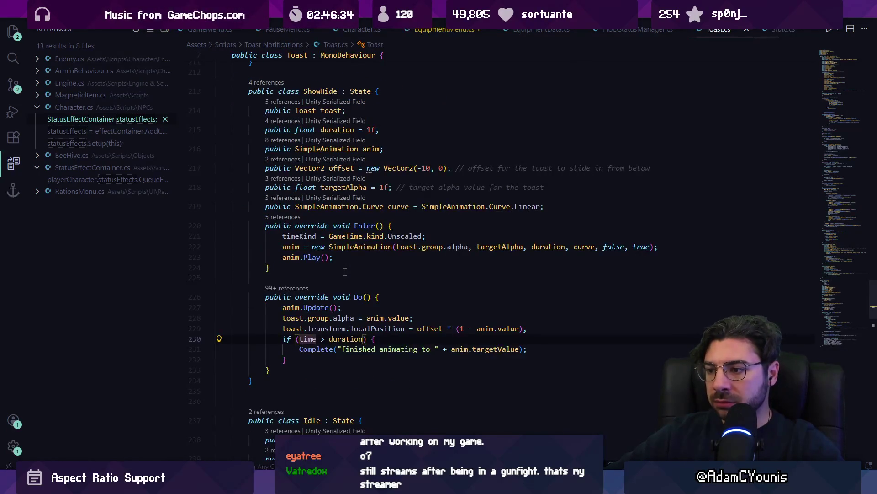
pyautogui.hotkey('alt', 'Left')
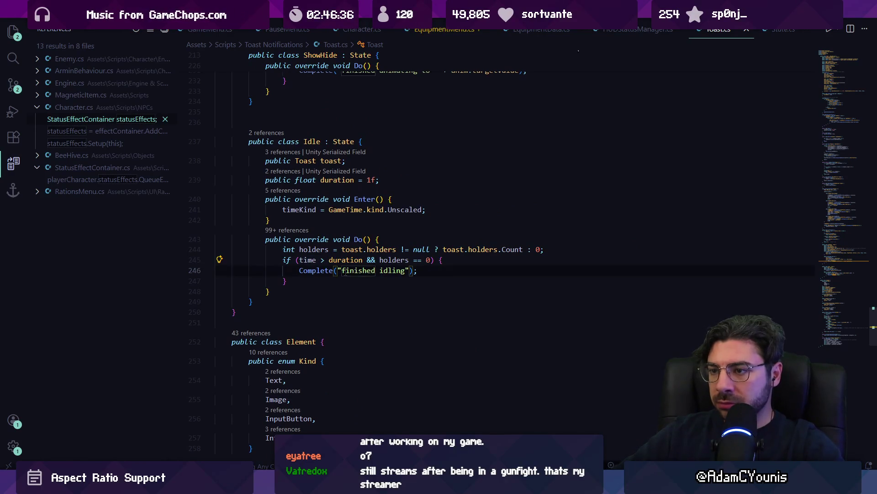
pyautogui.hotkey('ctrl', 'f')
pyautogui.write('timekind')
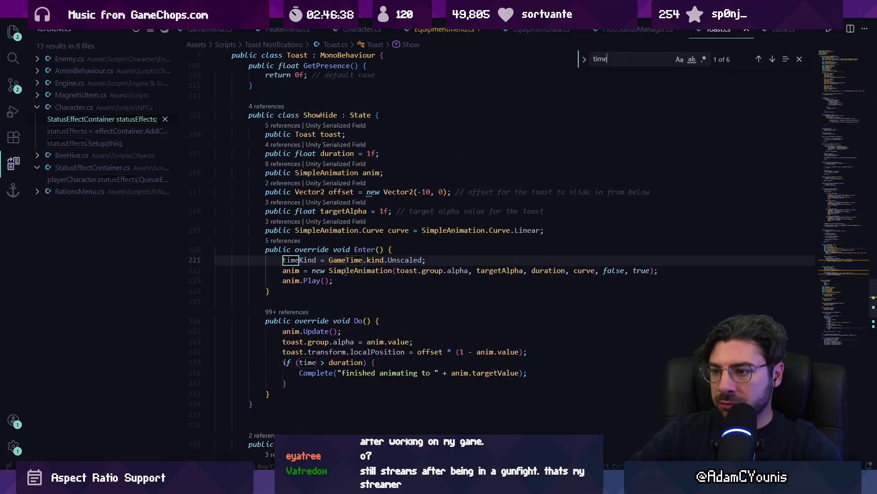
pyautogui.press('BackSpace')
pyautogui.press('BackSpace')
pyautogui.press('BackSpace')
pyautogui.write('set')
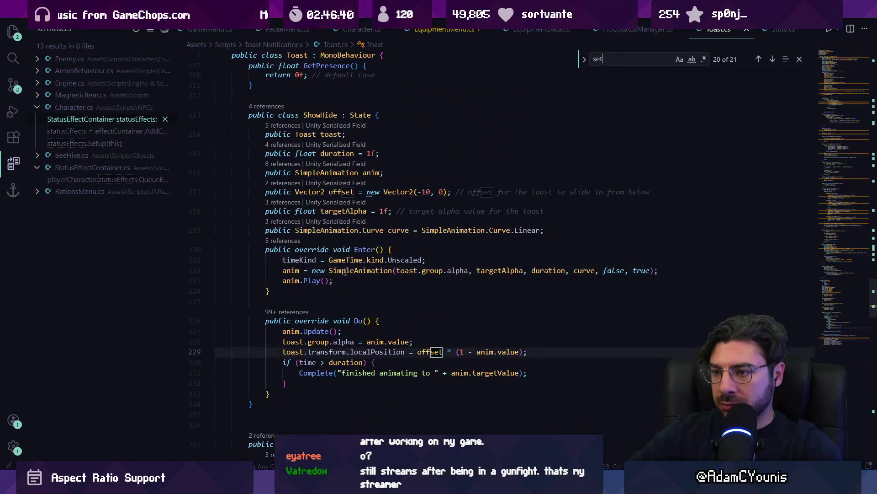
pyautogui.write('gettimek')
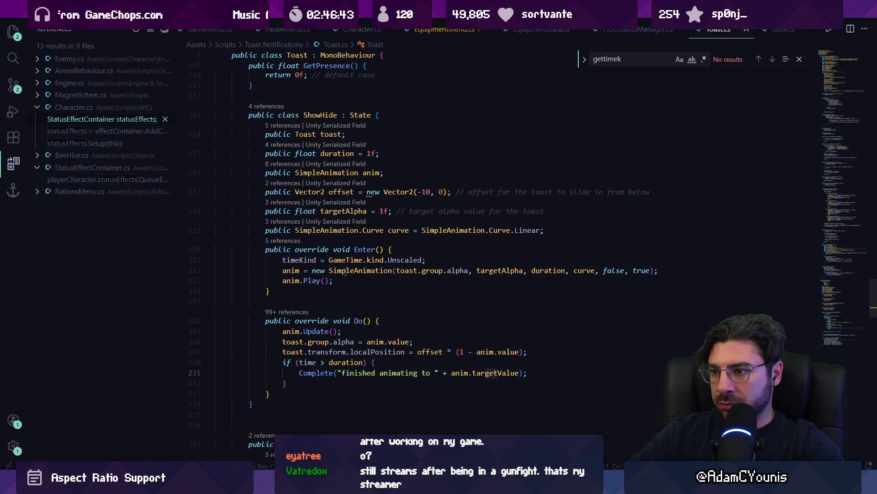
pyautogui.press('Escape')
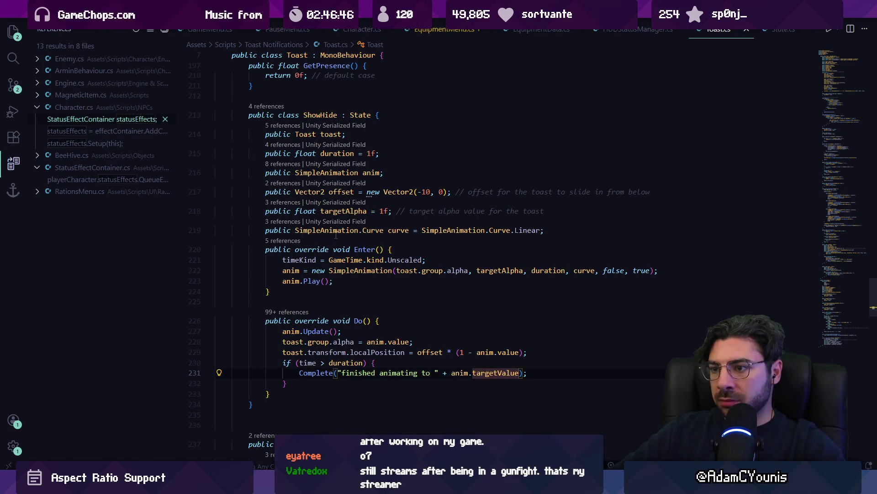
# - Jump from the timeKind assignment to its property definition in State.cs and inspect its accessors
pyautogui.click(364, 259)
pyautogui.keyDown('ctrl'); pyautogui.click(308, 260); pyautogui.keyUp('ctrl')
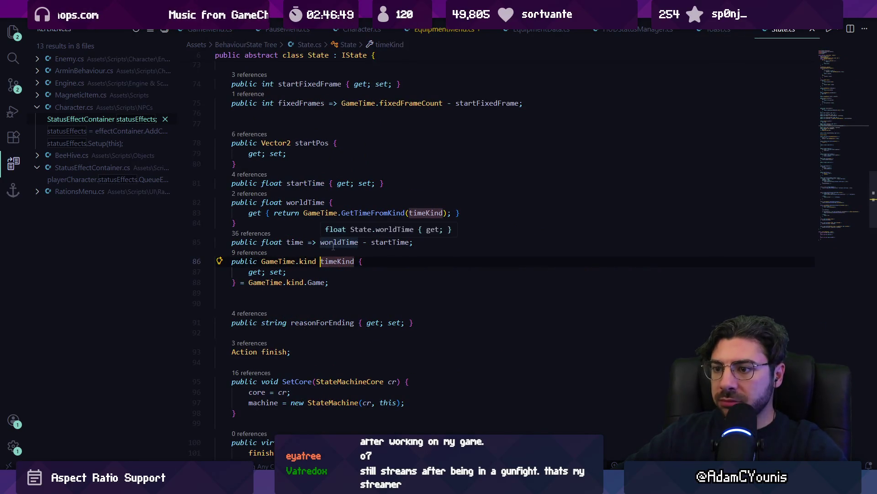
pyautogui.click(292, 272)
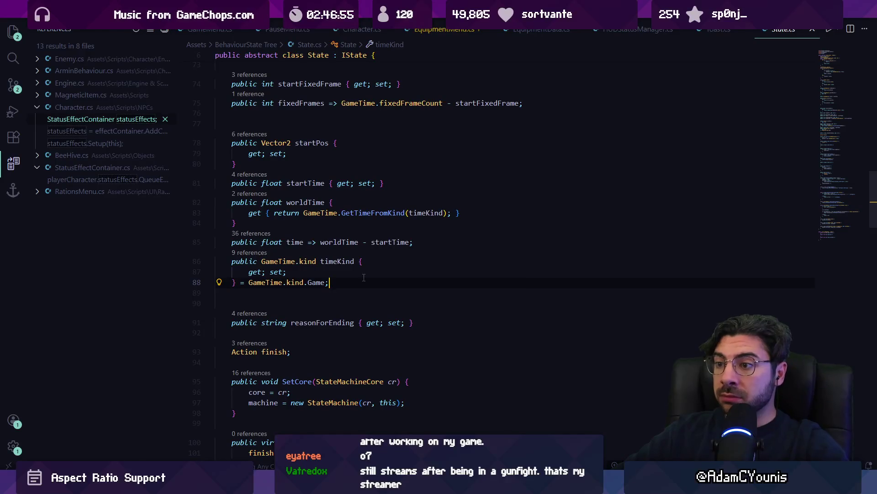
pyautogui.moveTo(367, 212); pyautogui.dragTo(368, 219)
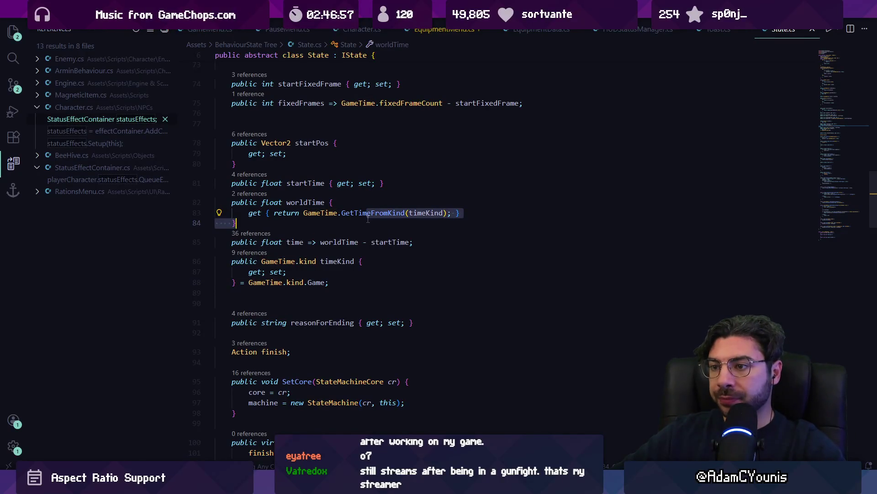
pyautogui.click(371, 213)
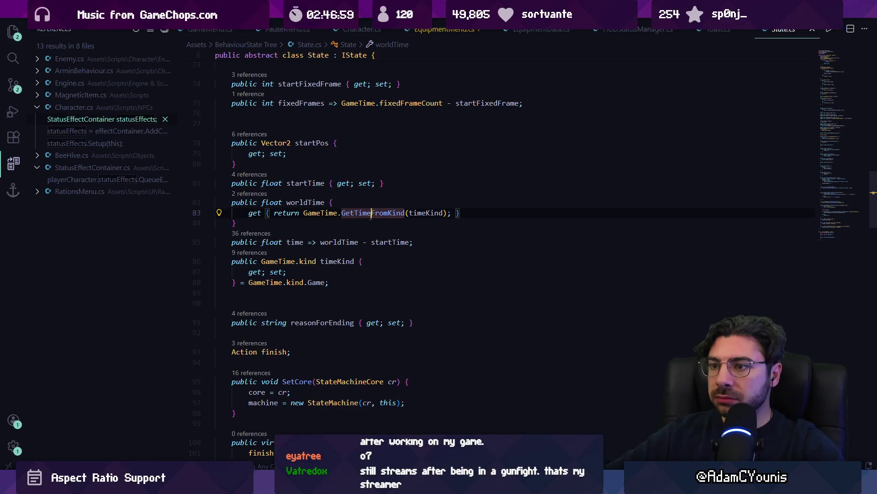
# - Return to Toast.cs and search for 'starttime'
pyautogui.hotkey('alt', 'Left')
pyautogui.hotkey('ctrl', 'f')
pyautogui.write('s')
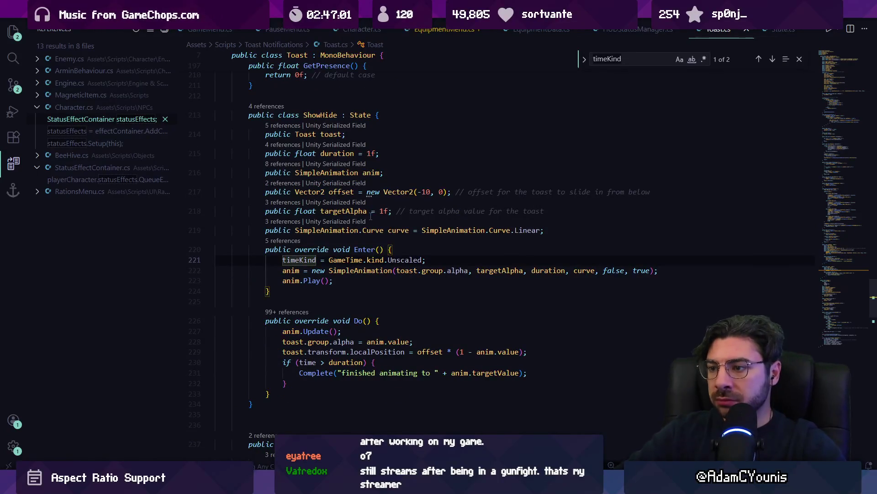
pyautogui.write('tarttime')
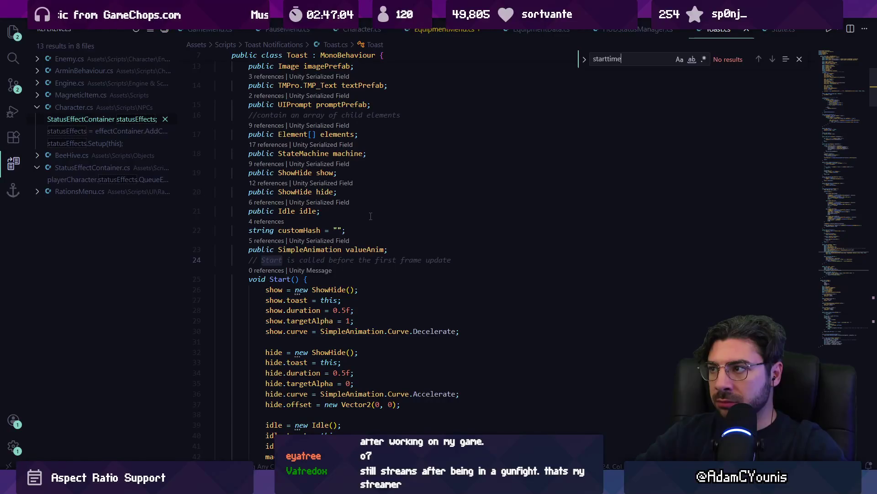
# - Search for the Start method and move down to the Idle state class
pyautogui.press('BackSpace')
pyautogui.press('BackSpace')
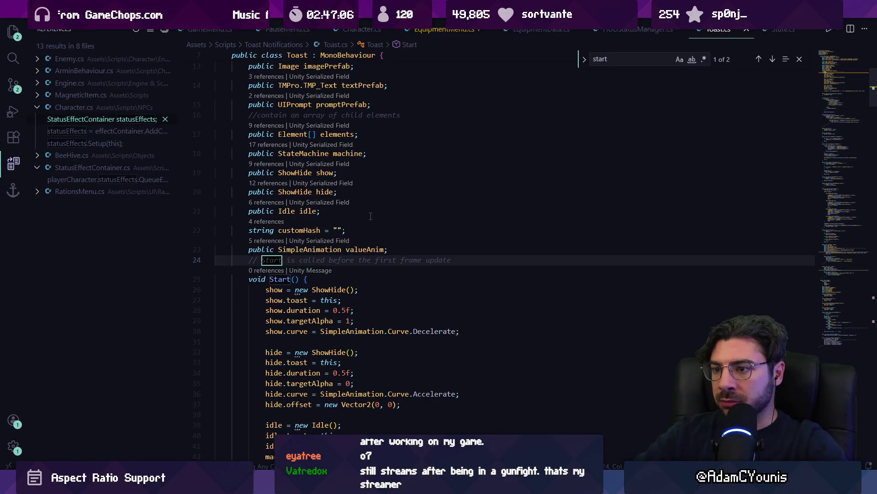
pyautogui.hotkey('ctrl', 'a')
pyautogui.write('Start')
pyautogui.hotkey('ctrl', 'BackSpace')
pyautogui.write('starte')
pyautogui.press('BackSpace')
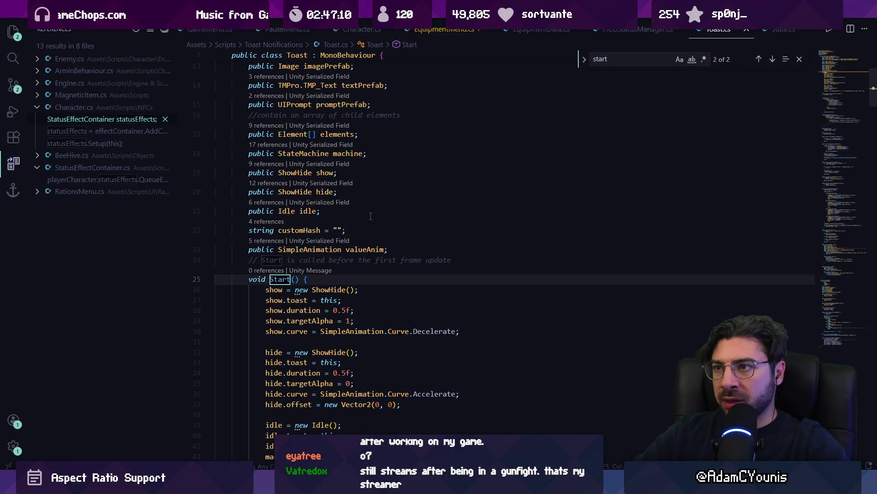
pyautogui.press('Escape')
pyautogui.press('F3')
# - Find 'time' in Idle's Enter and select the timeKind = GameTime.kind.Unscaled line
pyautogui.hotkey('ctrl', 'f')
pyautogui.write('Sta')
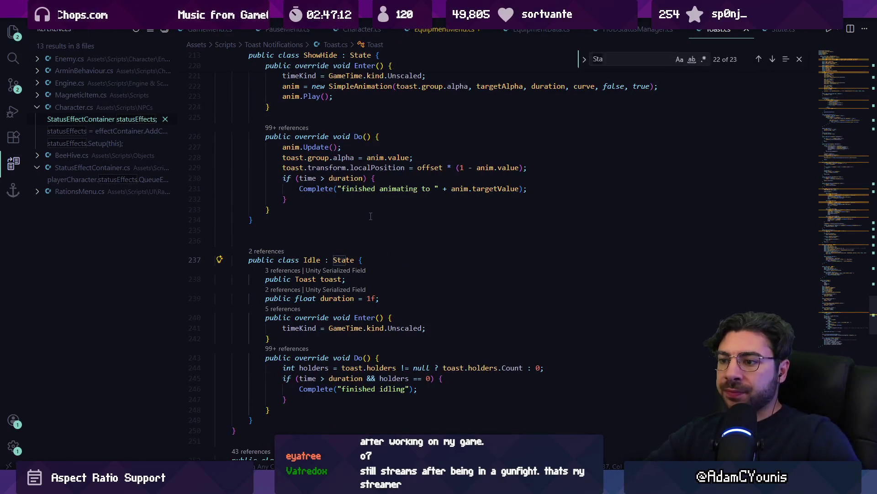
pyautogui.write('toi,')
pyautogui.press('BackSpace')
pyautogui.press('BackSpace')
pyautogui.press('BackSpace')
pyautogui.write('ime')
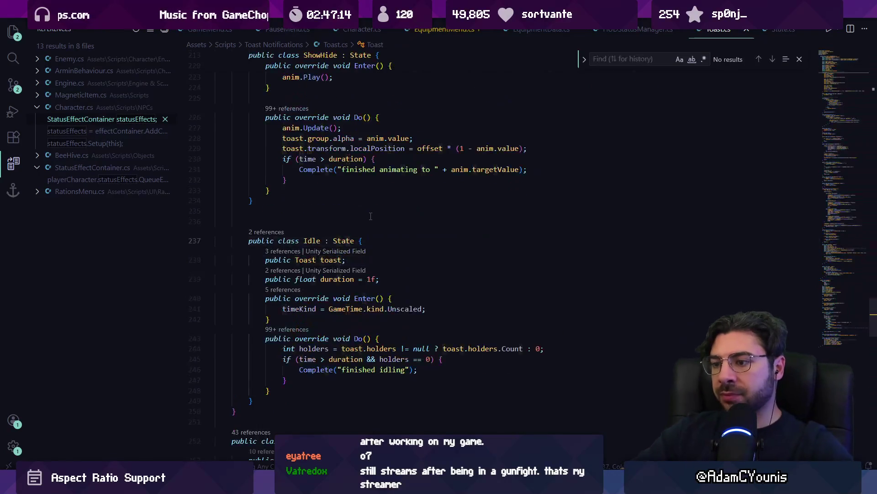
pyautogui.press('Escape')
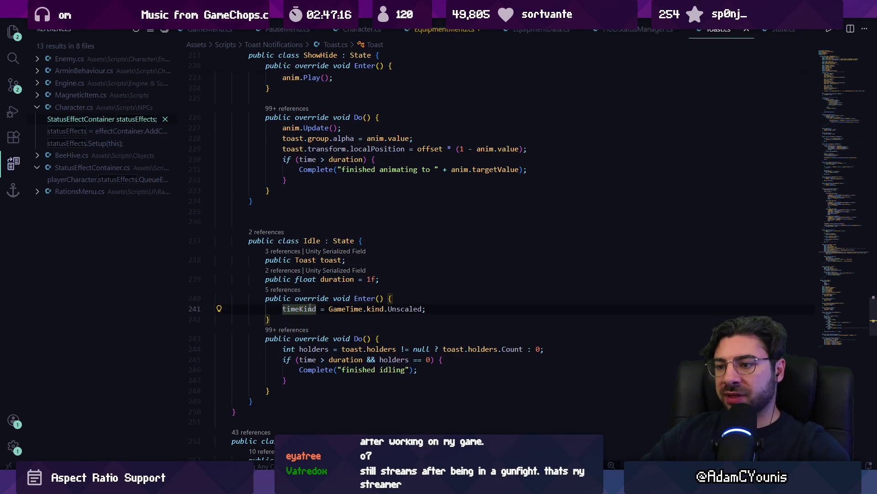
pyautogui.tripleClick(310, 309)
pyautogui.scroll(-2, 308, 242)
# - Delete the timeKind line from Idle's Enter, leaving a blank line after duration = 1f
pyautogui.press('BackSpace')
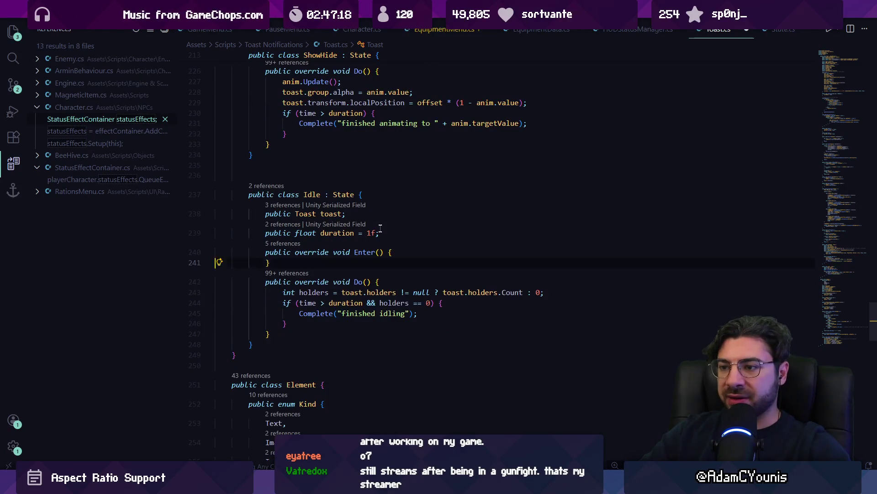
pyautogui.click(407, 232)
pyautogui.press('Return')
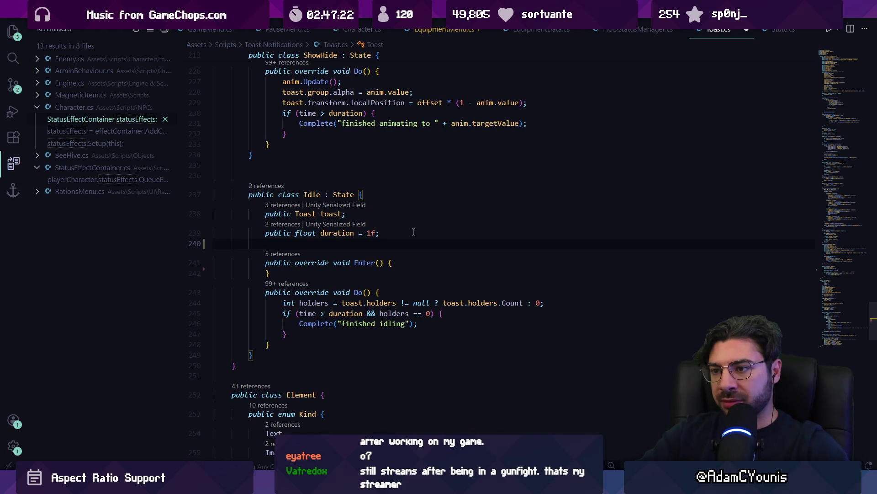
pyautogui.hotkey('ctrl', 'z')
pyautogui.hotkey('ctrl', 'z')
pyautogui.hotkey('ctrl', 'y')
pyautogui.hotkey('ctrl', 'y')
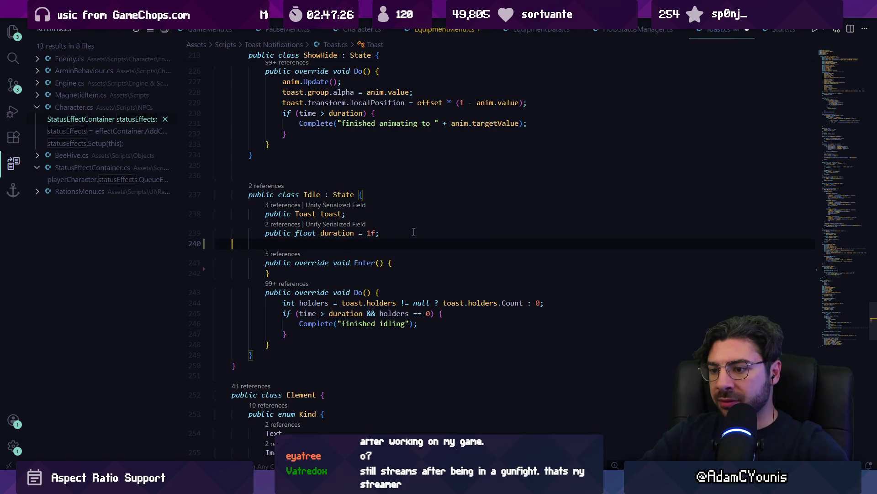
# - Add a public Idle() constructor setting timeKind = GameTime.kind.Unscaled
pyautogui.keyDown('ctrl'); pyautogui.click(339, 195); pyautogui.keyUp('ctrl')
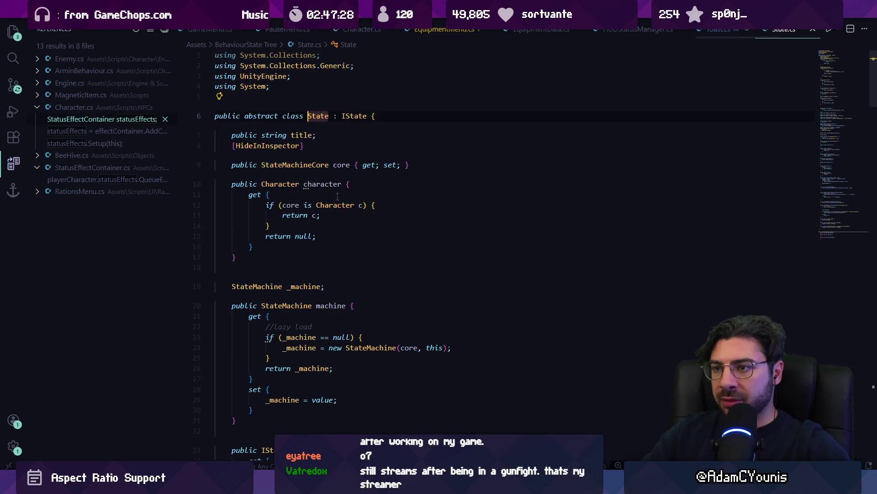
pyautogui.hotkey('alt', 'Left')
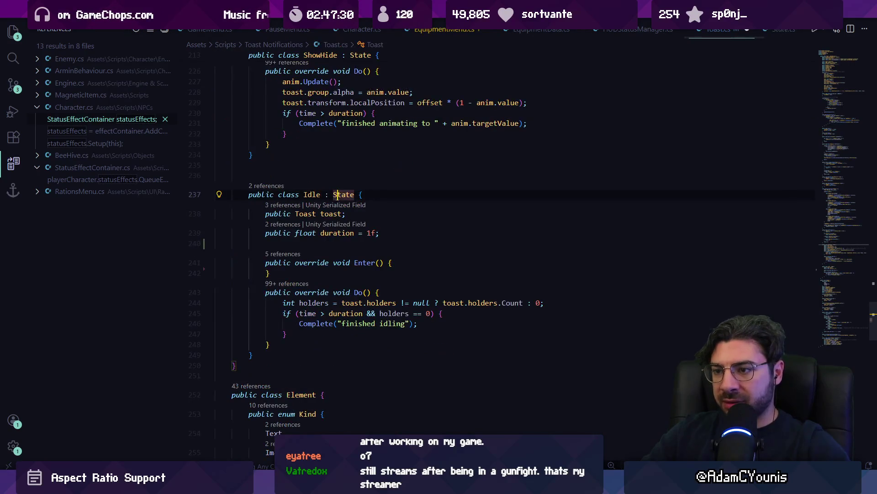
pyautogui.write('public Idle')
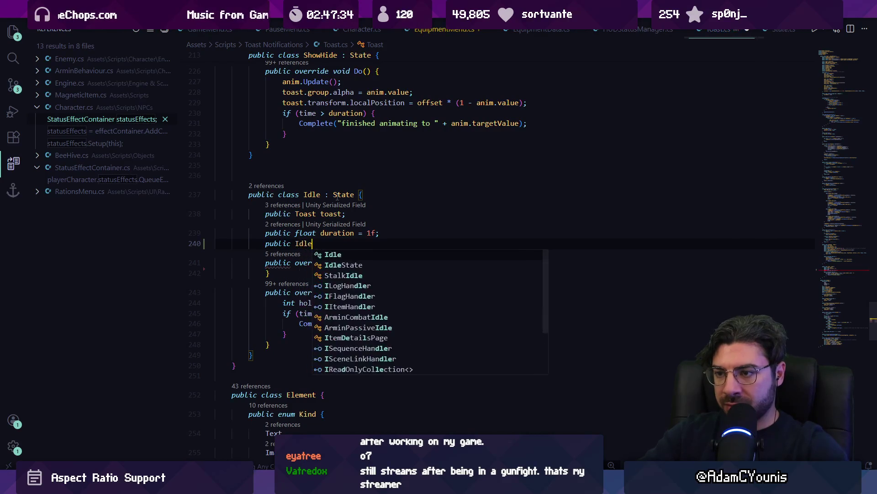
pyautogui.write('() {')
pyautogui.press('Return')
pyautogui.press('Tab')
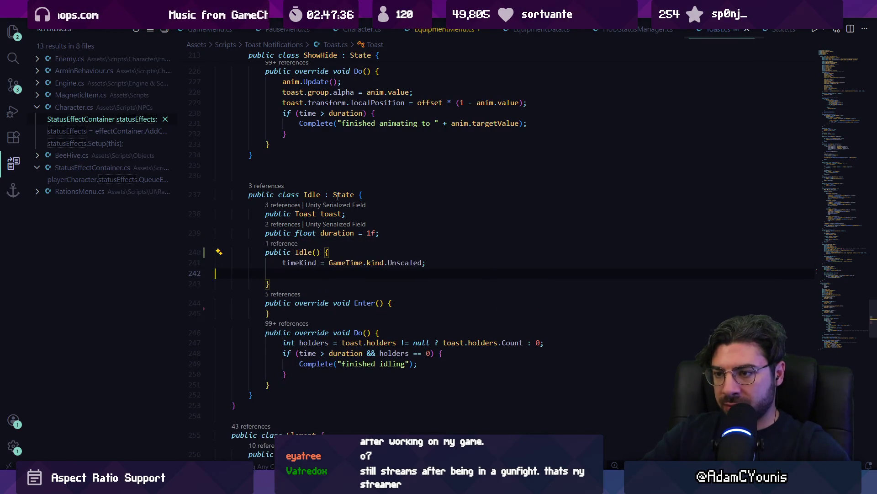
# - Add blank lines above and inside the empty Enter() method and open the State base class
pyautogui.press('Down')
pyautogui.press('End')
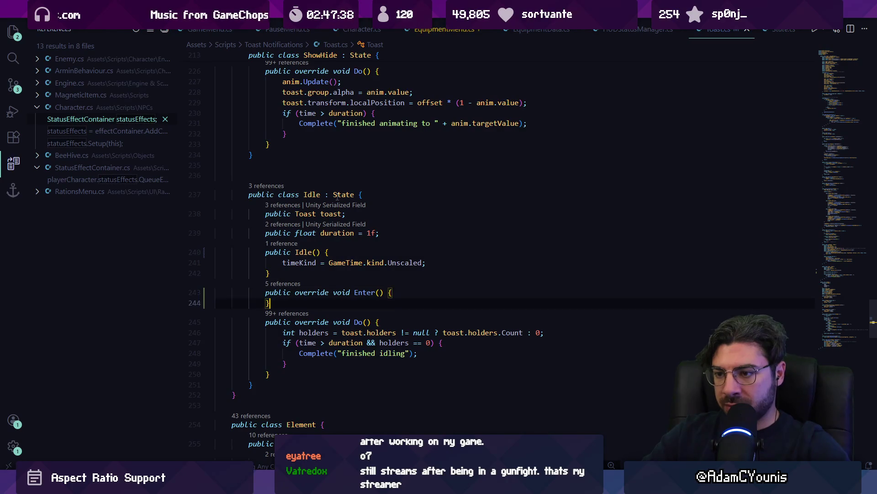
pyautogui.press('Up')
pyautogui.press('Home')
pyautogui.press('Home')
pyautogui.press('Return')
pyautogui.press('Down')
pyautogui.press('End')
pyautogui.press('Return')
pyautogui.press('Return')
pyautogui.press('Up')
pyautogui.press('Up')
pyautogui.press('Up')
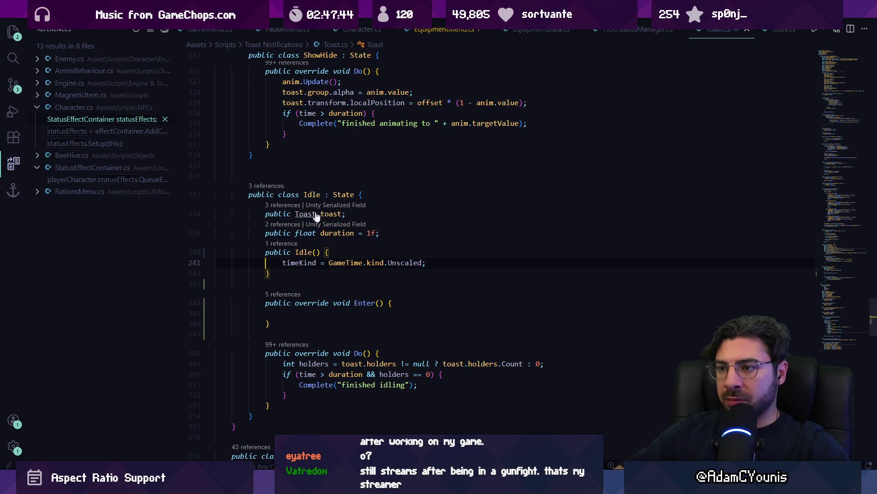
pyautogui.keyDown('ctrl'); pyautogui.click(338, 196); pyautogui.keyUp('ctrl')
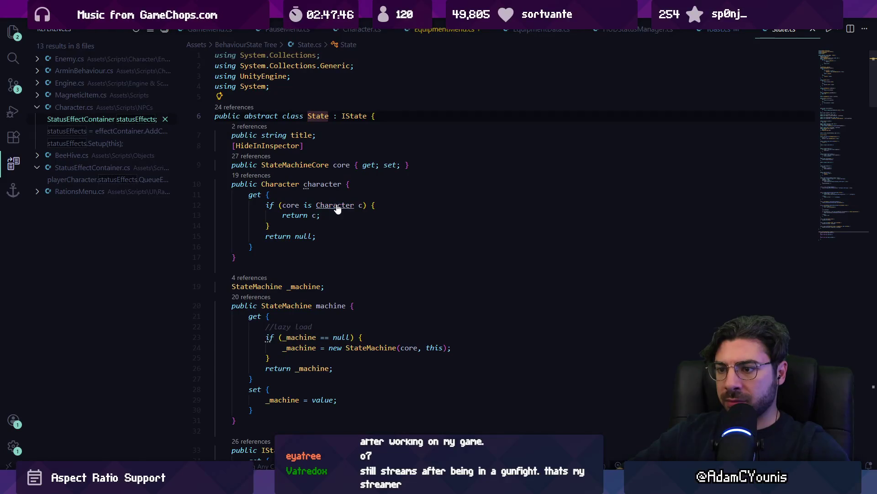
# - Search State.cs for 'public state', then return to Toast.cs
pyautogui.hotkey('ctrl', 'f')
pyautogui.write('public state(')
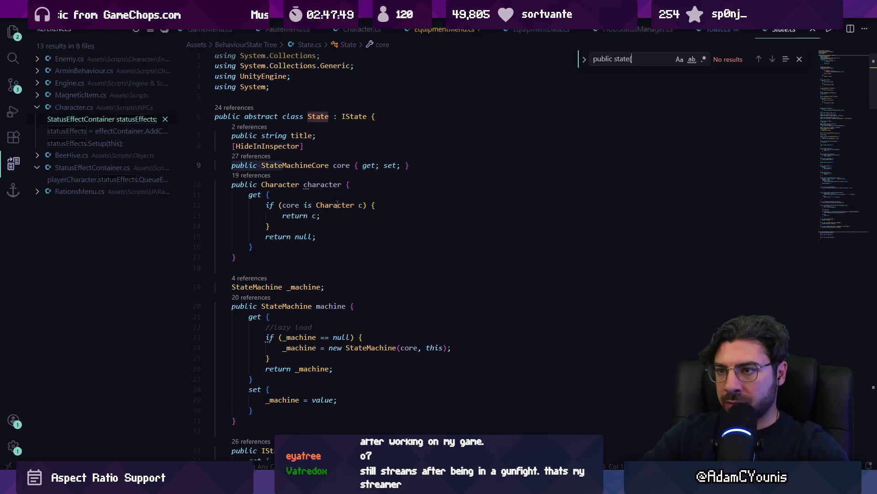
pyautogui.press('Escape')
pyautogui.hotkey('alt', 'Left')
pyautogui.hotkey('alt', 'Left')
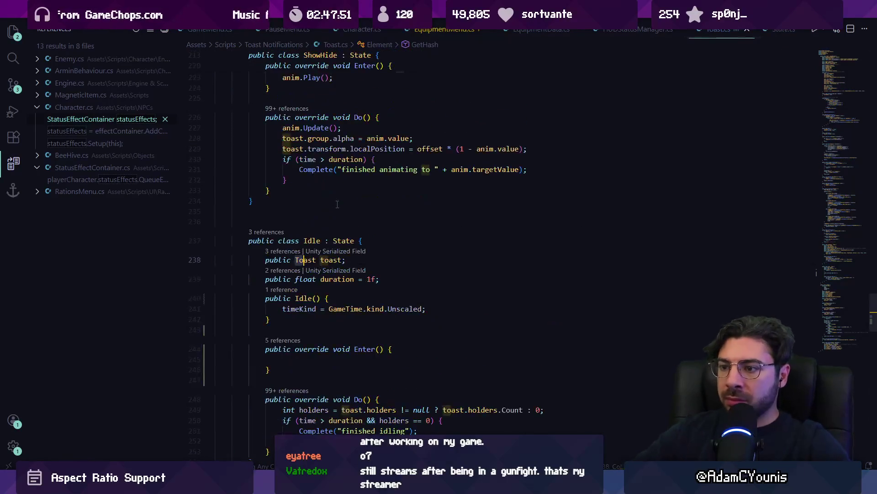
# - List all Idle references: the field, its instantiation in Start, the class and constructor
pyautogui.keyDown('ctrl'); pyautogui.click(312, 240); pyautogui.keyUp('ctrl')
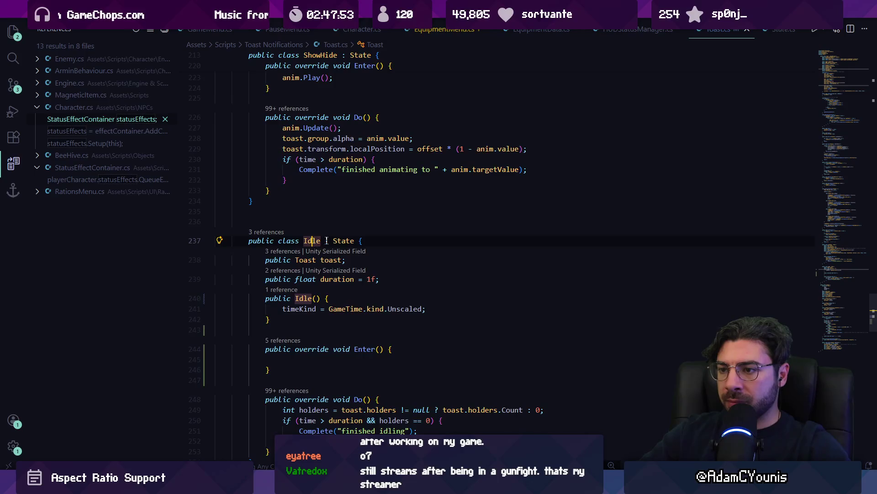
pyautogui.click(521, 224)
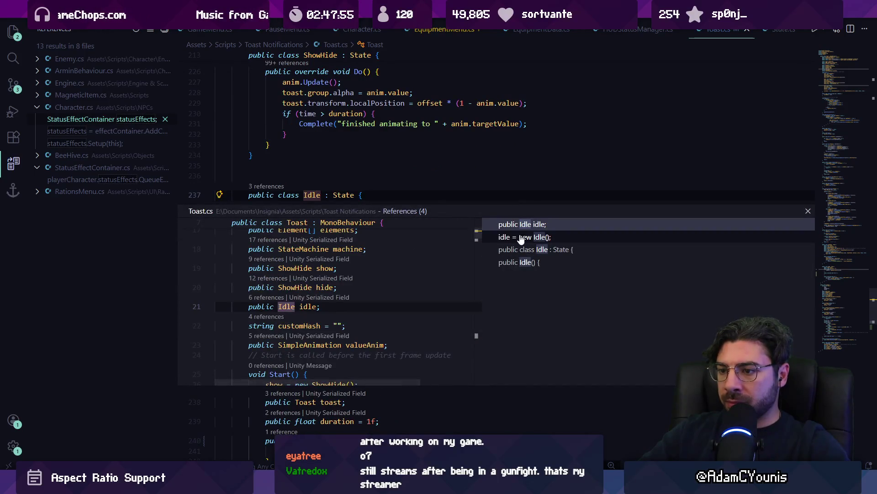
pyautogui.click(523, 237)
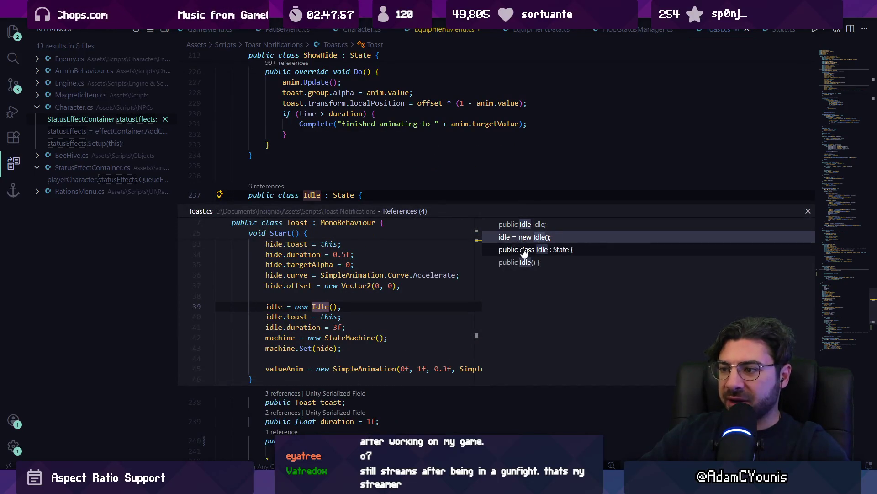
pyautogui.click(523, 249)
pyautogui.click(521, 262)
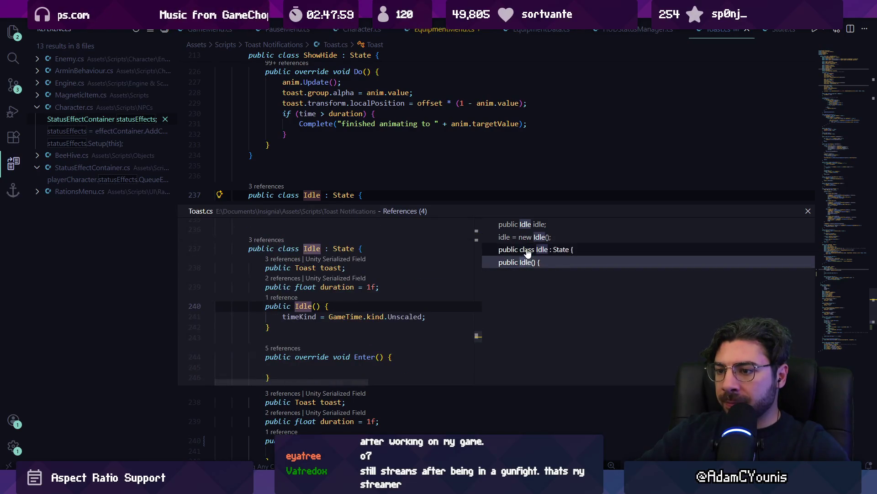
pyautogui.doubleClick(525, 249)
pyautogui.click(374, 263)
# - Find machine.Set(idle) in Toast.cs and open the StateMachine Set method definition
pyautogui.hotkey('ctrl', 'f')
pyautogui.write('set(')
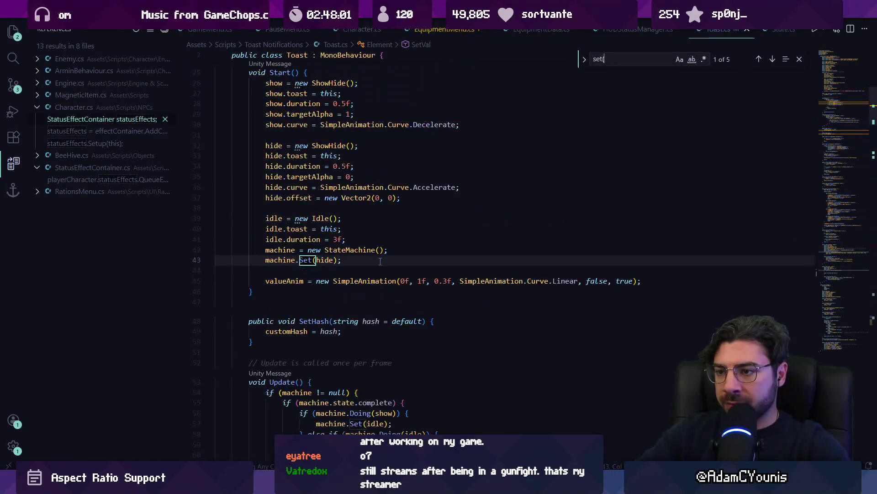
pyautogui.write('idle')
pyautogui.press('Escape')
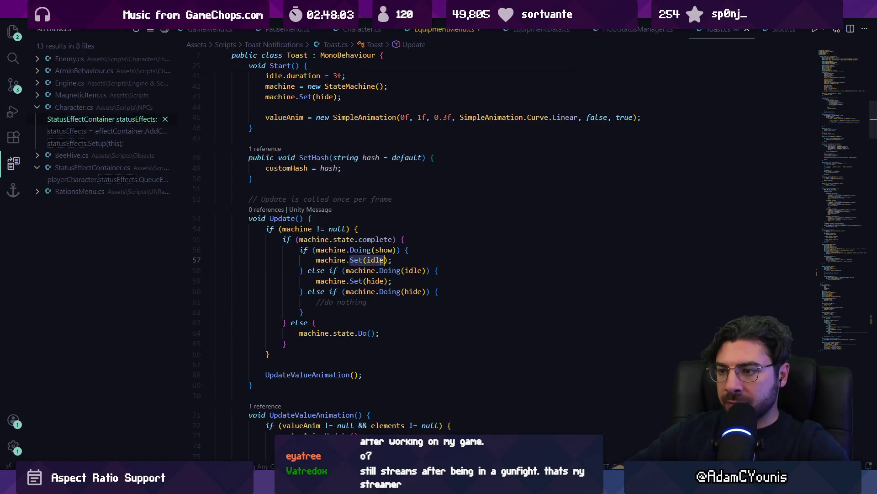
pyautogui.keyDown('ctrl'); pyautogui.click(370, 264); pyautogui.keyUp('ctrl')
pyautogui.hotkey('alt', 'Left')
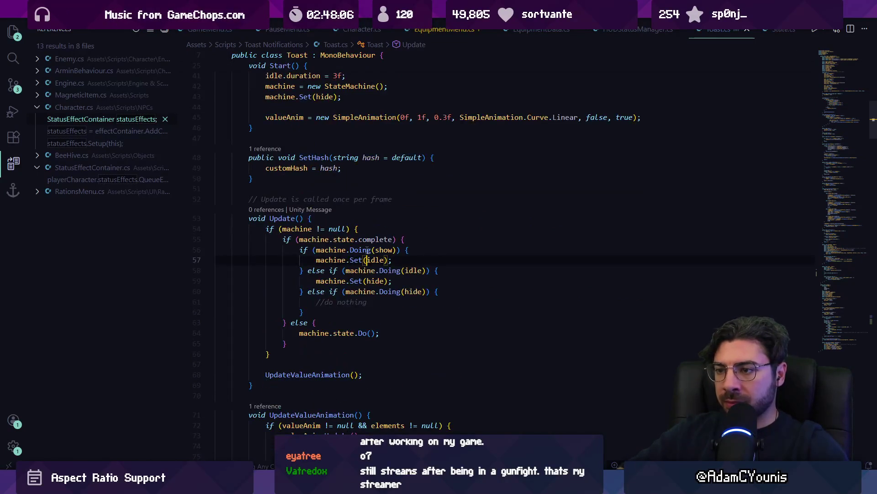
pyautogui.keyDown('ctrl'); pyautogui.click(356, 260); pyautogui.keyUp('ctrl')
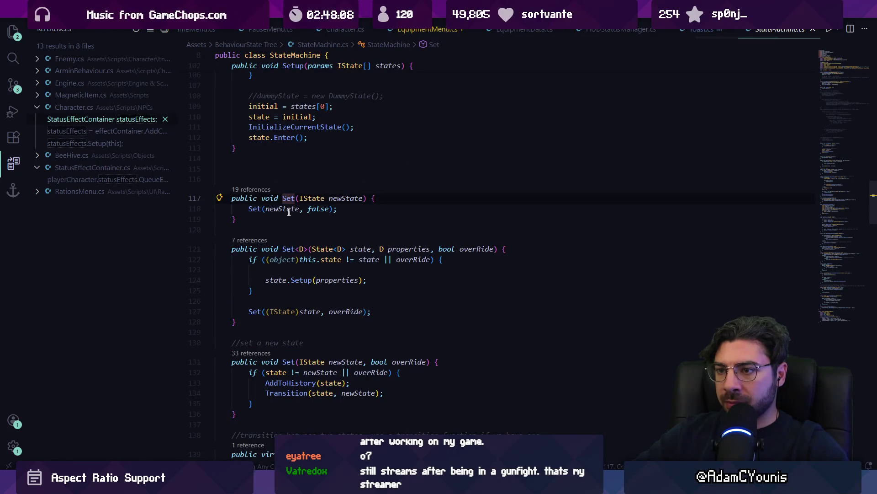
# - Follow Set into the Transition method and locate its startTime assignment line
pyautogui.keyDown('ctrl'); pyautogui.click(255, 209); pyautogui.keyUp('ctrl')
pyautogui.scroll(-3, 289, 271)
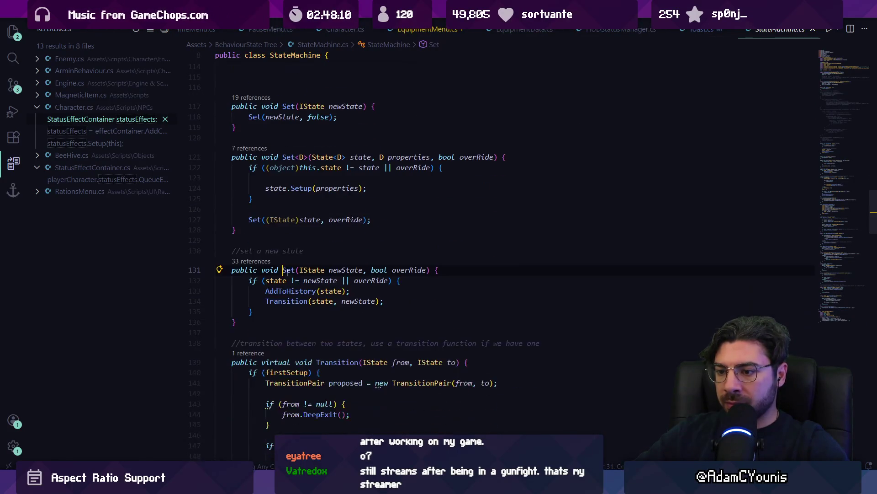
pyautogui.keyDown('ctrl'); pyautogui.click(289, 301); pyautogui.keyUp('ctrl')
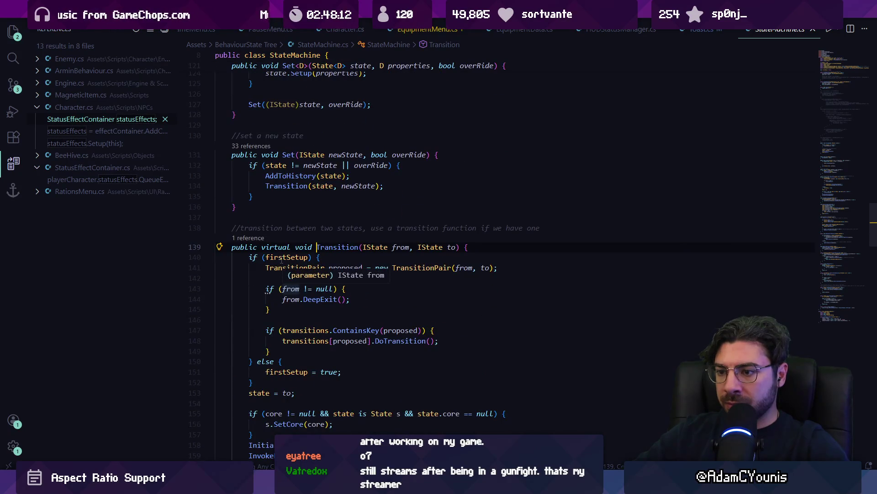
pyautogui.hotkey('ctrl', 'f')
pyautogui.write('starttime')
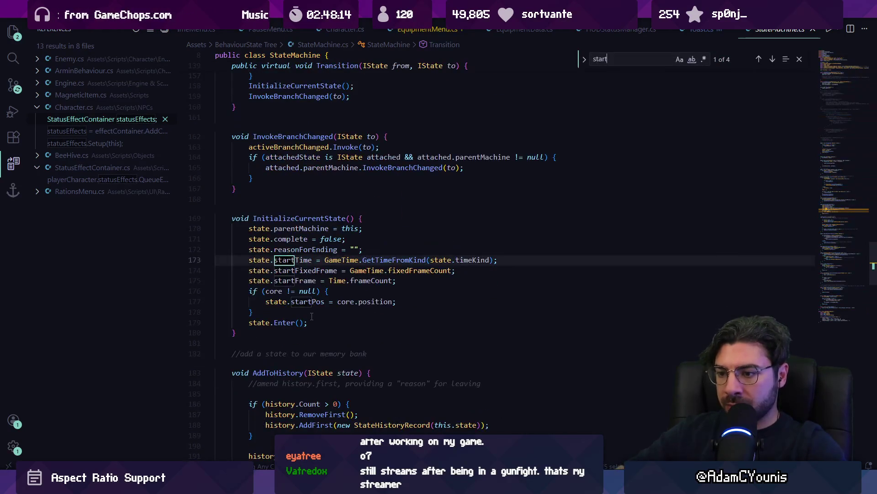
pyautogui.press('Escape')
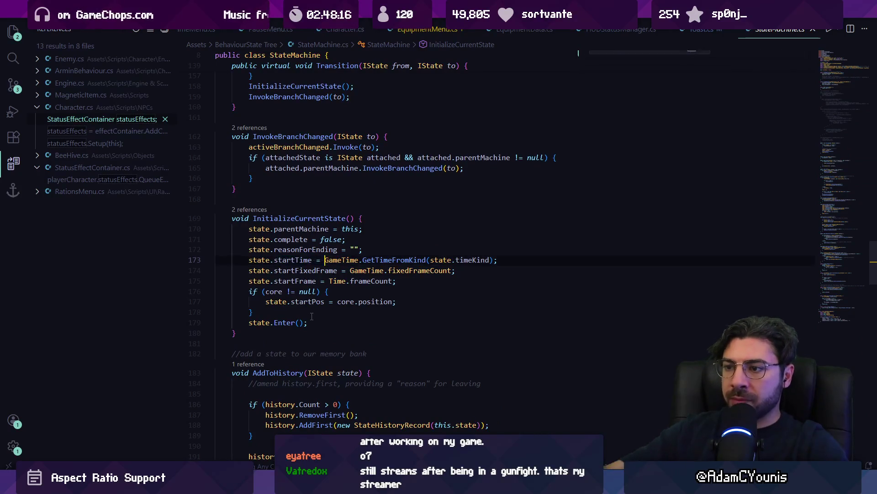
pyautogui.press('Right')
pyautogui.tripleClick(373, 260)
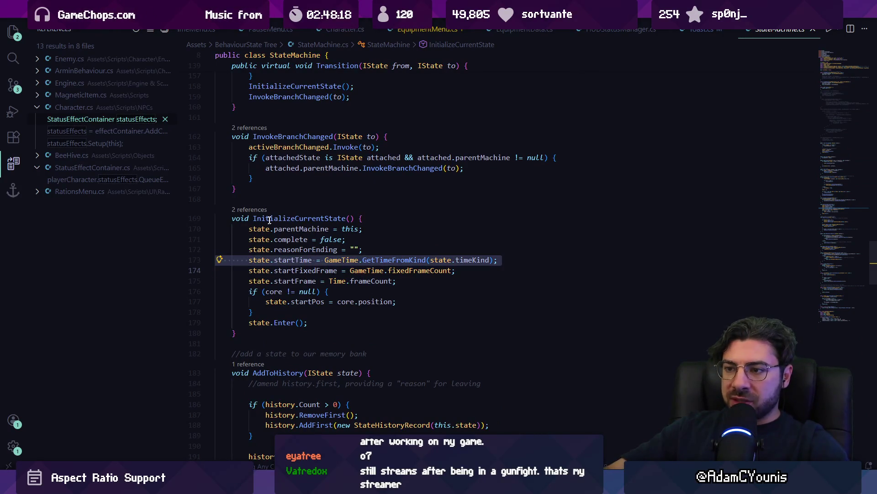
# - List InitializeCurrentState's callers and go to its call inside Setup
pyautogui.click(258, 210)
pyautogui.click(521, 247)
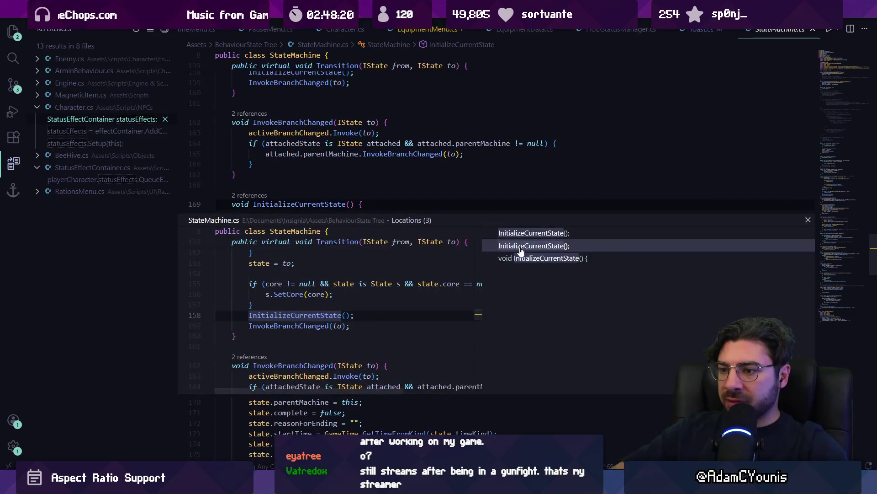
pyautogui.click(526, 236)
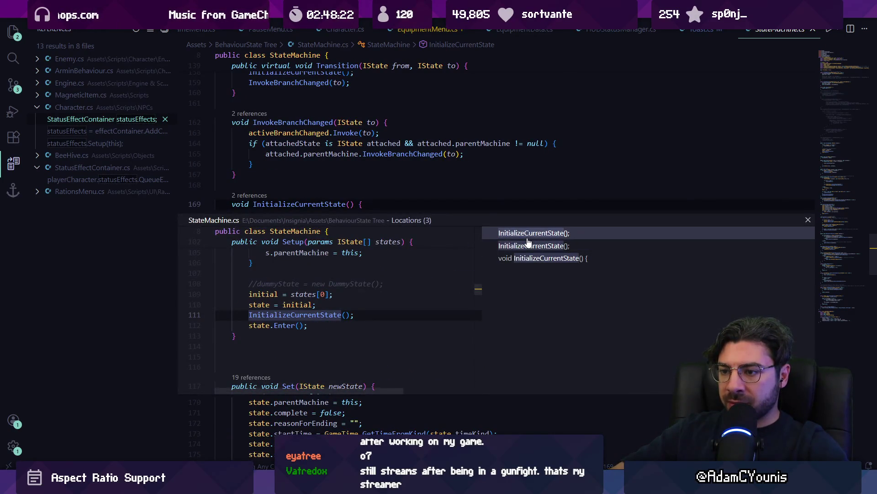
pyautogui.doubleClick(317, 314)
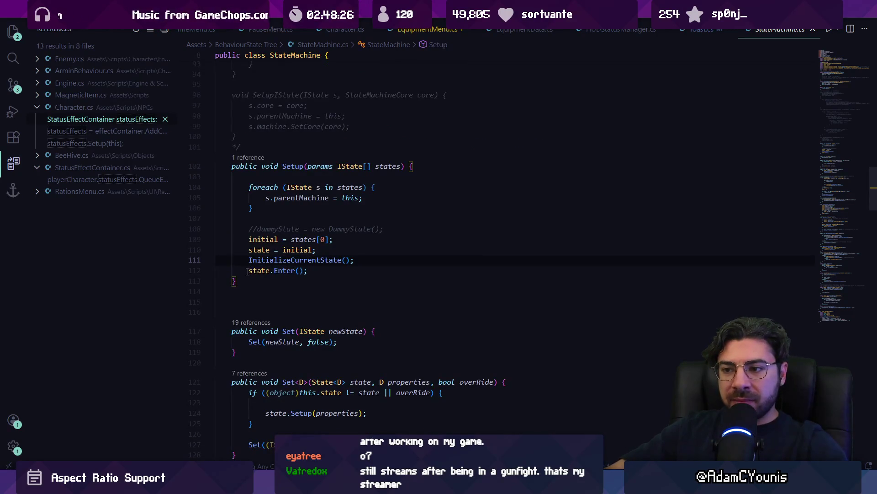
# - Check IState.Enter, then compare the InitializeCurrentState and state.Enter calls in Setup
pyautogui.keyDown('ctrl'); pyautogui.click(280, 270); pyautogui.keyUp('ctrl')
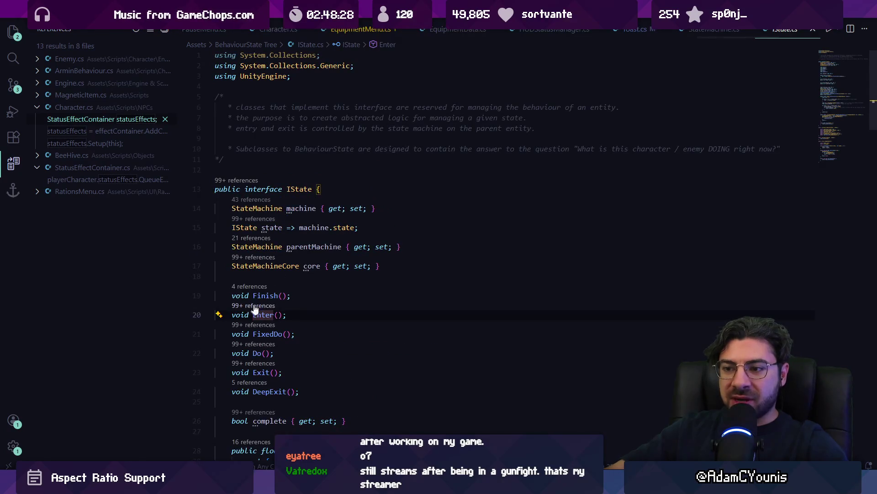
pyautogui.hotkey('alt', 'Left')
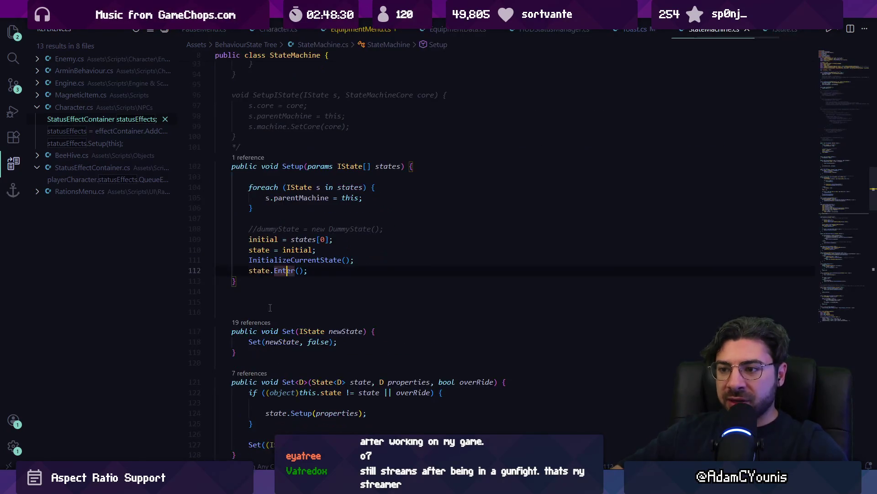
pyautogui.click(304, 260)
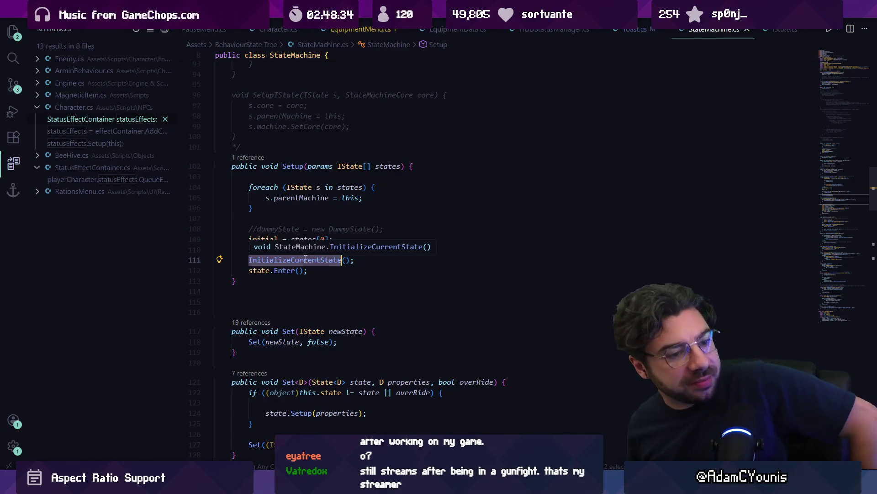
pyautogui.click(284, 270)
pyautogui.click(291, 259)
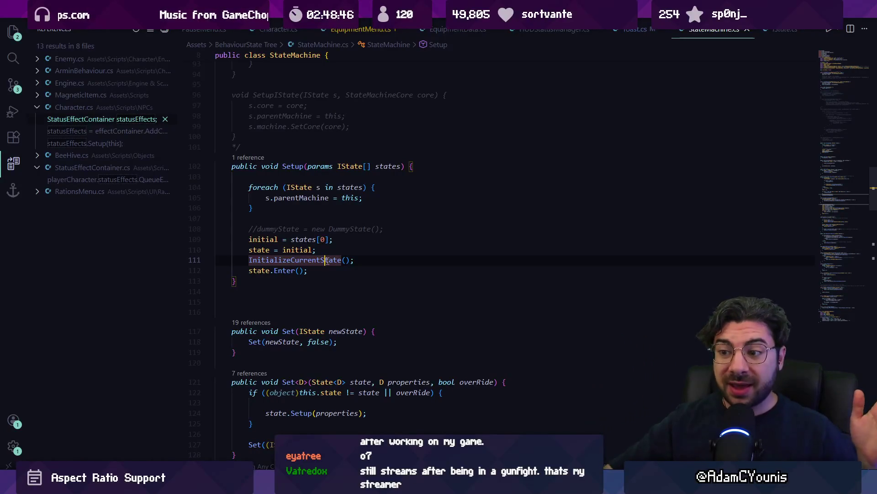
pyautogui.click(284, 270)
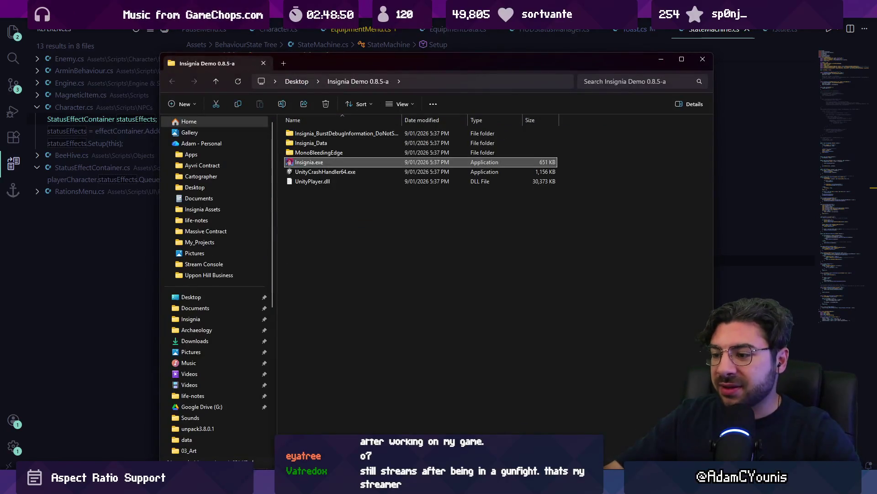
# - Launch the Leonardo drawing app by searching 'leo' from the Start menu
pyautogui.press('super')
pyautogui.write('leo')
pyautogui.press('Return')
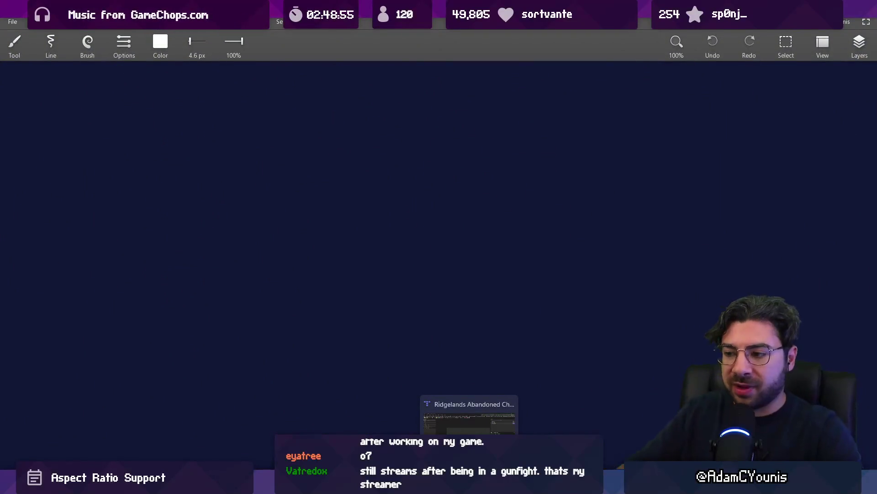
# - Finish writing Game Time and handwrite Unscaled beneath it, undoing a stray mark
pyautogui.hotkey('ctrl', 'z')
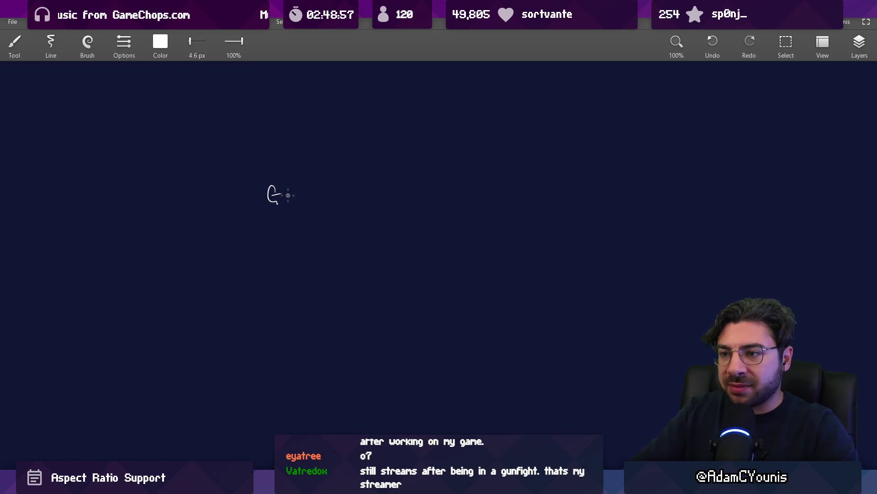
pyautogui.moveTo(380, 187); pyautogui.dragTo(401, 185)
pyautogui.scroll(3, 342, 270)
pyautogui.moveTo(227, 201); pyautogui.dragTo(277, 213)
pyautogui.moveTo(339, 214); pyautogui.dragTo(368, 214)
pyautogui.moveTo(388, 195); pyautogui.dragTo(394, 213)
pyautogui.moveTo(231, 295); pyautogui.dragTo(230, 326)
pyautogui.moveTo(217, 284)
pyautogui.mouseDown()
pyautogui.moveTo(254, 283)
pyautogui.moveTo(300, 315)
pyautogui.moveTo(325, 309)
pyautogui.mouseUp()
# - Handwrite scaled Time below Unscaled, undoing a stray T stroke first
pyautogui.hotkey('ctrl', 'z')
pyautogui.hotkey('ctrl', 'z')
pyautogui.hotkey('ctrl', 'z')
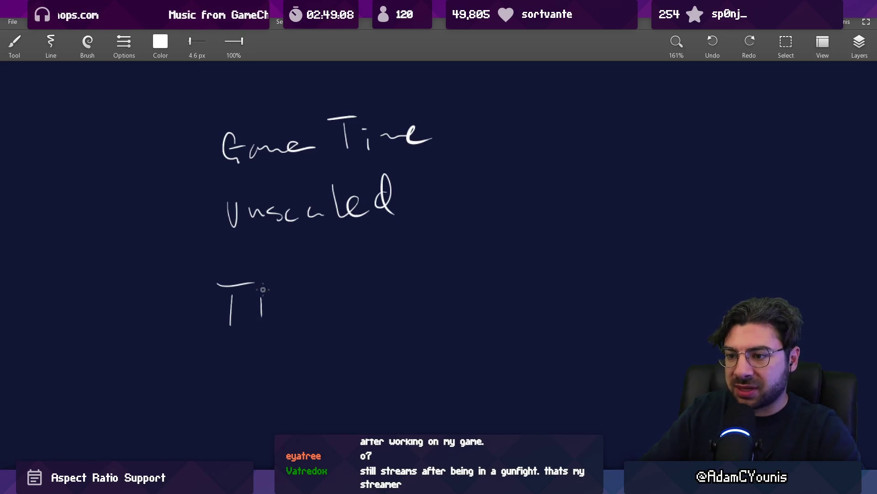
pyautogui.moveTo(256, 295)
pyautogui.mouseDown()
pyautogui.moveTo(242, 297)
pyautogui.moveTo(293, 300)
pyautogui.moveTo(329, 281)
pyautogui.moveTo(374, 302)
pyautogui.mouseUp()
pyautogui.moveTo(406, 269); pyautogui.dragTo(433, 268)
pyautogui.moveTo(417, 270); pyautogui.dragTo(419, 295)
pyautogui.moveTo(438, 280)
pyautogui.mouseDown()
pyautogui.moveTo(440, 300)
pyautogui.moveTo(498, 274)
pyautogui.mouseUp()
pyautogui.moveTo(516, 126)
pyautogui.mouseDown()
pyautogui.moveTo(416, 229)
pyautogui.moveTo(450, 232)
pyautogui.mouseUp()
pyautogui.scroll(1, 416, 228)
# - Redraw the arrow after Game Time and write 'goes up in real time'
pyautogui.hotkey('ctrl', 'z')
pyautogui.moveTo(378, 219)
pyautogui.mouseDown()
pyautogui.moveTo(439, 212)
pyautogui.moveTo(442, 233)
pyautogui.mouseUp()
pyautogui.moveTo(459, 209)
pyautogui.mouseDown()
pyautogui.moveTo(483, 216)
pyautogui.moveTo(540, 208)
pyautogui.mouseUp()
pyautogui.moveTo(587, 205)
pyautogui.mouseDown()
pyautogui.moveTo(515, 211)
pyautogui.moveTo(525, 212)
pyautogui.mouseUp()
pyautogui.moveTo(530, 213)
pyautogui.mouseDown()
pyautogui.moveTo(544, 211)
pyautogui.moveTo(527, 197)
pyautogui.mouseUp()
pyautogui.moveTo(578, 211)
pyautogui.mouseDown()
pyautogui.moveTo(589, 201)
pyautogui.moveTo(605, 208)
pyautogui.mouseUp()
pyautogui.moveTo(617, 203)
pyautogui.mouseDown()
pyautogui.moveTo(612, 187)
pyautogui.moveTo(618, 208)
pyautogui.mouseUp()
pyautogui.hotkey('ctrl', 'z')
pyautogui.moveTo(622, 189); pyautogui.dragTo(630, 207)
pyautogui.moveTo(674, 182)
pyautogui.mouseDown()
pyautogui.moveTo(675, 201)
pyautogui.moveTo(731, 198)
pyautogui.mouseUp()
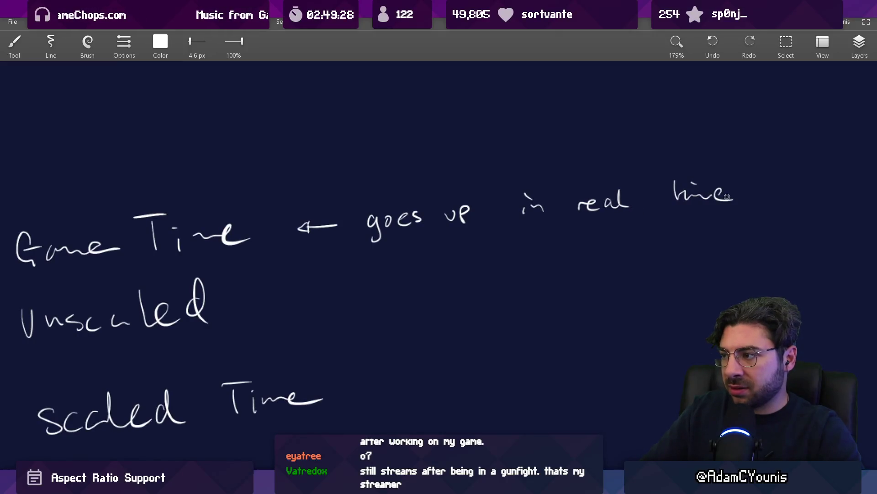
# - Add 'unless scale' under the Game Time note, removing a stray letter
pyautogui.hscroll(2, 503, 246)
pyautogui.moveTo(365, 250)
pyautogui.mouseDown()
pyautogui.moveTo(372, 261)
pyautogui.moveTo(438, 257)
pyautogui.mouseUp()
pyautogui.moveTo(474, 244)
pyautogui.mouseDown()
pyautogui.moveTo(471, 255)
pyautogui.moveTo(526, 246)
pyautogui.mouseUp()
pyautogui.hotkey('ctrl', 'z')
pyautogui.moveTo(544, 246); pyautogui.dragTo(581, 232)
# - Draw an arrow after Unscaled and write 'actual real time'
pyautogui.scroll(-3, 533, 304)
pyautogui.scroll(2, 407, 227)
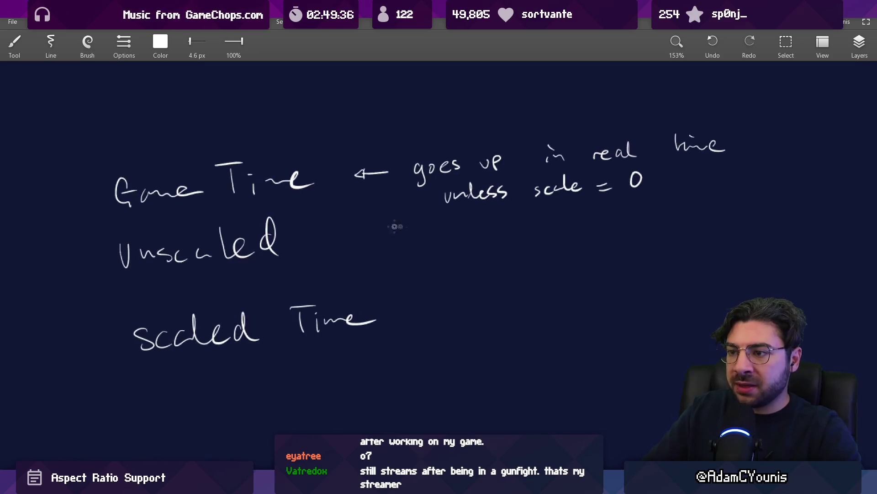
pyautogui.moveTo(370, 241); pyautogui.dragTo(361, 250)
pyautogui.scroll(2, 434, 248)
pyautogui.moveTo(424, 236); pyautogui.dragTo(446, 244)
pyautogui.moveTo(453, 224)
pyautogui.mouseDown()
pyautogui.moveTo(456, 235)
pyautogui.moveTo(502, 239)
pyautogui.mouseUp()
pyautogui.moveTo(550, 240)
pyautogui.mouseDown()
pyautogui.moveTo(550, 231)
pyautogui.moveTo(606, 233)
pyautogui.mouseUp()
pyautogui.moveTo(686, 224); pyautogui.dragTo(708, 230)
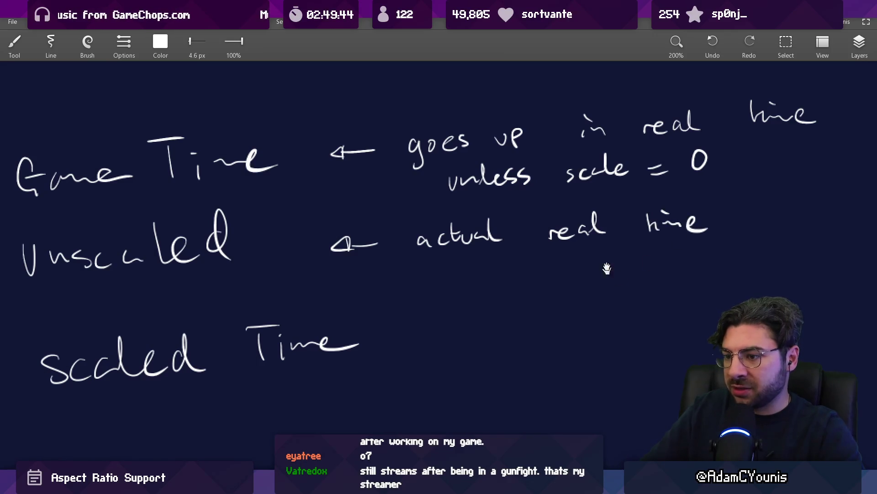
# - Draw an arrow after scaled Time and write 'slows down and stops'
pyautogui.scroll(-2, 607, 275)
pyautogui.moveTo(422, 284); pyautogui.dragTo(393, 285)
pyautogui.moveTo(398, 277); pyautogui.dragTo(397, 288)
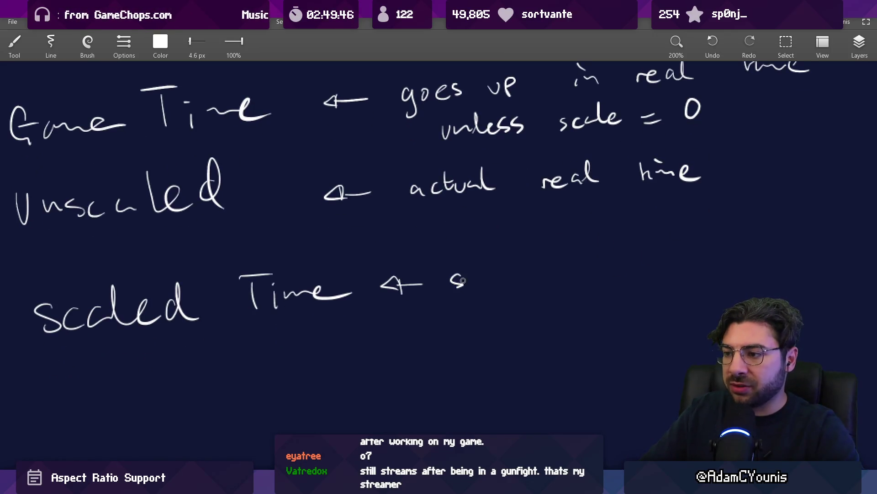
pyautogui.moveTo(485, 279)
pyautogui.mouseDown()
pyautogui.moveTo(515, 276)
pyautogui.moveTo(492, 269)
pyautogui.mouseUp()
pyautogui.hscroll(3, 516, 276)
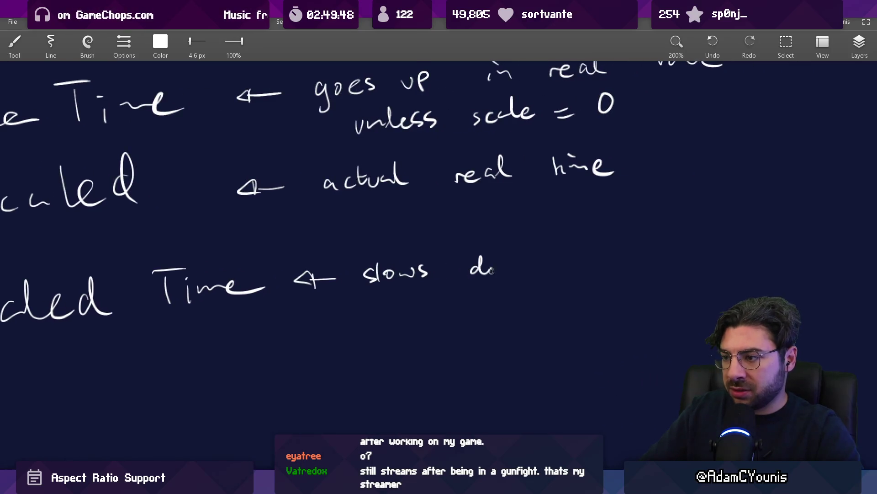
pyautogui.hscroll(1, 588, 263)
pyautogui.moveTo(604, 259); pyautogui.dragTo(639, 251)
pyautogui.hscroll(3, 639, 256)
pyautogui.moveTo(563, 261); pyautogui.dragTo(581, 251)
pyautogui.moveTo(581, 238)
pyautogui.mouseDown()
pyautogui.moveTo(587, 261)
pyautogui.moveTo(615, 252)
pyautogui.mouseUp()
pyautogui.moveTo(630, 246); pyautogui.dragTo(617, 263)
# - Finish the scaled Time note with 'when in-game time does'
pyautogui.hscroll(4, 519, 260)
pyautogui.moveTo(546, 241); pyautogui.dragTo(595, 250)
pyautogui.moveTo(675, 251); pyautogui.dragTo(683, 250)
pyautogui.hscroll(3, 683, 250)
pyautogui.moveTo(596, 244); pyautogui.dragTo(588, 268)
pyautogui.moveTo(606, 252); pyautogui.dragTo(666, 247)
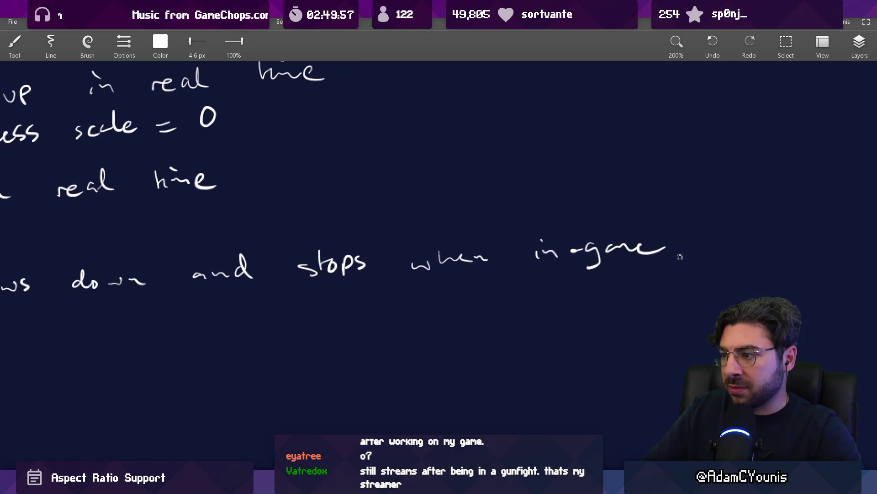
pyautogui.hscroll(3, 684, 253)
pyautogui.moveTo(601, 233); pyautogui.dragTo(611, 254)
pyautogui.moveTo(616, 247); pyautogui.dragTo(617, 255)
pyautogui.click(619, 241)
pyautogui.moveTo(726, 234)
pyautogui.mouseDown()
pyautogui.moveTo(718, 246)
pyautogui.moveTo(741, 222)
pyautogui.mouseUp()
pyautogui.moveTo(736, 238); pyautogui.dragTo(761, 241)
pyautogui.moveTo(768, 234); pyautogui.dragTo(759, 247)
# - Try rotating the selected notes, cancel it, and add a bullet dash before Unscaled
pyautogui.scroll(-3, 641, 285)
pyautogui.scroll(-2, 594, 302)
pyautogui.scroll(1, 363, 280)
pyautogui.scroll(-1, 425, 271)
pyautogui.scroll(1, 198, 177)
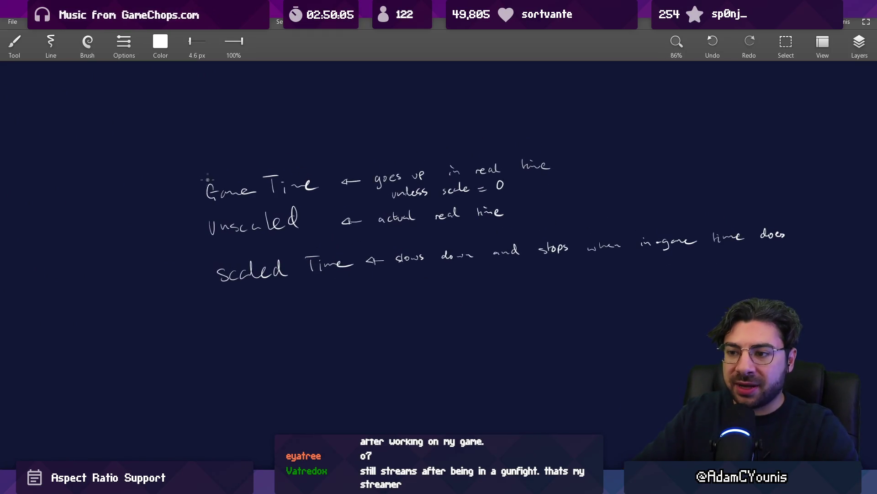
pyautogui.press('l')
pyautogui.moveTo(206, 143)
pyautogui.mouseDown()
pyautogui.moveTo(680, 345)
pyautogui.moveTo(515, 110)
pyautogui.moveTo(480, 119)
pyautogui.mouseUp()
pyautogui.moveTo(128, 108); pyautogui.dragTo(133, 82)
pyautogui.press('Escape')
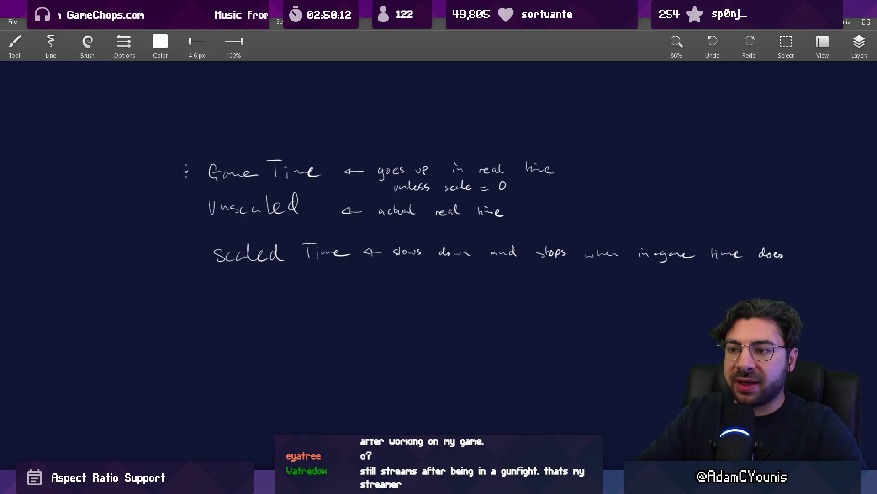
pyautogui.moveTo(187, 206); pyautogui.dragTo(194, 206)
pyautogui.scroll(2, 252, 305)
# - Write 'time kind' below the list, briefly marking scaled Time and undoing a first circle attempt
pyautogui.moveTo(244, 274); pyautogui.dragTo(244, 289)
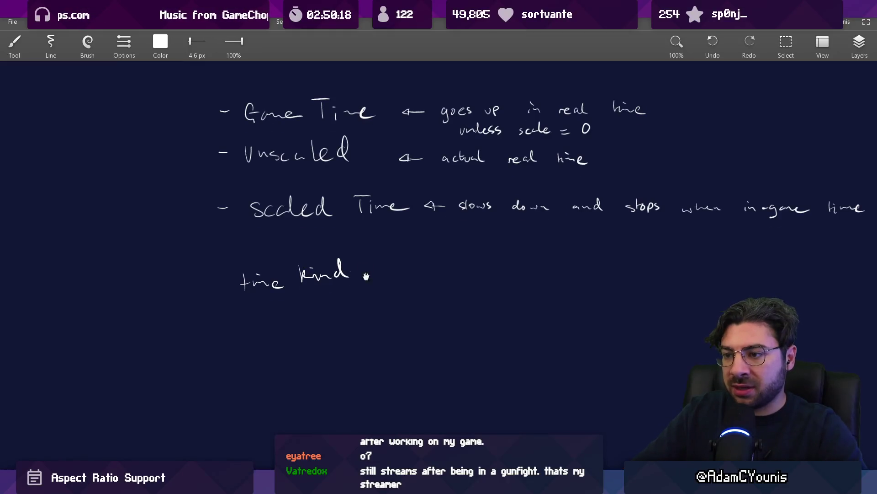
pyautogui.scroll(1, 367, 271)
pyautogui.scroll(-3, 337, 269)
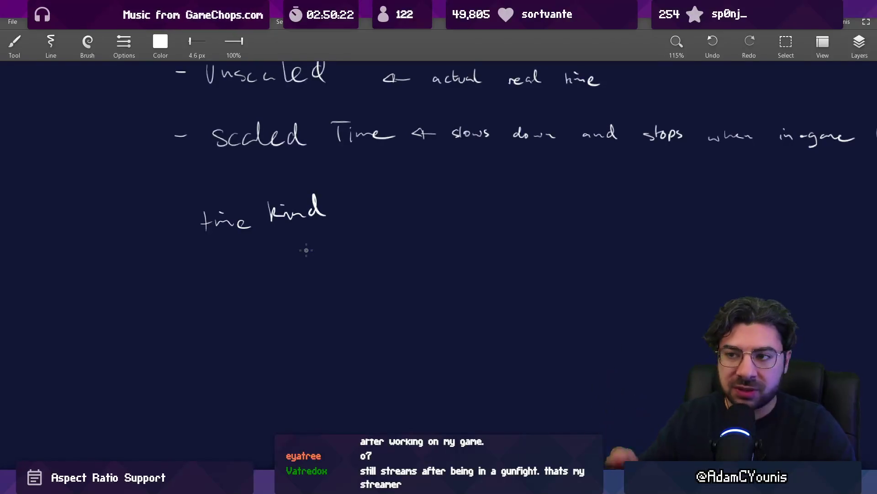
pyautogui.scroll(3, 306, 250)
pyautogui.scroll(2, 297, 201)
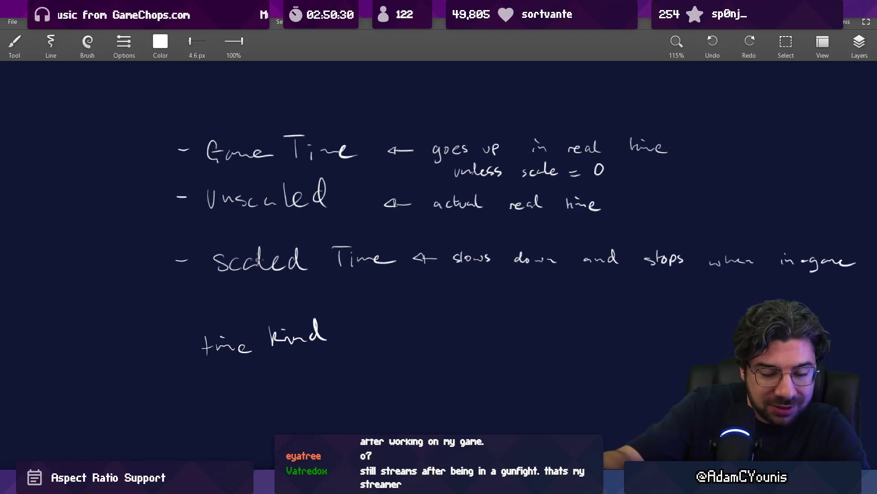
pyautogui.moveTo(229, 283); pyautogui.dragTo(390, 274)
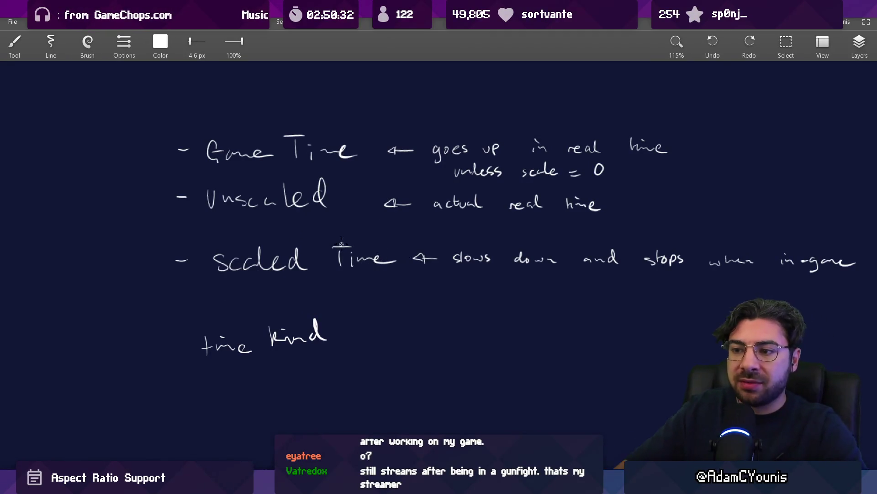
pyautogui.moveTo(300, 241)
pyautogui.mouseDown()
pyautogui.moveTo(389, 240)
pyautogui.moveTo(314, 240)
pyautogui.mouseUp()
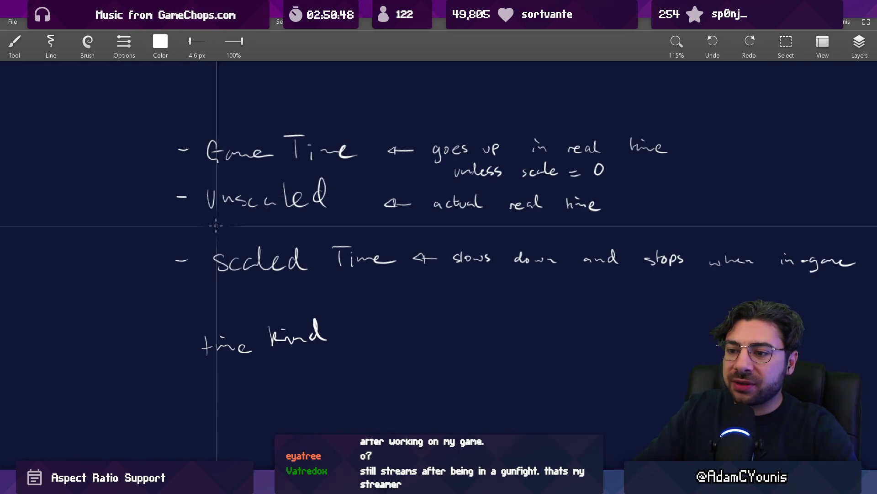
pyautogui.scroll(-3, 283, 273)
pyautogui.moveTo(305, 222)
pyautogui.mouseDown()
pyautogui.moveTo(319, 224)
pyautogui.moveTo(219, 268)
pyautogui.moveTo(291, 234)
pyautogui.mouseUp()
pyautogui.hotkey('ctrl', 'z')
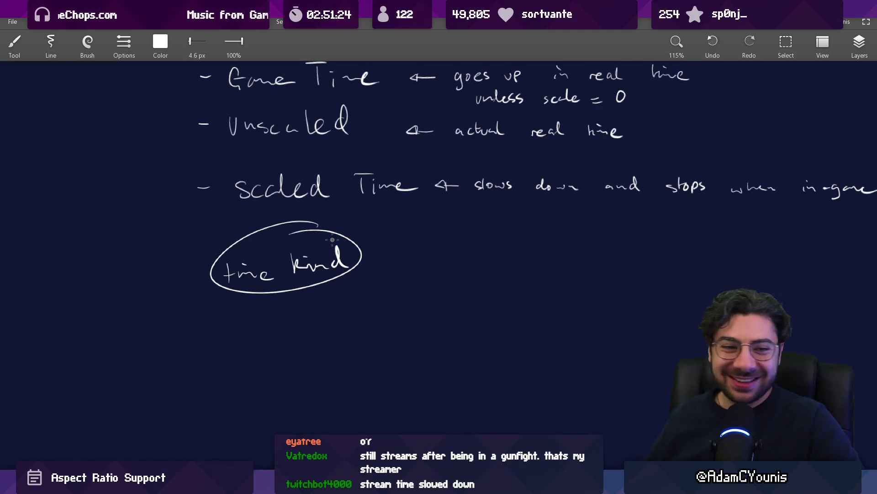
# - Pan and zoom to frame the 'time kind' circle and the Game Time and Unscaled lines
pyautogui.scroll(-2, 394, 225)
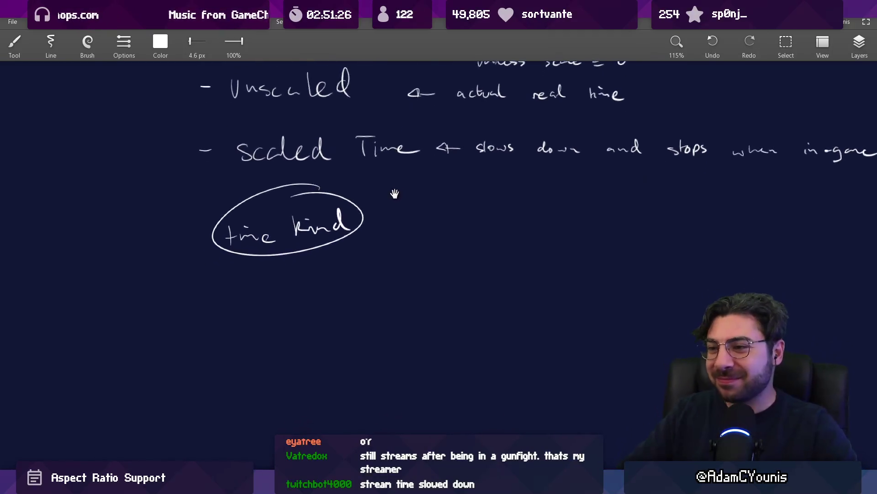
pyautogui.scroll(-2, 434, 215)
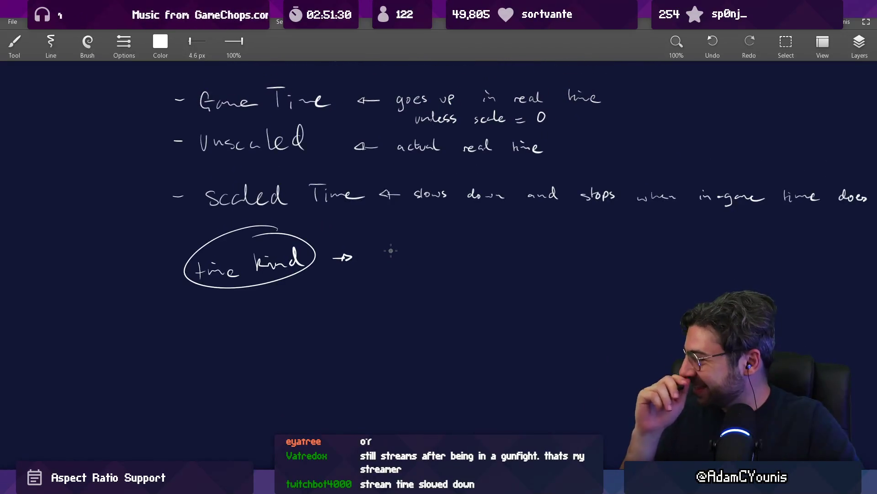
pyautogui.scroll(-2, 364, 225)
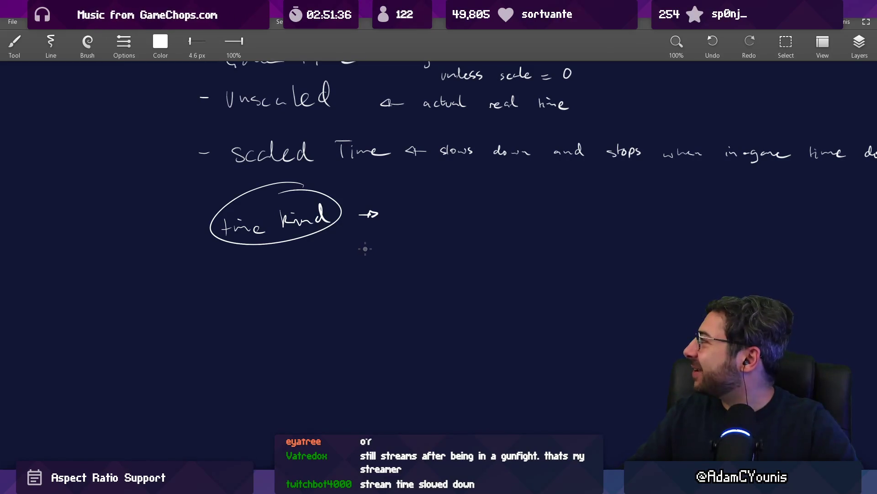
pyautogui.scroll(2, 386, 254)
pyautogui.moveTo(386, 255)
pyautogui.mouseDown()
pyautogui.moveTo(390, 227)
pyautogui.moveTo(375, 299)
pyautogui.moveTo(386, 275)
pyautogui.moveTo(372, 249)
pyautogui.mouseUp()
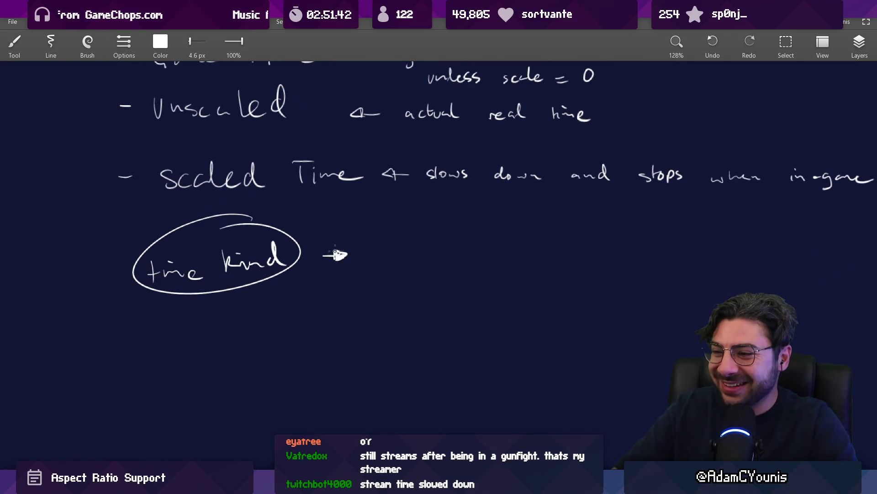
pyautogui.press('e')
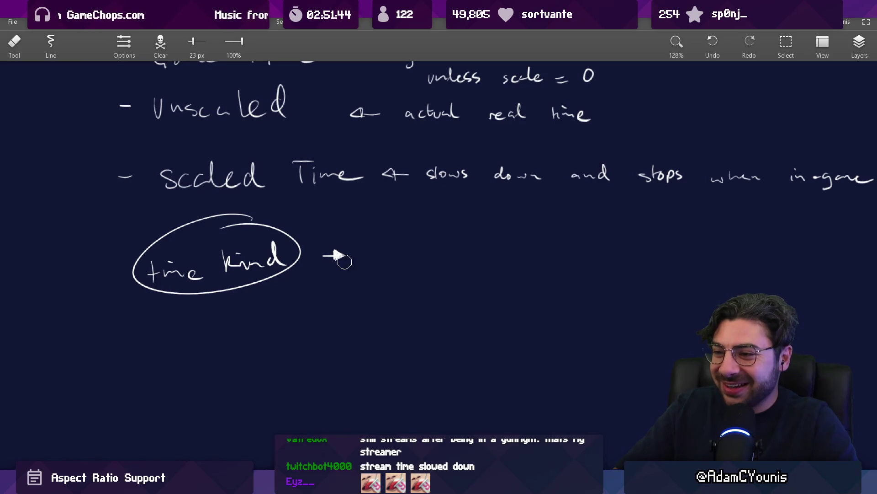
pyautogui.scroll(3, 372, 260)
pyautogui.press('b')
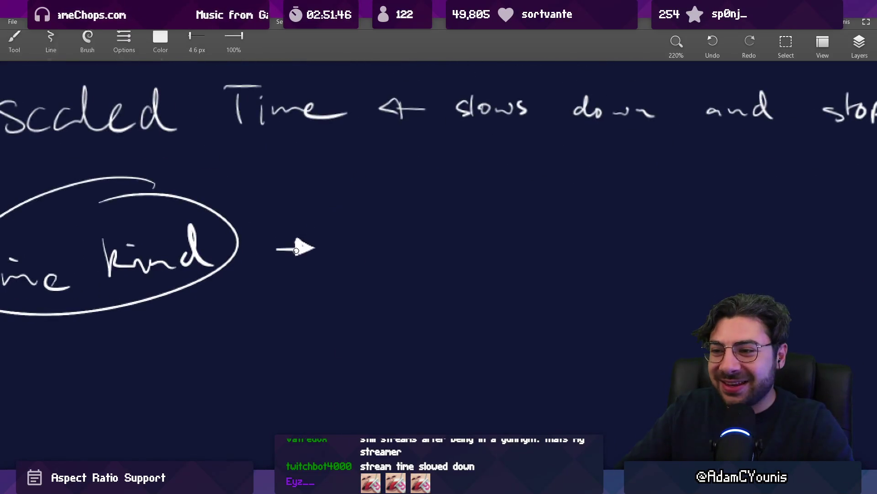
pyautogui.scroll(-3, 299, 253)
pyautogui.moveTo(314, 276); pyautogui.dragTo(330, 225)
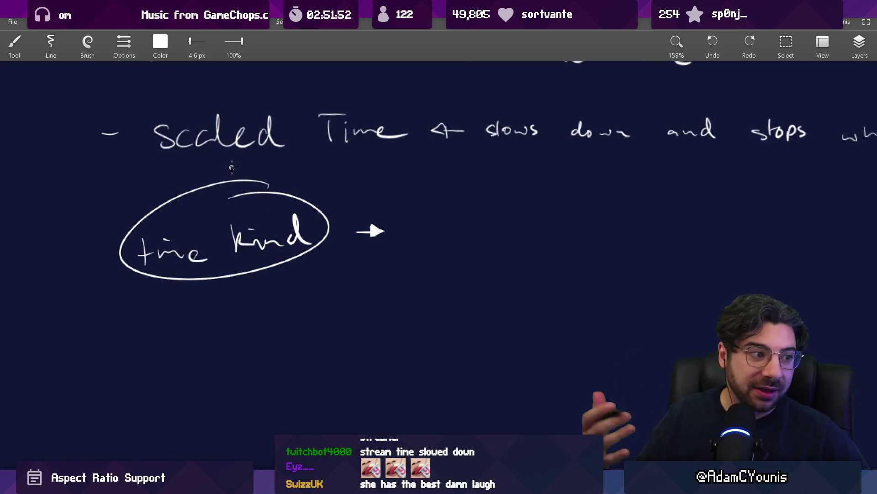
pyautogui.moveTo(369, 209)
pyautogui.mouseDown()
pyautogui.moveTo(330, 319)
pyautogui.moveTo(355, 335)
pyautogui.mouseUp()
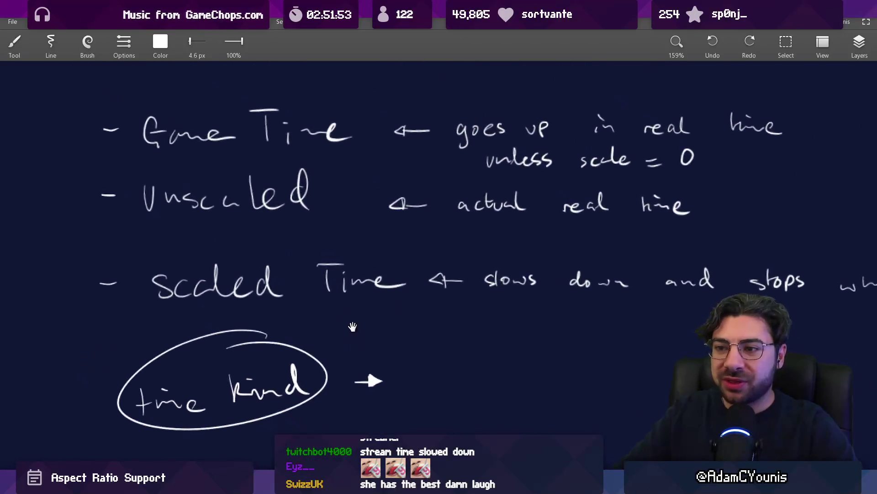
pyautogui.scroll(-2, 355, 335)
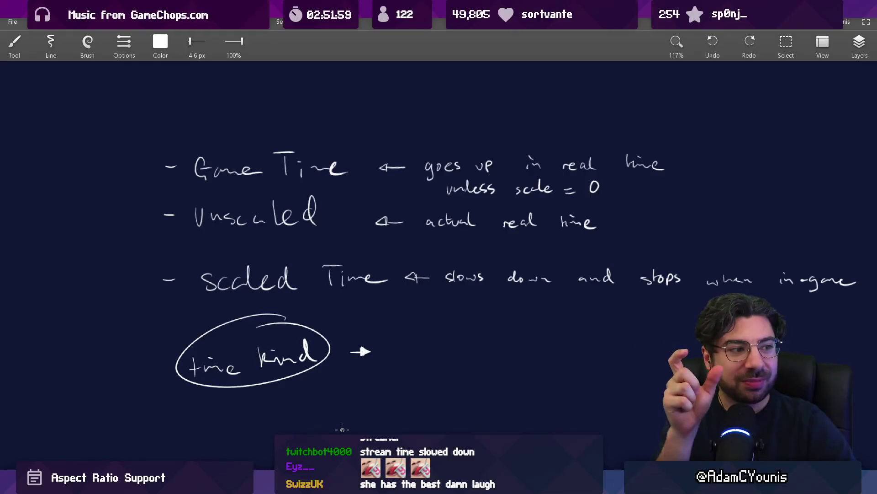
# - Draw around 'time kind', Unscaled and Game Time for emphasis
pyautogui.moveTo(341, 430); pyautogui.dragTo(323, 336)
pyautogui.moveTo(302, 237)
pyautogui.mouseDown()
pyautogui.moveTo(178, 315)
pyautogui.moveTo(291, 250)
pyautogui.mouseUp()
pyautogui.scroll(5, 291, 250)
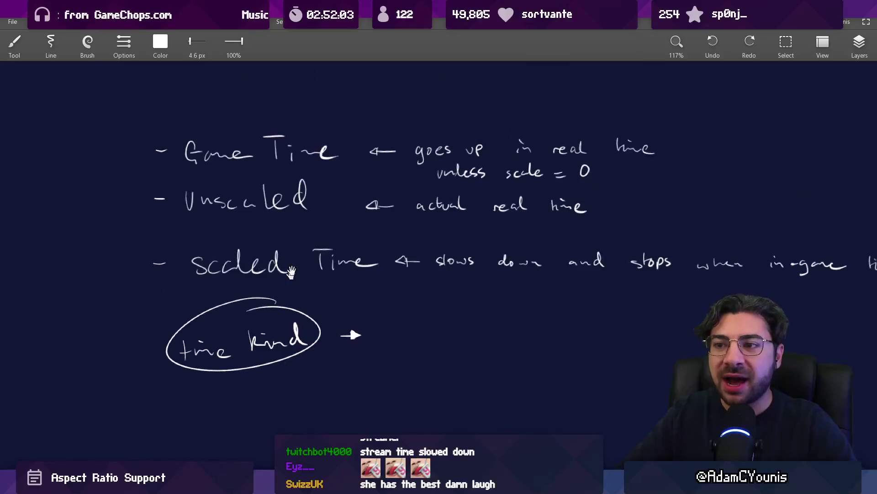
pyautogui.moveTo(413, 252)
pyautogui.mouseDown()
pyautogui.moveTo(409, 330)
pyautogui.moveTo(394, 204)
pyautogui.moveTo(238, 105)
pyautogui.moveTo(357, 197)
pyautogui.mouseUp()
pyautogui.moveTo(198, 153)
pyautogui.mouseDown()
pyautogui.moveTo(261, 110)
pyautogui.moveTo(270, 202)
pyautogui.moveTo(291, 243)
pyautogui.moveTo(413, 179)
pyautogui.moveTo(354, 118)
pyautogui.mouseUp()
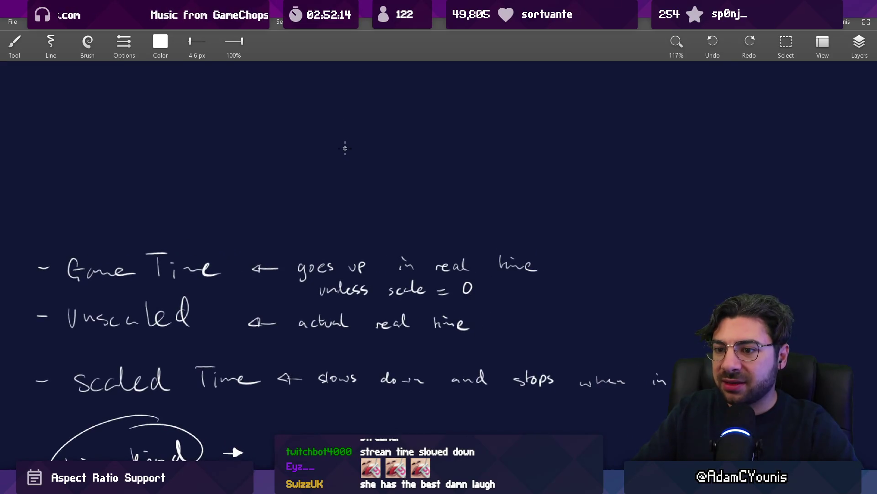
# - Draw a wavy timeline with a tick, erase a piece, and reposition the right tick and wave
pyautogui.moveTo(196, 142); pyautogui.dragTo(266, 137)
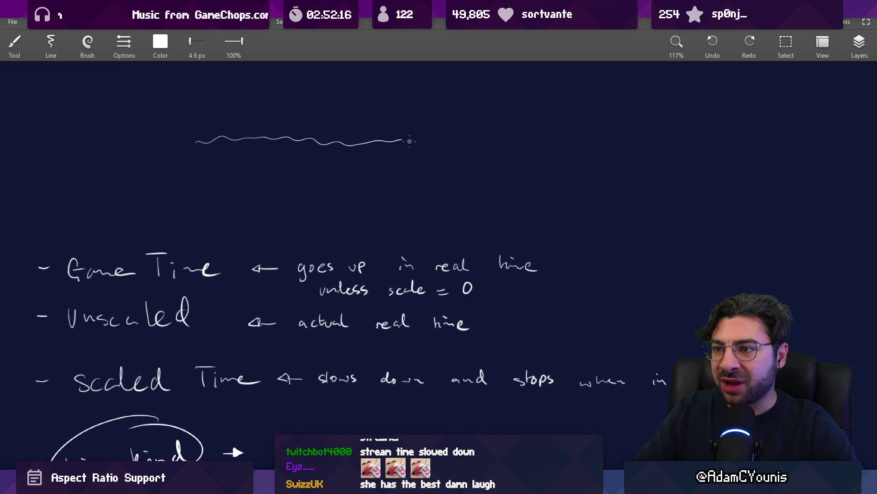
pyautogui.moveTo(481, 128)
pyautogui.mouseDown()
pyautogui.moveTo(481, 157)
pyautogui.moveTo(537, 176)
pyautogui.mouseUp()
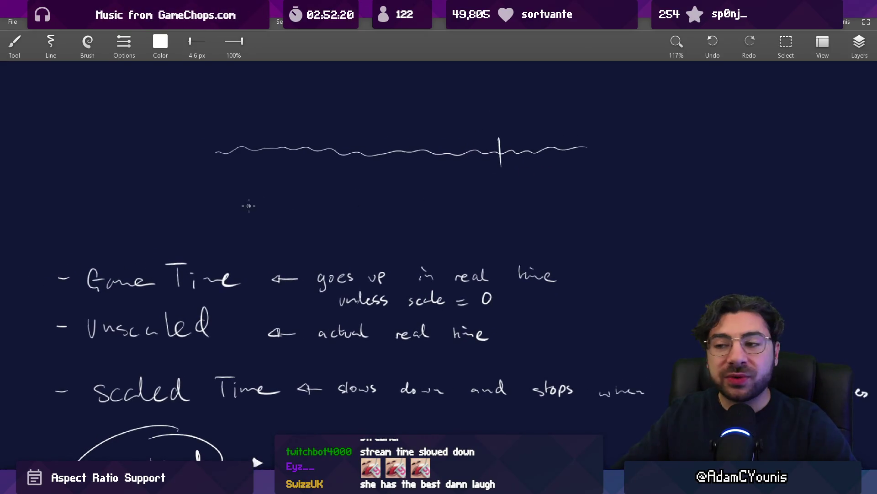
pyautogui.hotkey('ctrl', 'z')
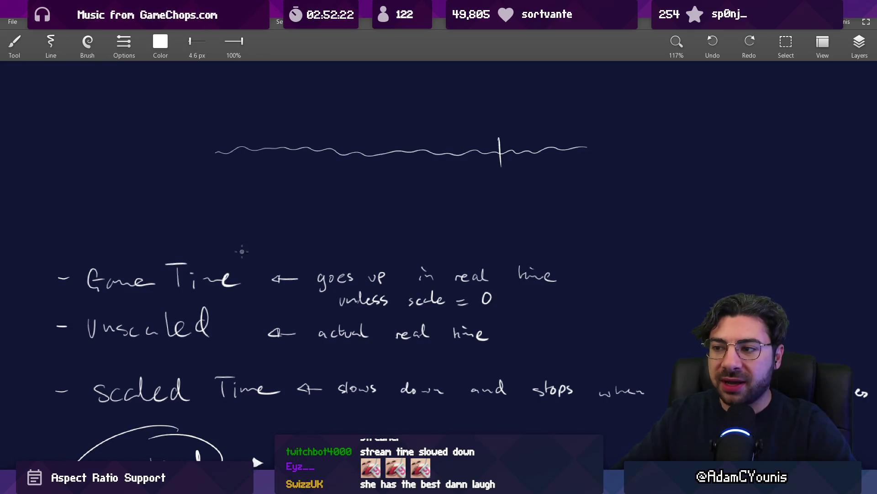
pyautogui.press('e')
pyautogui.moveTo(382, 137)
pyautogui.mouseDown()
pyautogui.moveTo(385, 167)
pyautogui.moveTo(415, 146)
pyautogui.mouseUp()
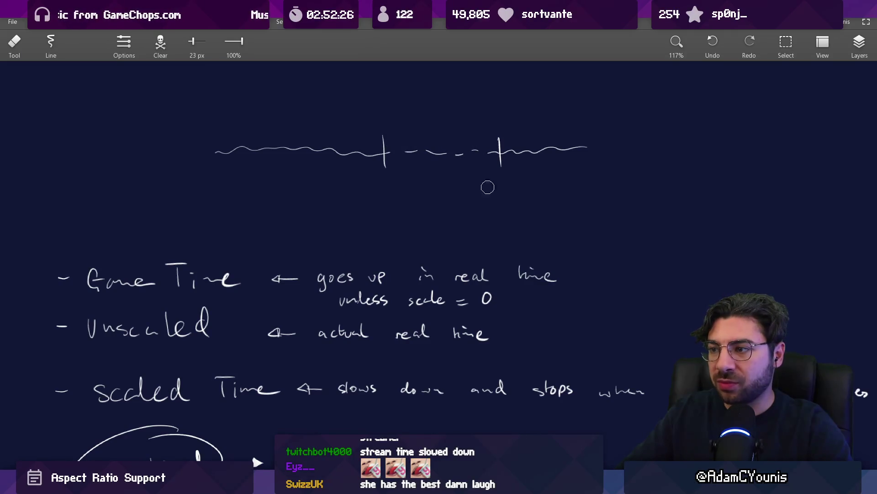
pyautogui.press('s')
pyautogui.moveTo(502, 117); pyautogui.dragTo(623, 126)
pyautogui.moveTo(568, 205)
pyautogui.mouseDown()
pyautogui.moveTo(471, 148)
pyautogui.moveTo(462, 156)
pyautogui.moveTo(540, 219)
pyautogui.mouseUp()
pyautogui.press('b')
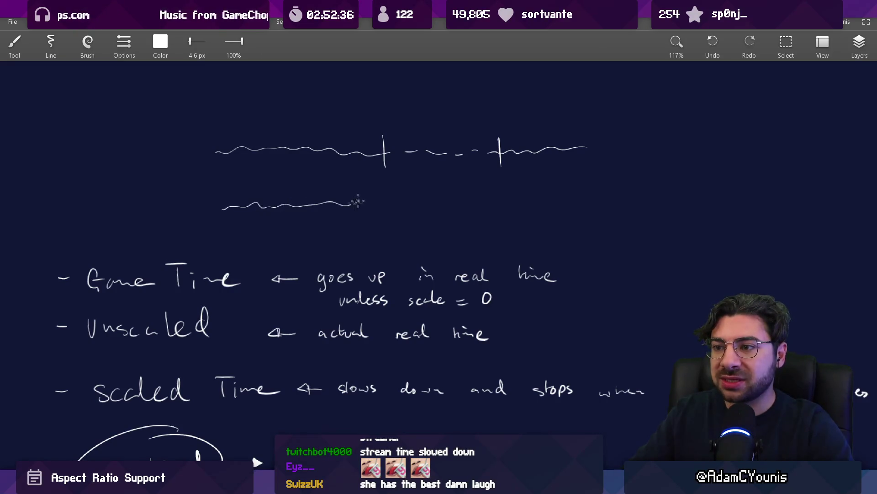
# - Extend the lower timeline, fill in its flag marker and label the span between markers 2s
pyautogui.moveTo(539, 203); pyautogui.dragTo(694, 205)
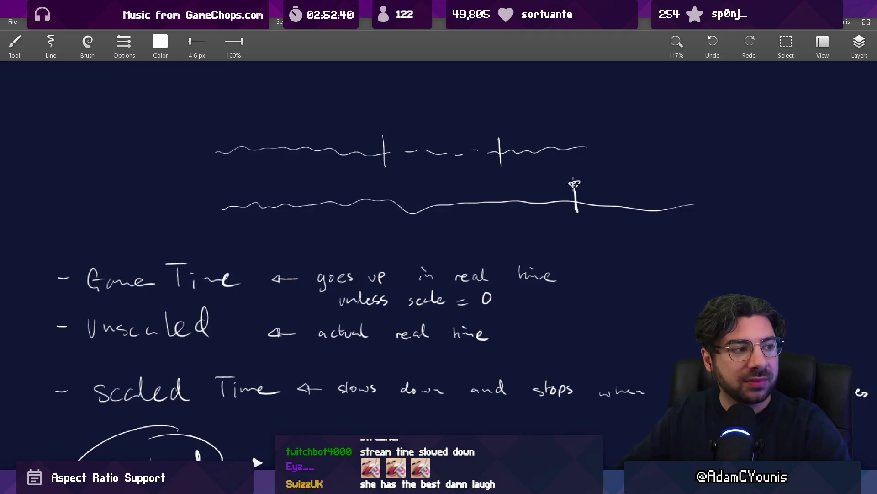
pyautogui.scroll(4, 584, 176)
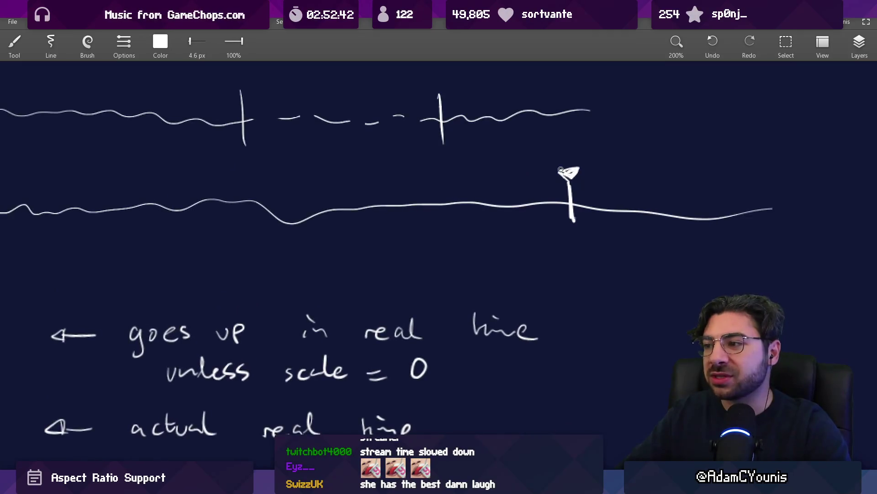
pyautogui.moveTo(563, 170); pyautogui.dragTo(572, 172)
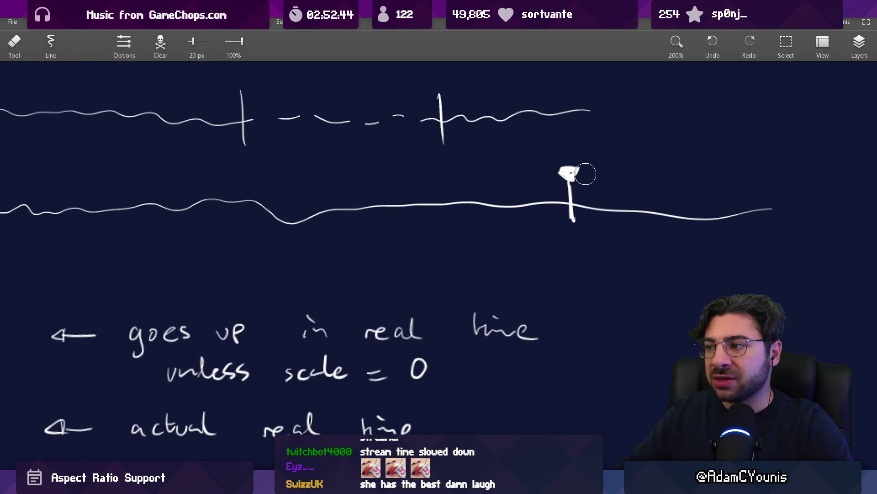
pyautogui.scroll(-4, 571, 181)
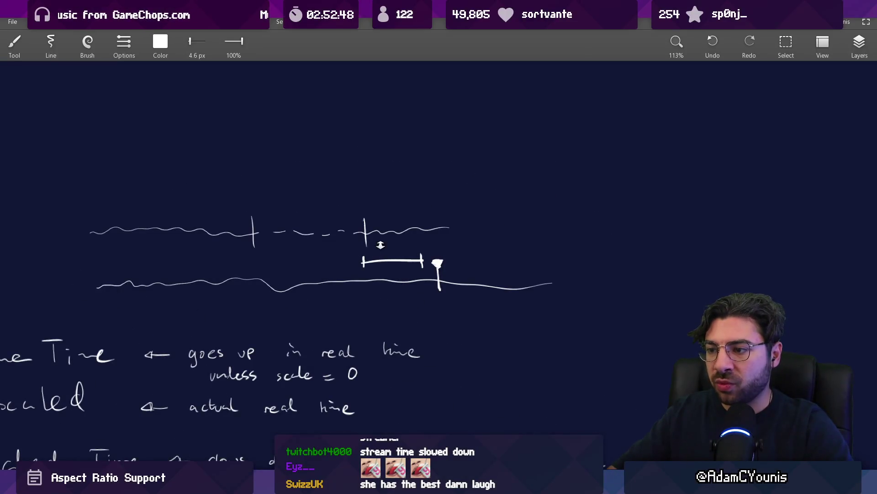
pyautogui.scroll(4, 378, 246)
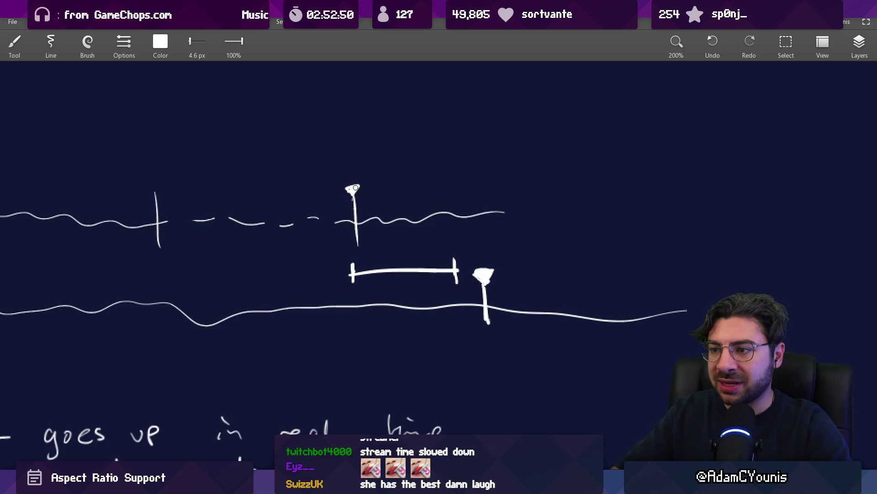
pyautogui.scroll(1, 392, 195)
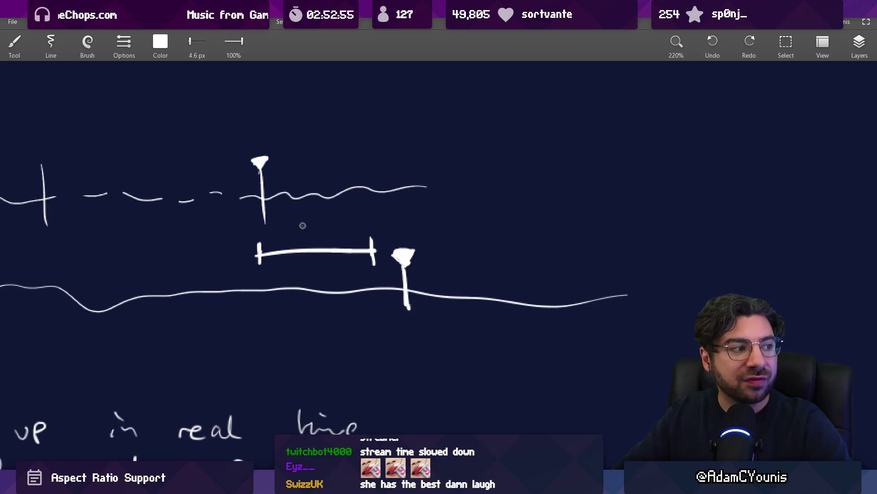
pyautogui.moveTo(326, 225); pyautogui.dragTo(318, 237)
pyautogui.scroll(-3, 367, 206)
pyautogui.scroll(4, 356, 183)
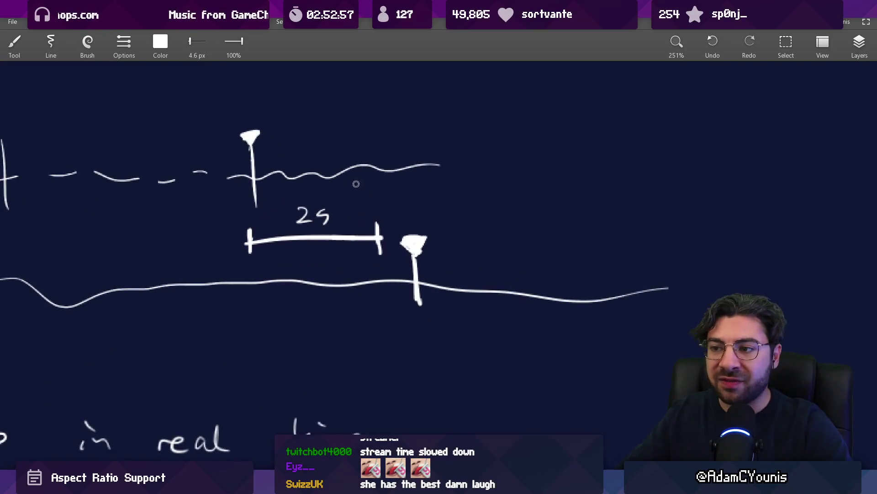
pyautogui.scroll(-7, 341, 215)
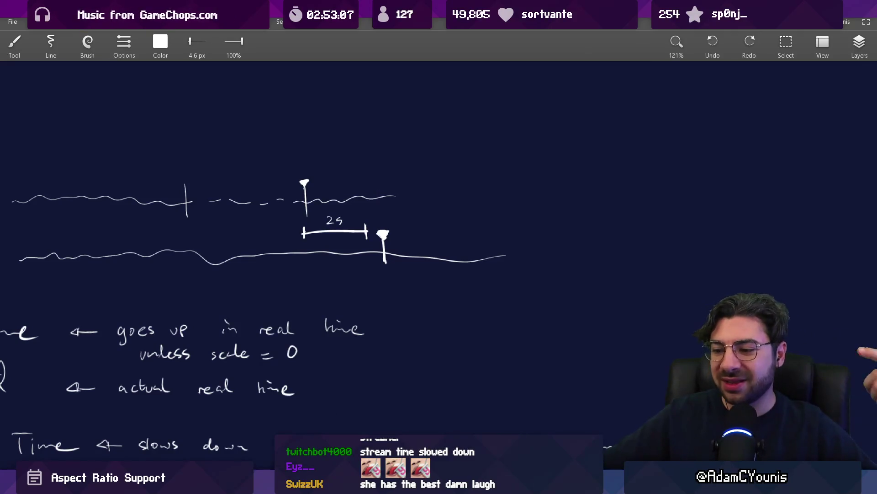
pyautogui.hotkey('alt', 'Tab')
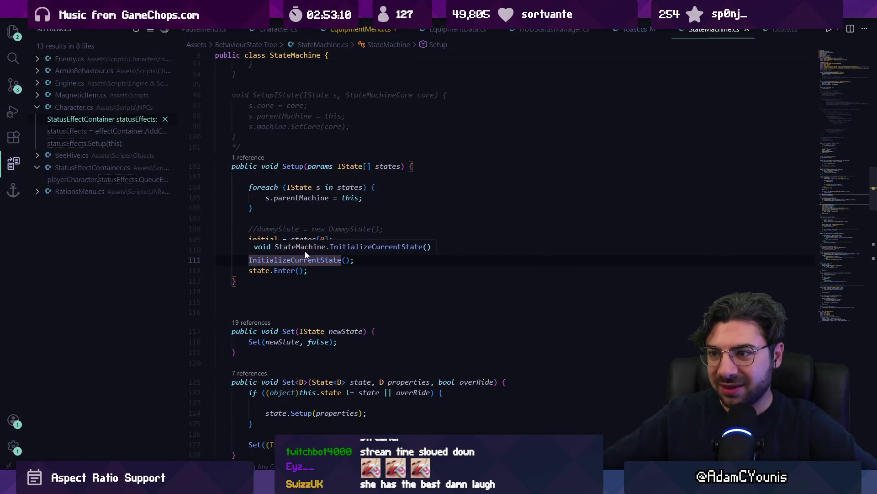
# - Remove the stray space in InitializeCurrentState and navigate back to Idle() in Toast.cs
pyautogui.scroll(-5, 306, 251)
pyautogui.hotkey('ctrl', 'z')
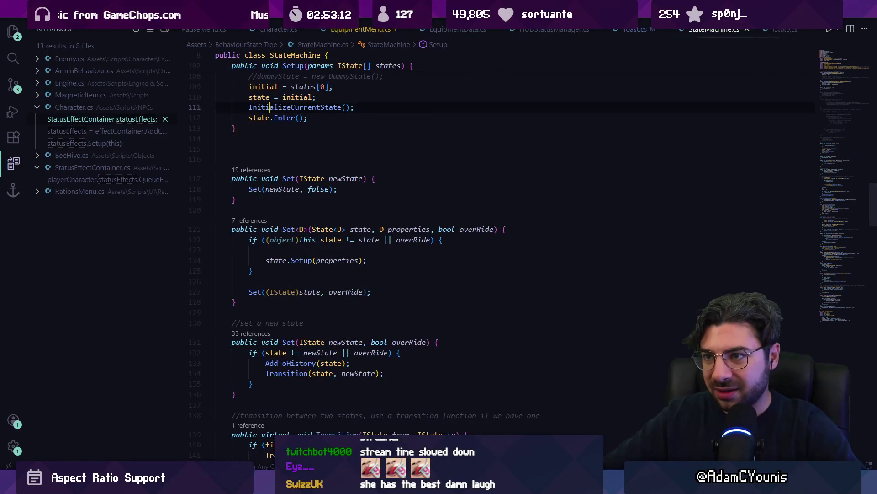
pyautogui.hotkey('alt', 'Left')
pyautogui.hotkey('alt', 'Left')
pyautogui.hotkey('alt', 'Left')
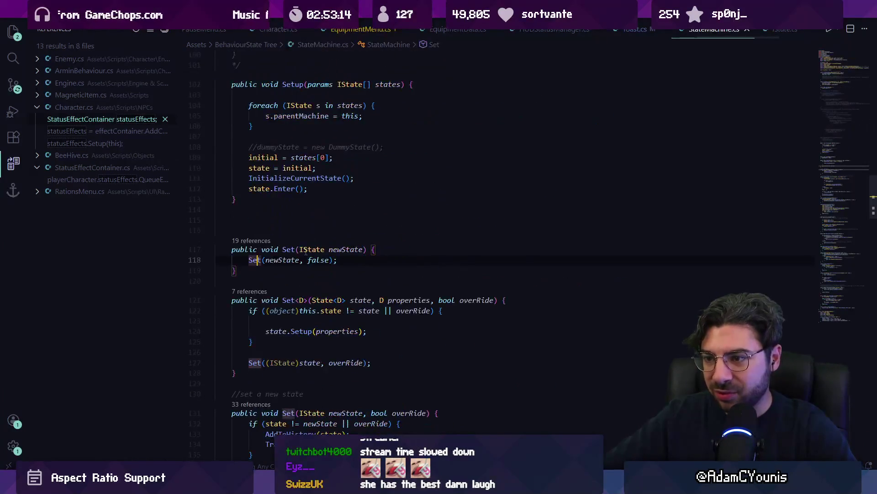
pyautogui.hotkey('alt', 'Left')
pyautogui.hotkey('alt', 'Left')
pyautogui.hotkey('alt', 'Left')
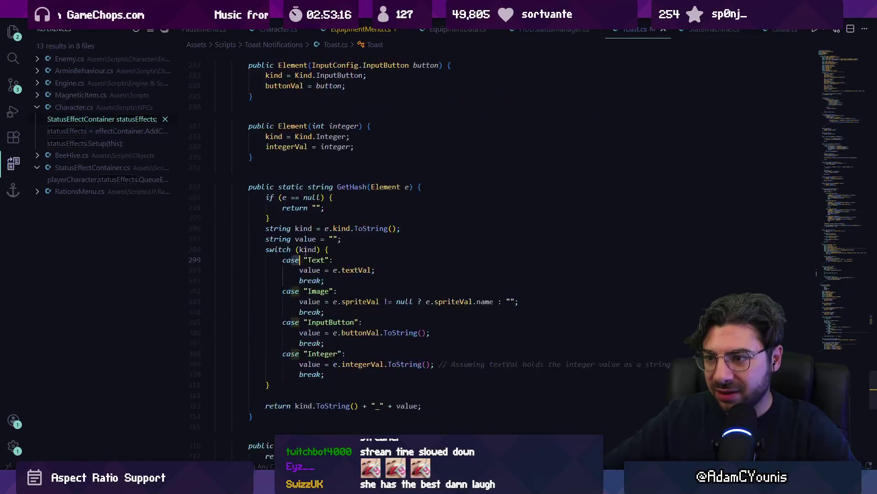
pyautogui.hotkey('alt', 'Left')
pyautogui.hotkey('alt', 'Left')
pyautogui.hotkey('alt', 'Left')
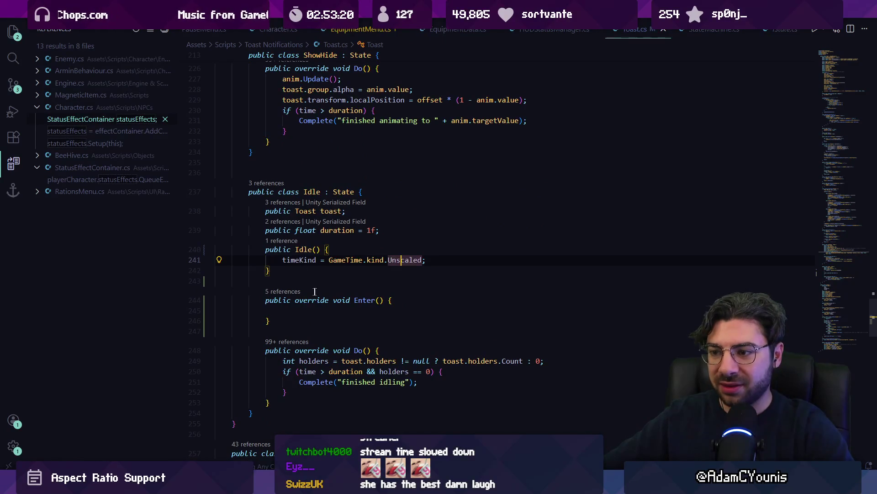
# - Try moving the timeKind line into Enter(), restore it to Idle(), and switch to Unity
pyautogui.hotkey('ctrl', 'x')
pyautogui.click(295, 300)
pyautogui.hotkey('ctrl', 'v')
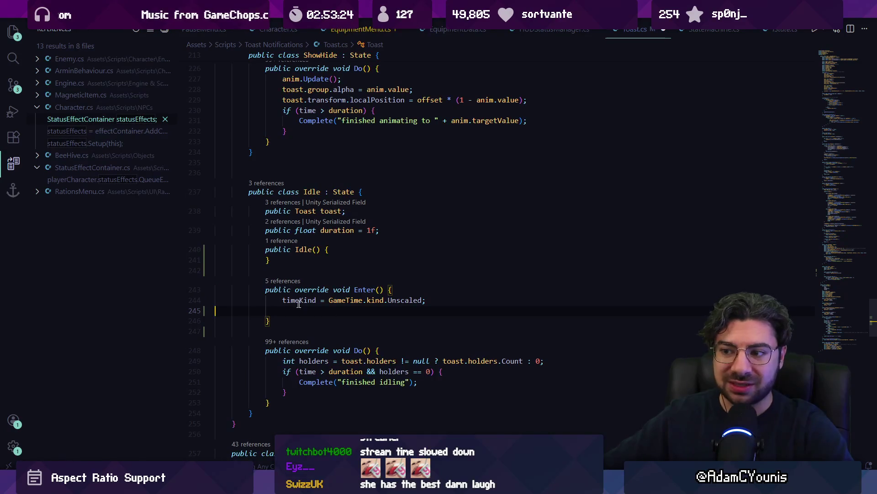
pyautogui.hotkey('ctrl', 'z')
pyautogui.hotkey('ctrl', 'z')
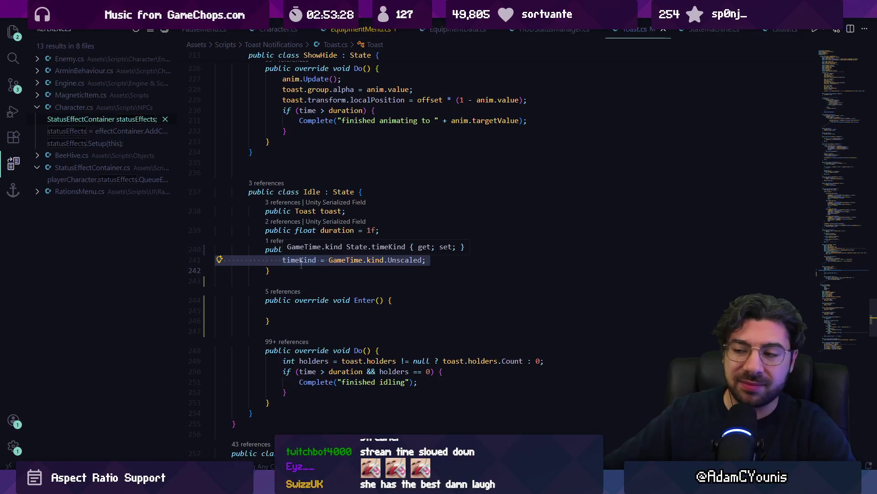
pyautogui.click(299, 273)
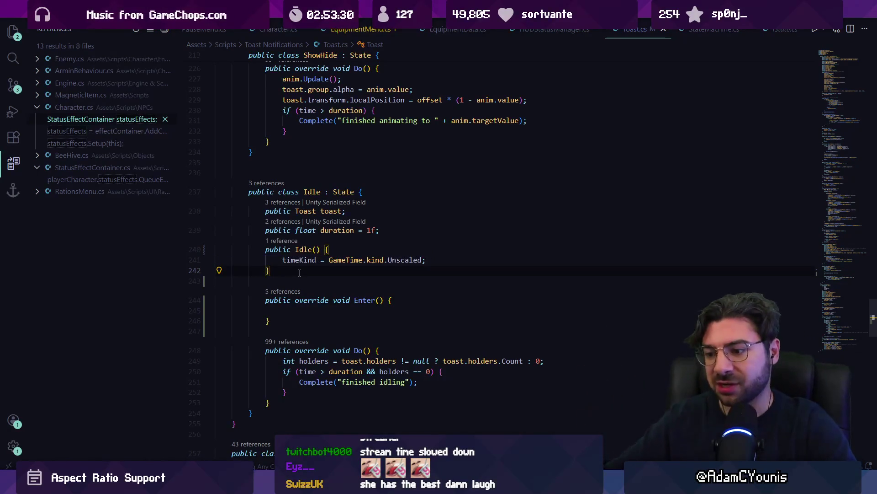
pyautogui.click(278, 434)
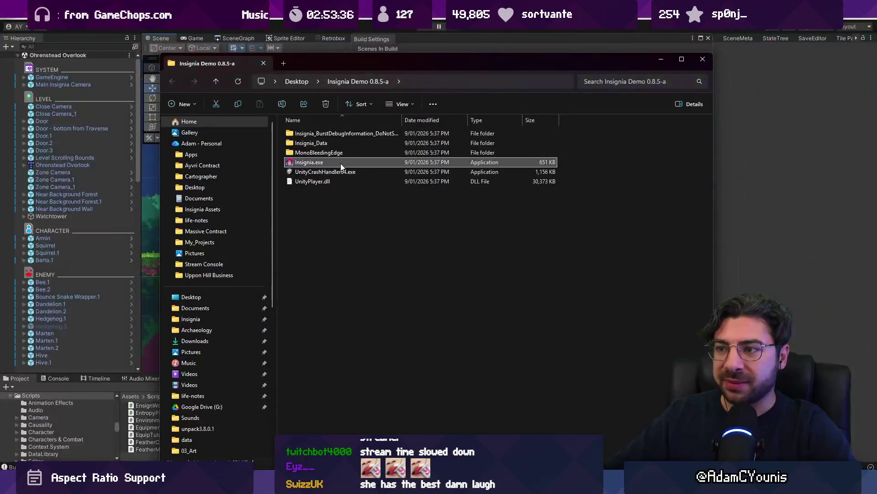
# - Launch Insignia.exe from the Insignia Demo 0.8.5-a folder
pyautogui.doubleClick(341, 164)
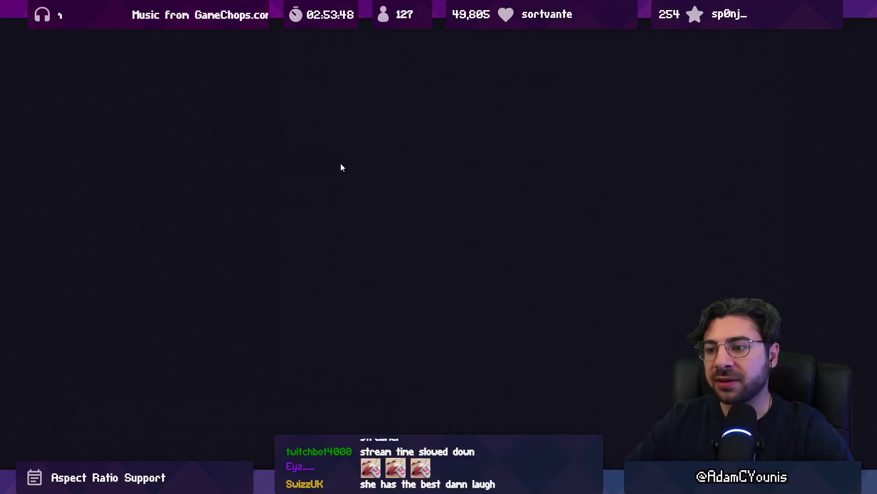
# - Load the Player File save and go to Settings > Video from the Journal
pyautogui.press('Return')
pyautogui.press('Escape')
pyautogui.press('Up')
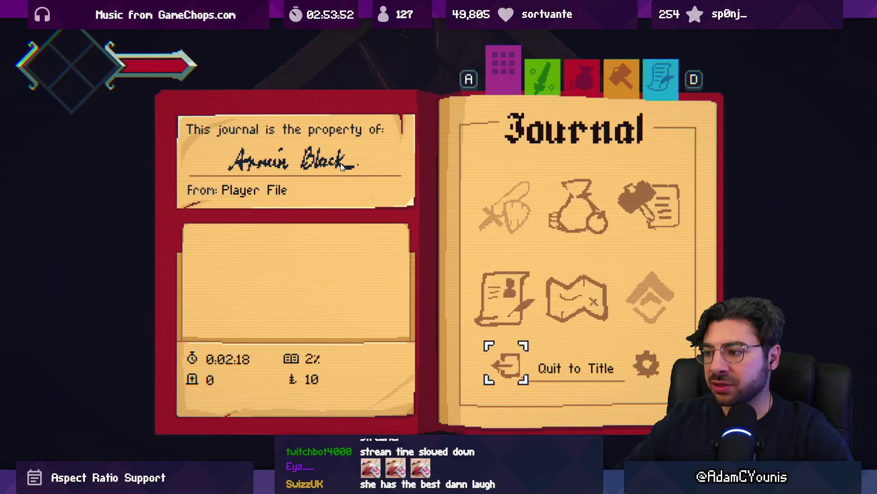
pyautogui.press('Left')
pyautogui.press('Return')
pyautogui.press('Down')
pyautogui.press('Return')
# - Turn Scan Lines off and save the video settings
pyautogui.press('Down')
pyautogui.press('Down')
pyautogui.press('Down')
pyautogui.press('Right')
pyautogui.press('Down')
pyautogui.press('Return')
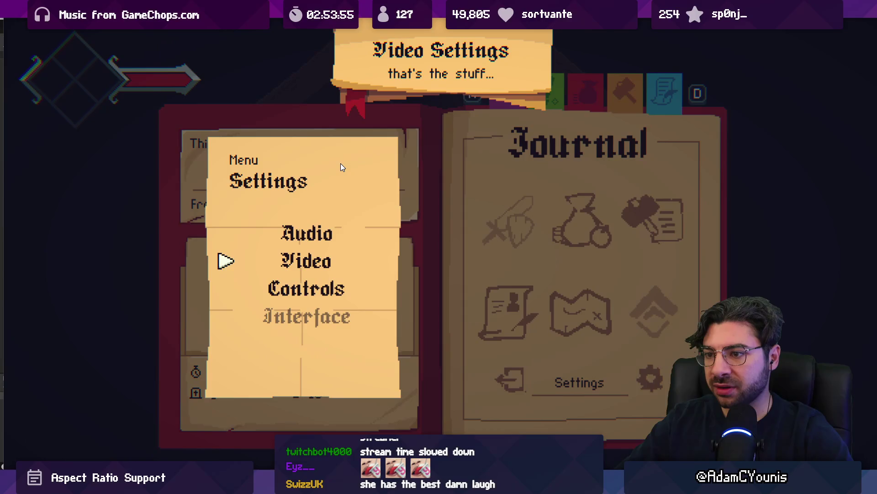
# - Switch Full Screen off and apply it so the game runs in a window
pyautogui.press('Return')
pyautogui.press('Up')
pyautogui.press('Up')
pyautogui.press('Down')
pyautogui.press('Down')
pyautogui.press('Down')
pyautogui.press('Right')
pyautogui.press('Up')
pyautogui.press('Up')
pyautogui.press('Up')
pyautogui.press('Right')
pyautogui.press('Down')
pyautogui.press('Down')
pyautogui.press('Down')
pyautogui.press('Down')
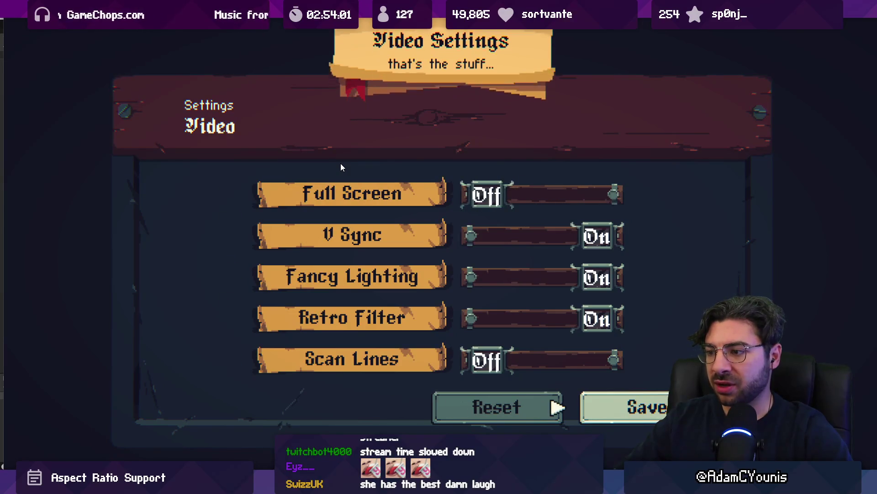
pyautogui.press('Up')
pyautogui.press('Up')
pyautogui.press('Up')
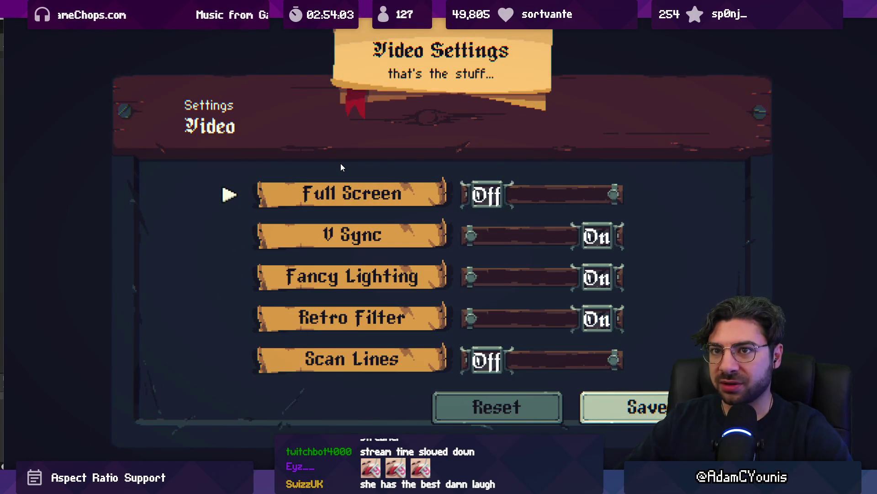
pyautogui.press('Right')
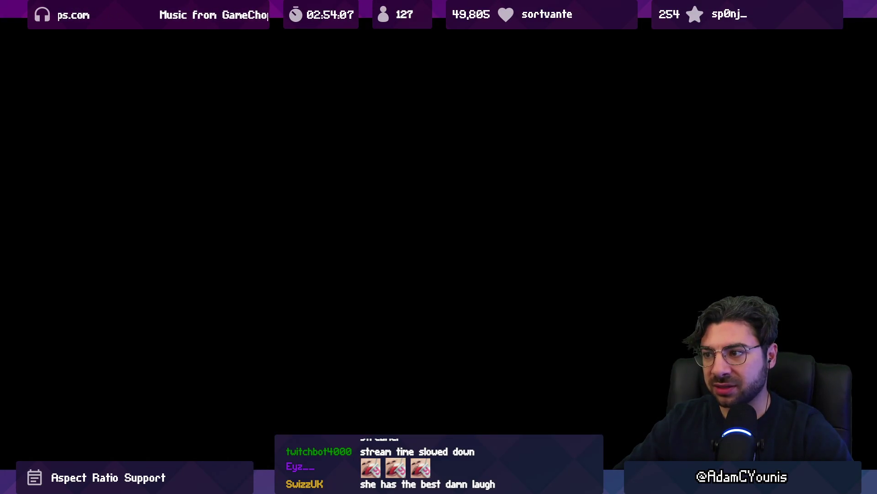
pyautogui.press('Down')
pyautogui.press('Down')
pyautogui.press('Down')
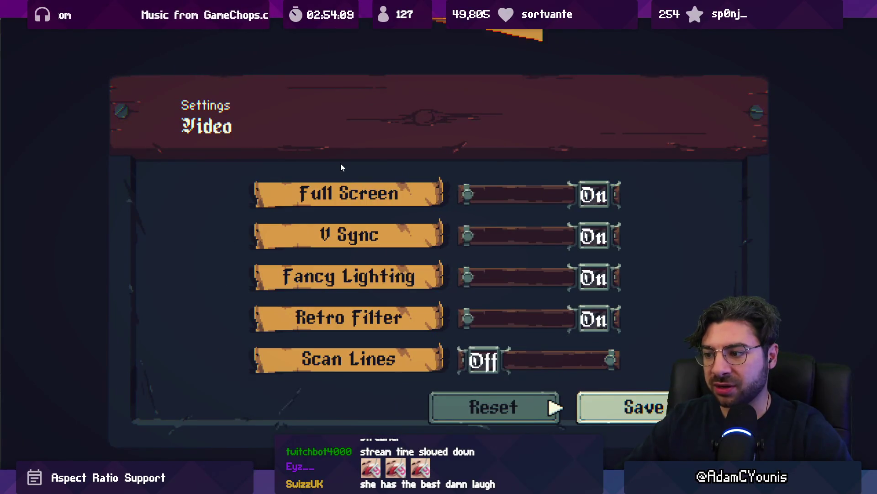
pyautogui.press('Return')
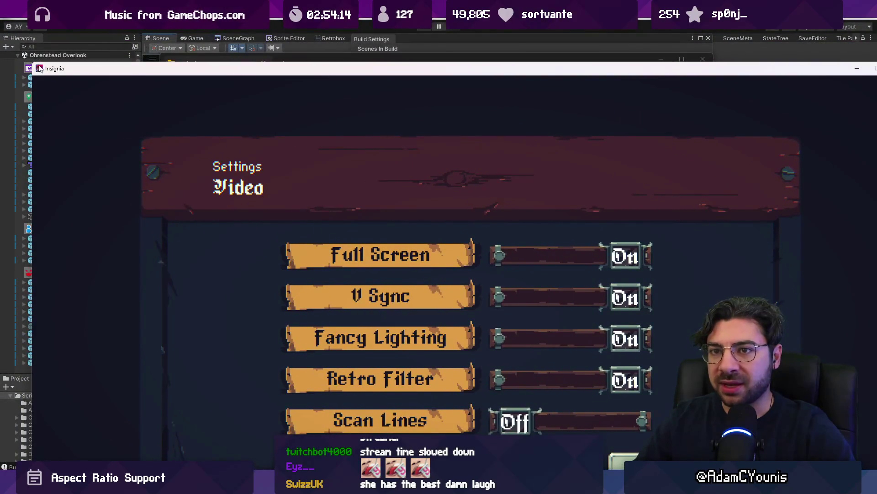
pyautogui.moveTo(39, 68); pyautogui.dragTo(36, 48)
# - Turn Full Screen back on and save the video settings
pyautogui.press('Up')
pyautogui.press('Up')
pyautogui.press('Return')
pyautogui.press('Down')
pyautogui.press('Down')
pyautogui.press('Down')
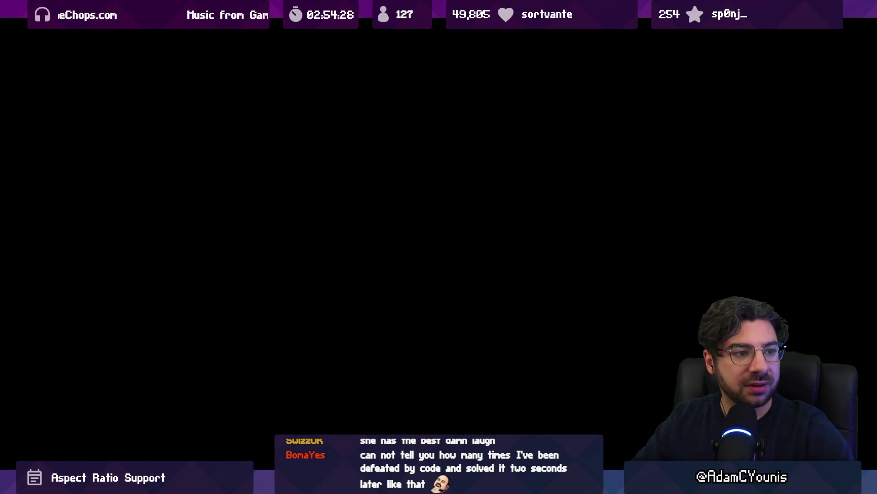
pyautogui.press('Up')
pyautogui.press('Up')
pyautogui.press('Up')
pyautogui.press('Right')
pyautogui.press('Down')
pyautogui.press('Down')
pyautogui.press('Down')
pyautogui.press('Down')
pyautogui.press('Right')
pyautogui.press('Return')
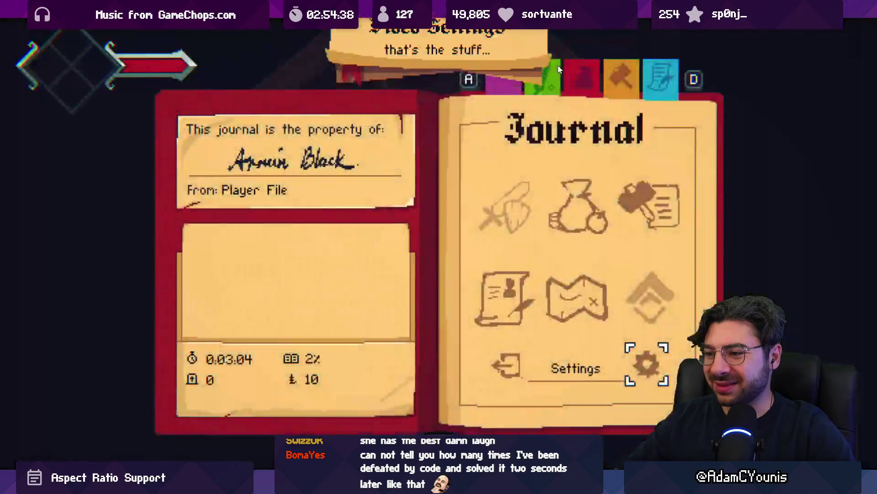
# - From the title screen, start Story Mode and load the Player File save
pyautogui.press('Down')
pyautogui.press('Down')
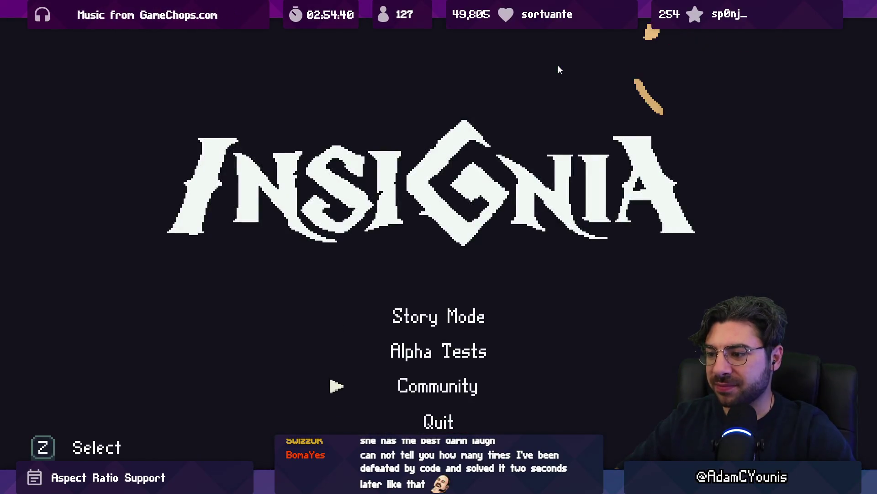
pyautogui.press('z')
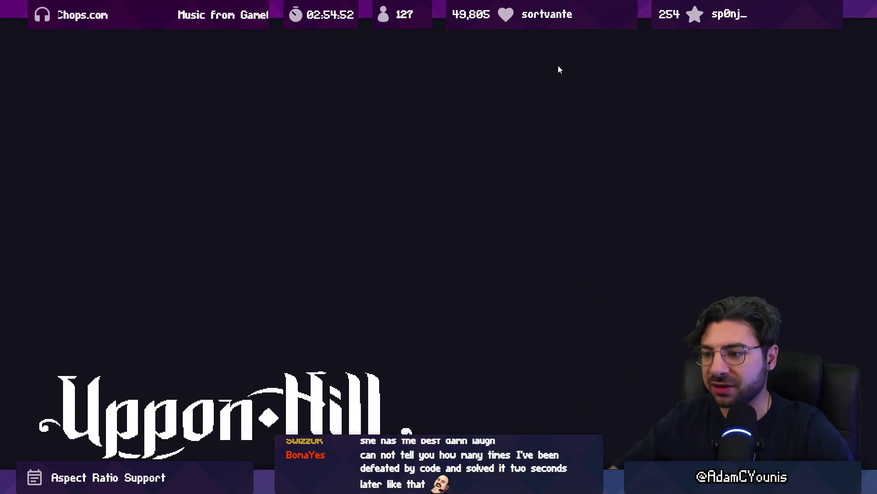
pyautogui.press('z')
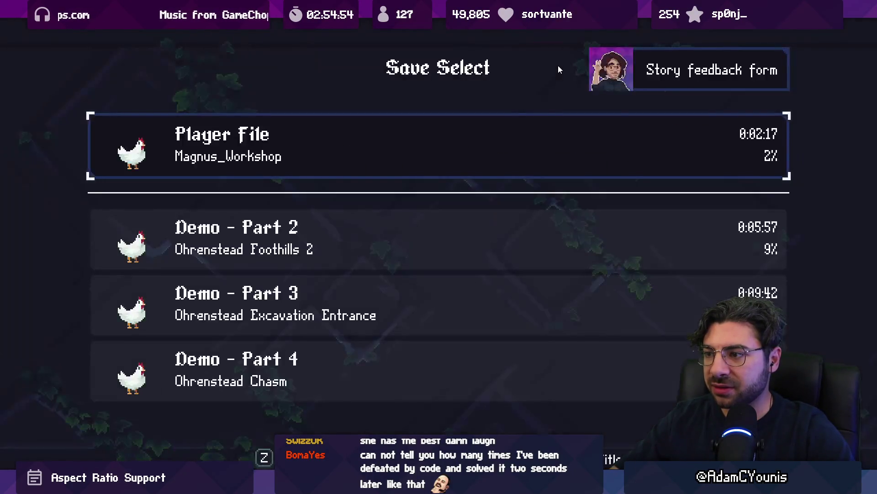
pyautogui.press('z')
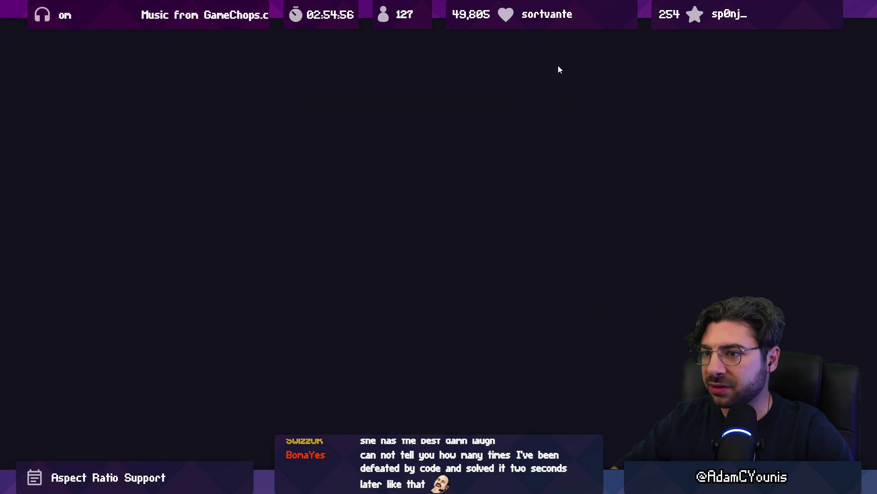
# - Walk out of the smithy into the forest, checking the Journal's Quests and Settings
pyautogui.press('Left')
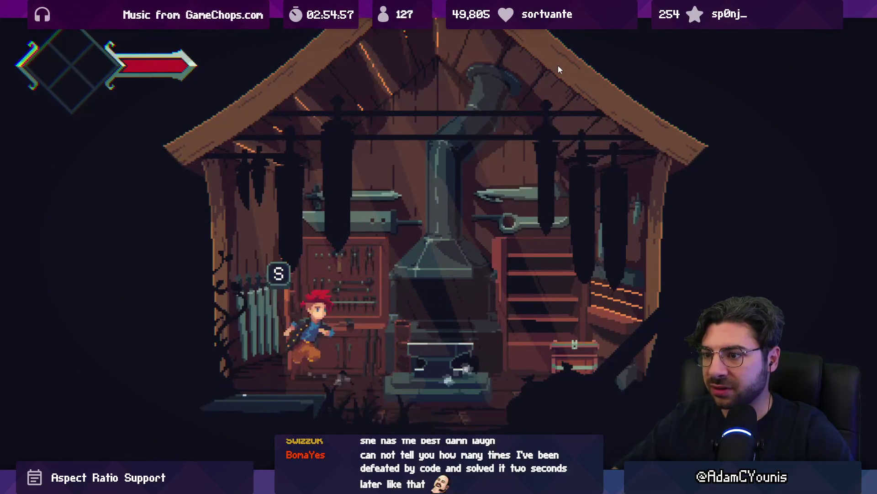
pyautogui.press('Escape')
pyautogui.press('Down')
pyautogui.press('Escape')
pyautogui.press('Left')
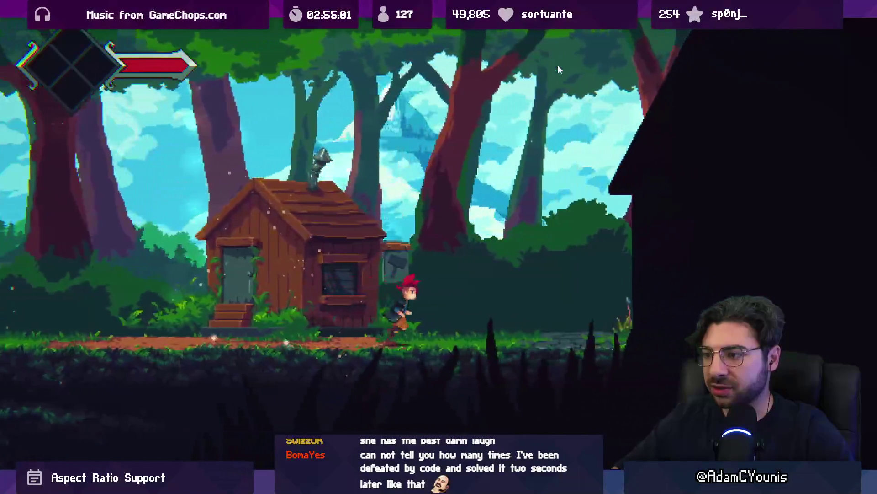
pyautogui.press('Escape')
pyautogui.press('Right')
pyautogui.press('z')
pyautogui.press('Escape')
# - Exit to the title screen and move to the Demo group in Save Select
pyautogui.press('Left')
pyautogui.press('z')
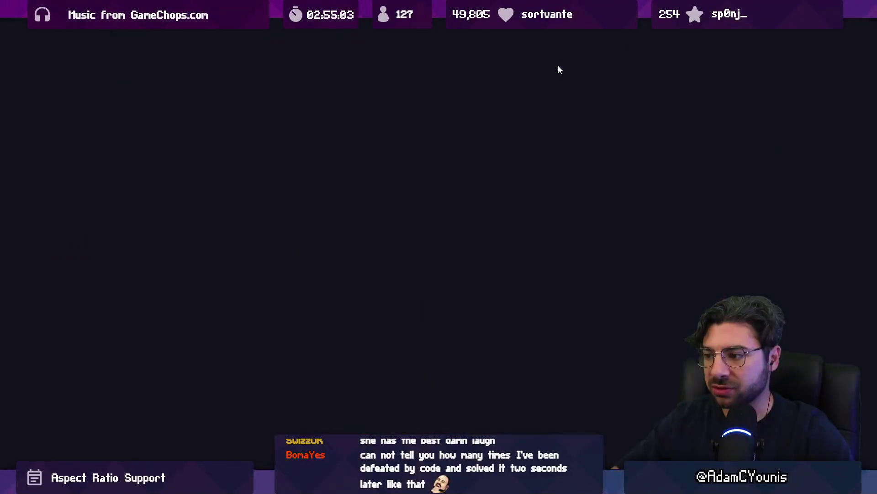
pyautogui.press('z')
pyautogui.press('Down')
# - Load the Demo - Part 4 save and unequip the Iron Pauldron in Equipment
pyautogui.press('z')
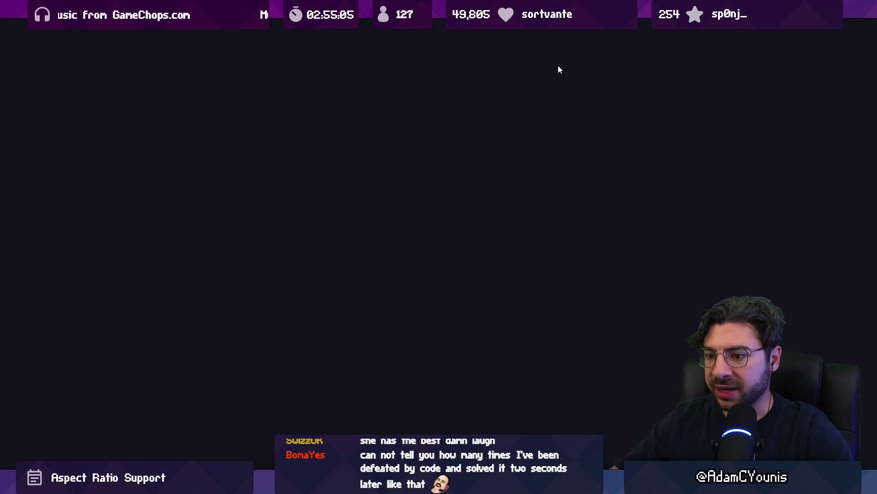
pyautogui.press('Escape')
pyautogui.press('a')
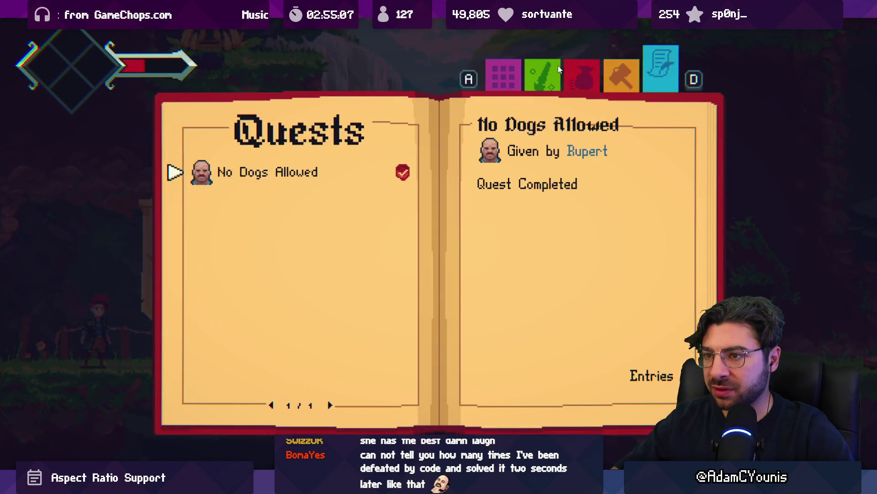
pyautogui.press('d')
pyautogui.press('d')
pyautogui.press('z')
pyautogui.press('Down')
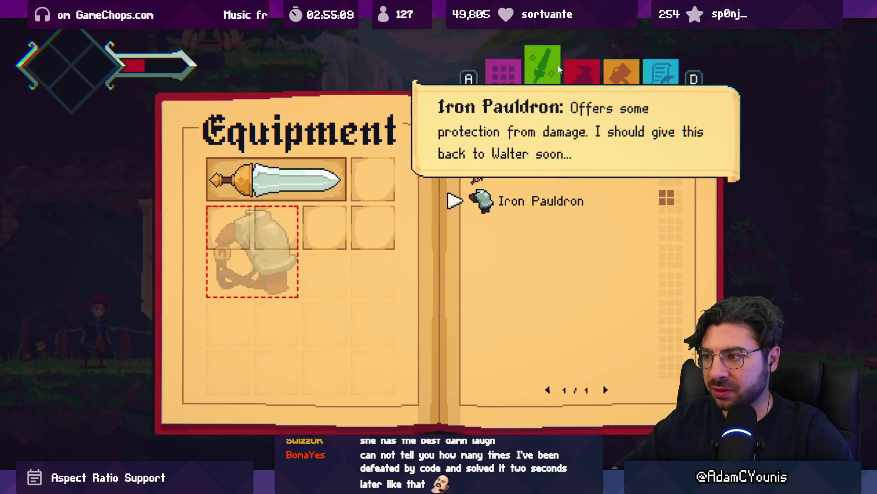
pyautogui.press('Escape')
# - Spawn an item at (0.77, -1.44, 0.00) from the debug console
pyautogui.press('Escape')
pyautogui.press('`')
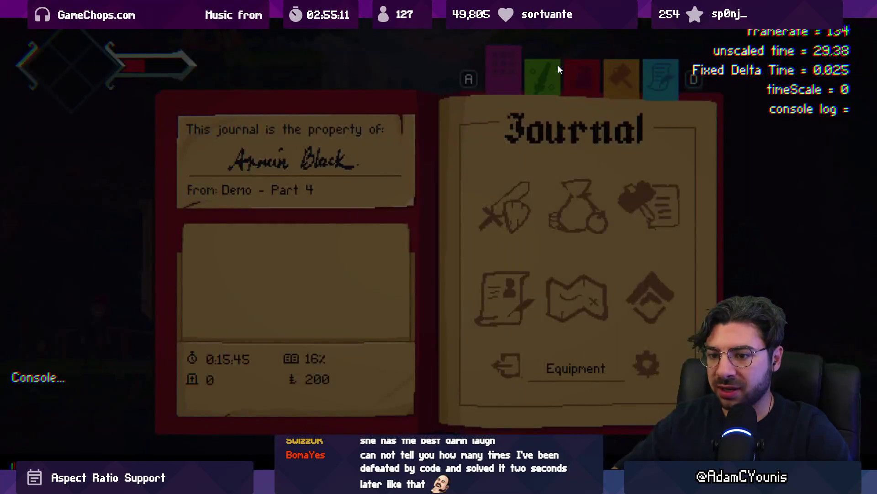
pyautogui.press('Escape')
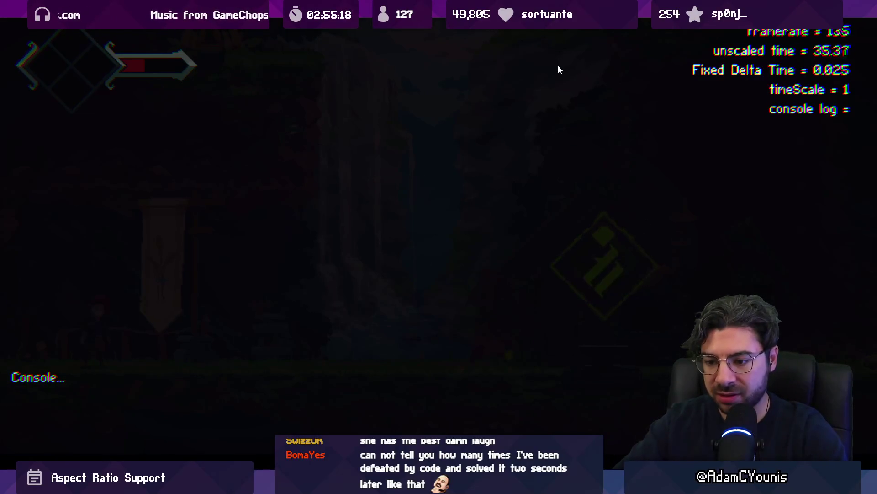
pyautogui.press('`')
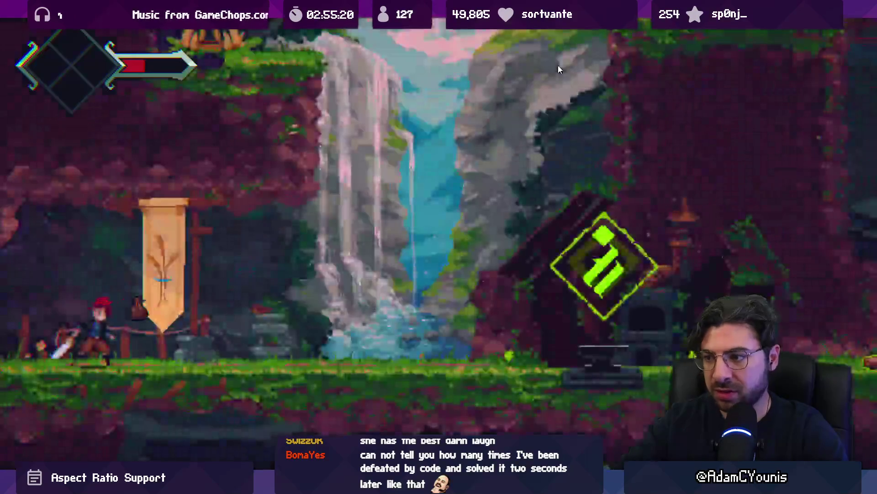
pyautogui.press('Escape')
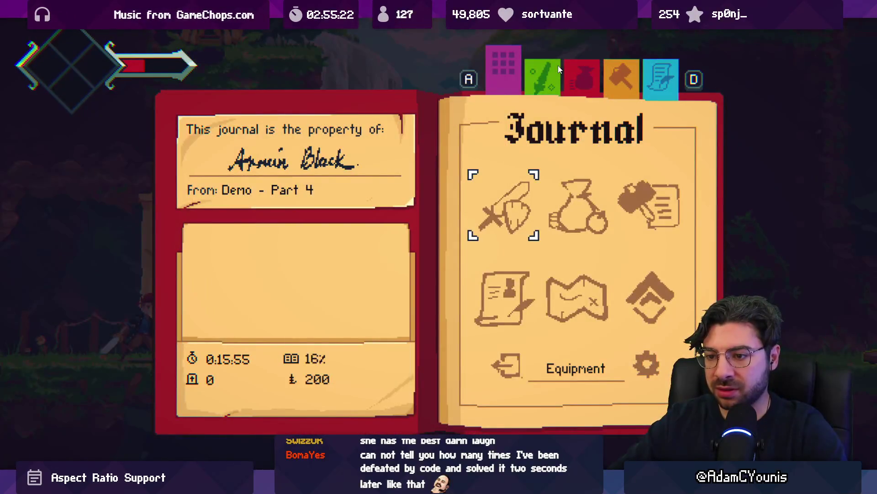
pyautogui.press('Escape')
pyautogui.press('`')
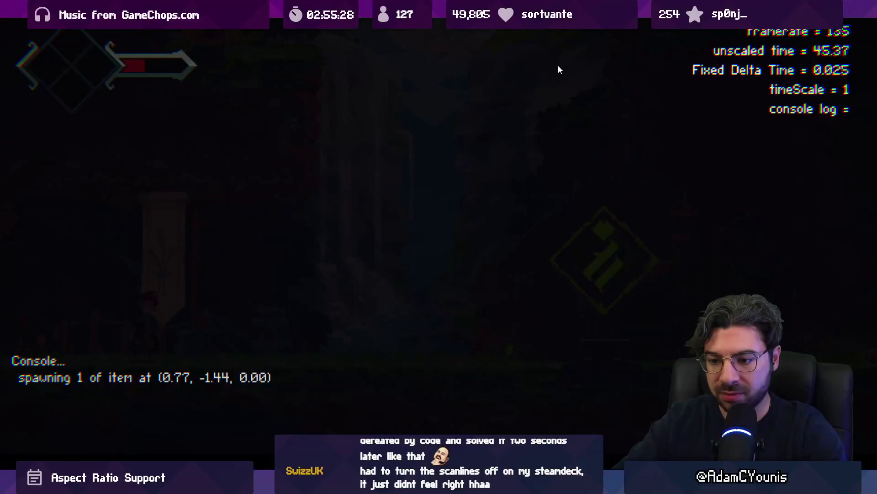
# - Equip the Iron Pauldron and the Magnet Ring in the Journal's Equipment page
pyautogui.press('`')
pyautogui.press('Tab')
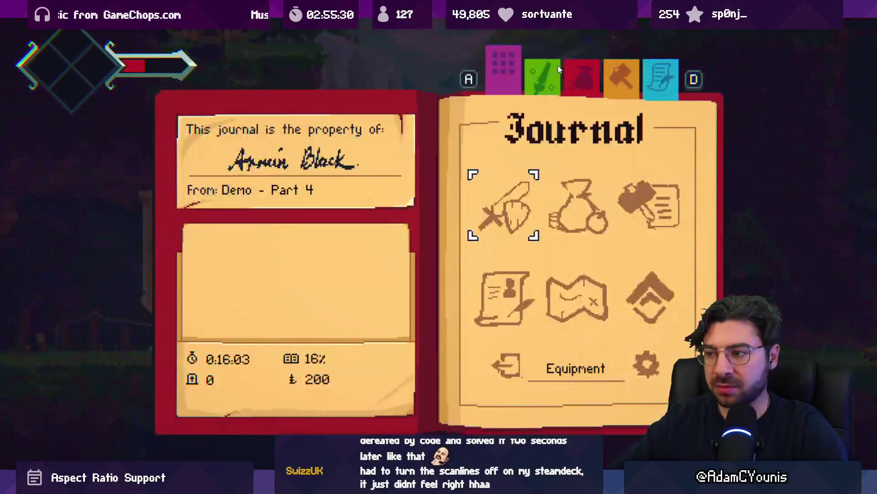
pyautogui.press('Return')
pyautogui.press('Down')
pyautogui.press('Return')
pyautogui.press('Down')
pyautogui.press('Return')
pyautogui.press('Right')
pyautogui.press('Return')
pyautogui.press('Down')
pyautogui.press('Down')
pyautogui.press('Return')
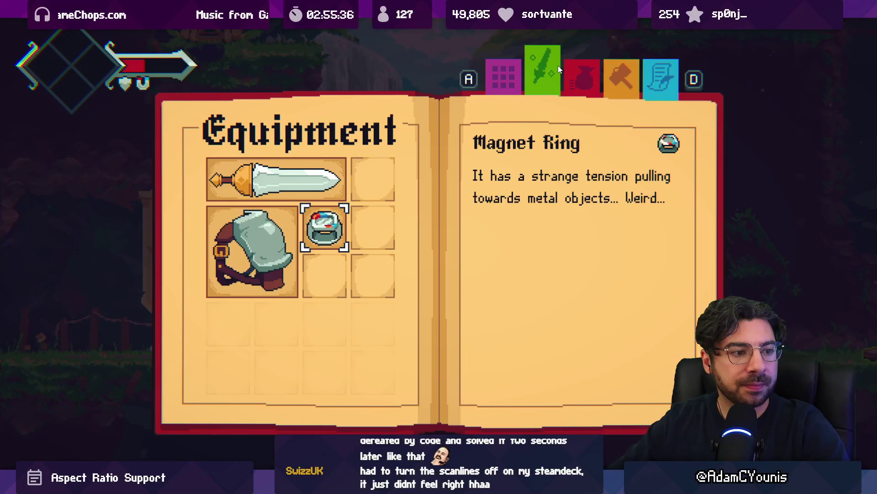
# - Spawn another item at (1.13, -1.45, 0.00) via the debug console, then resume play
pyautogui.press('Tab')
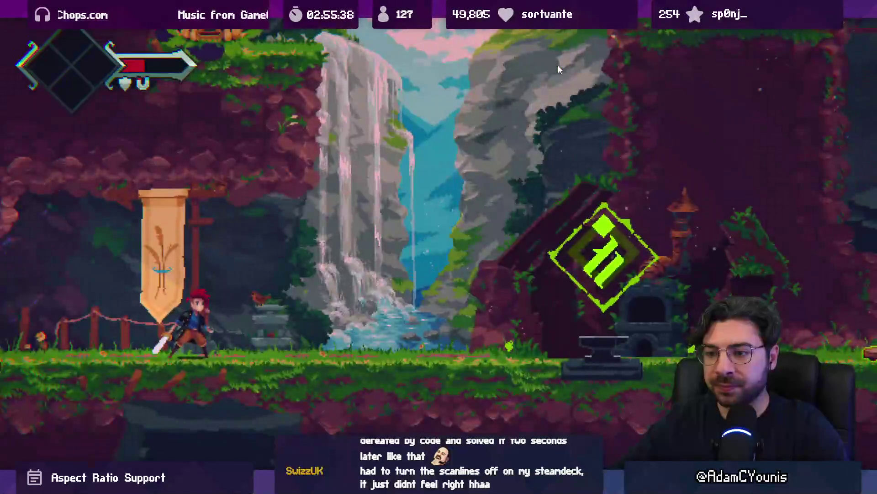
pyautogui.press('`')
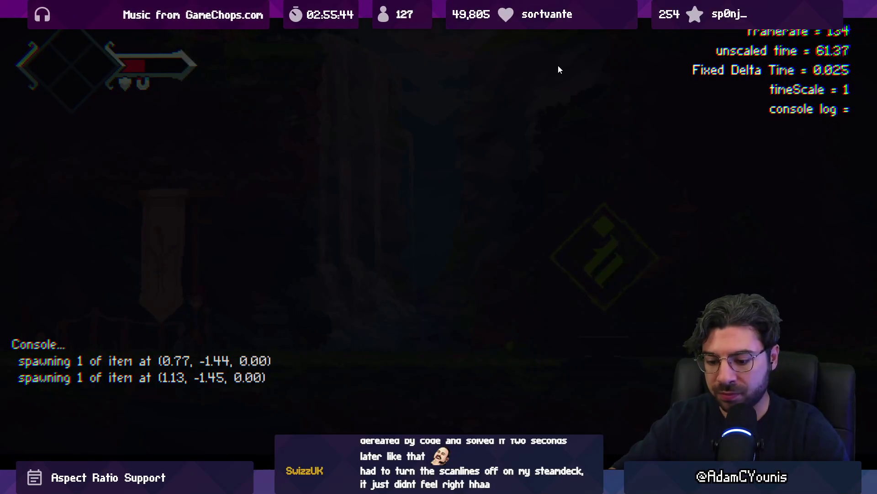
pyautogui.press('Return')
pyautogui.press('`')
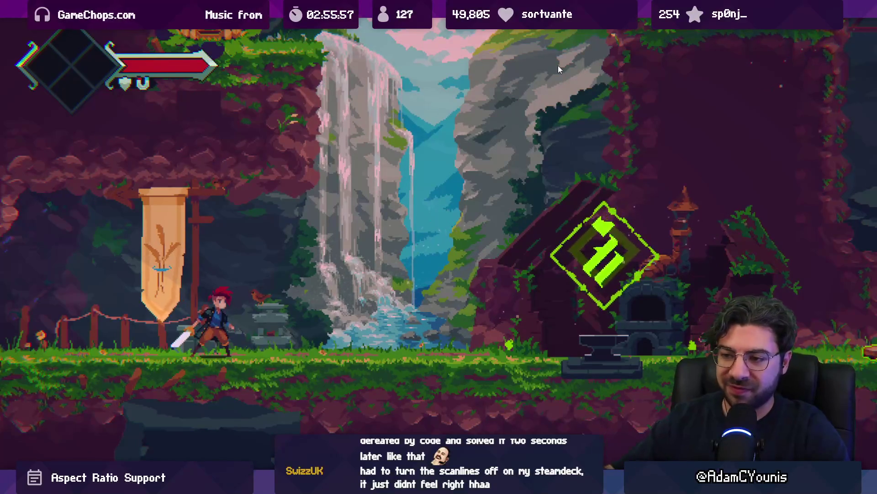
# - Check in Journal > Settings > Video that Scan Lines is still Off
pyautogui.press('Escape')
pyautogui.press('Up')
pyautogui.press('Return')
pyautogui.press('Down')
pyautogui.press('Return')
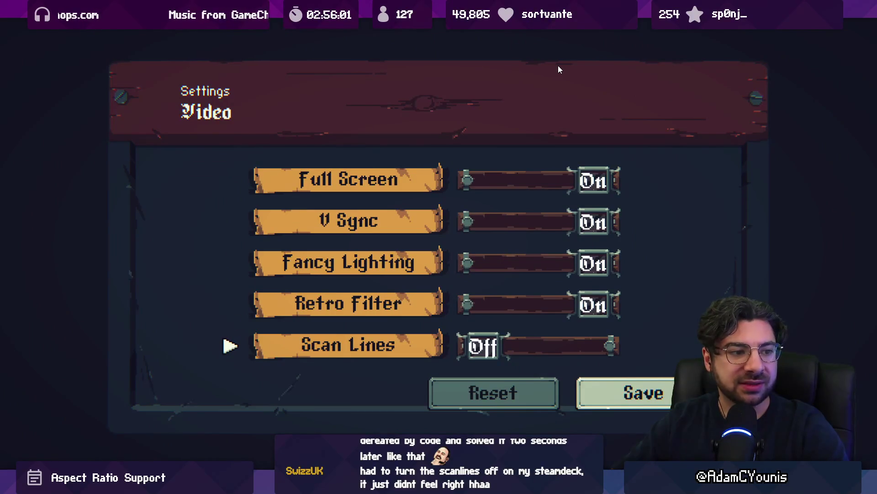
pyautogui.press('Escape')
pyautogui.press('Escape')
# - Walk left, exit to the title screen and choose Quit
pyautogui.press('Left')
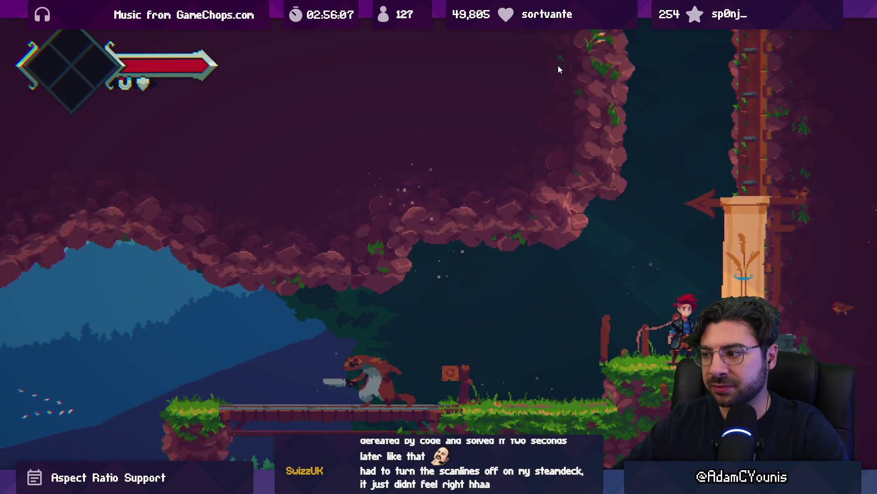
pyautogui.press('Escape')
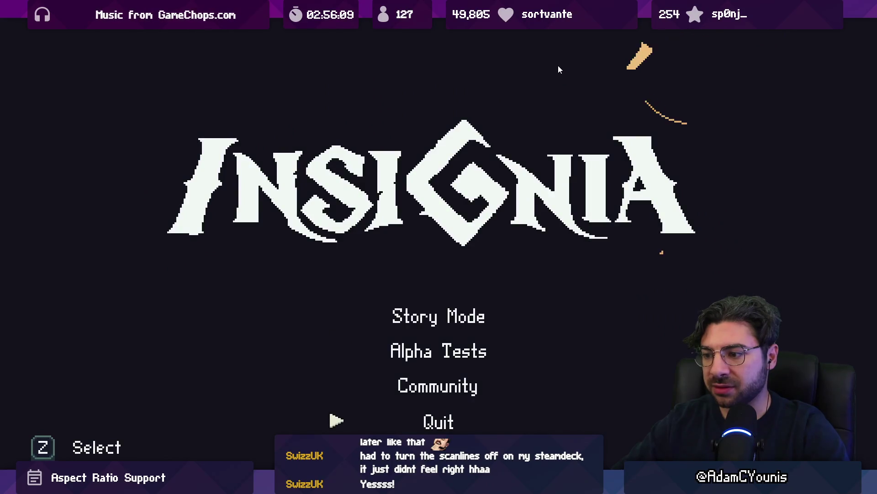
pyautogui.press('z')
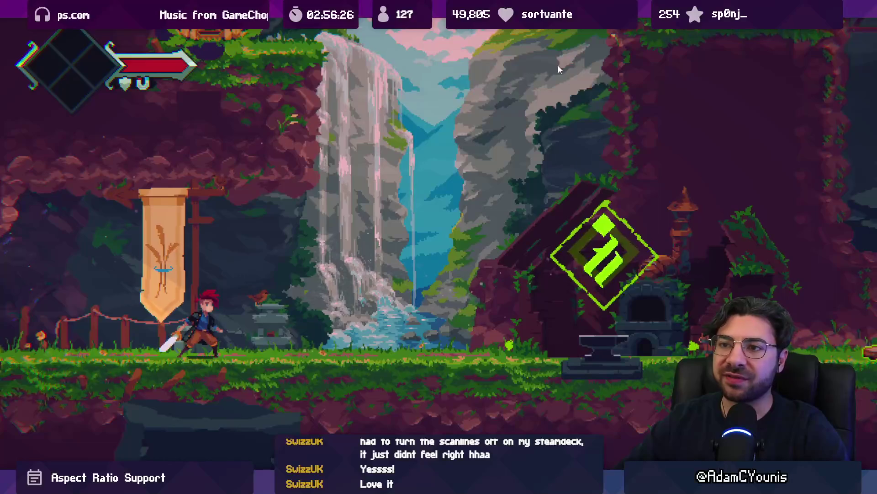
# - Review the equipped Graile Sword, Iron Pauldron and Magnet Ring slots in Equipment
pyautogui.press('Escape')
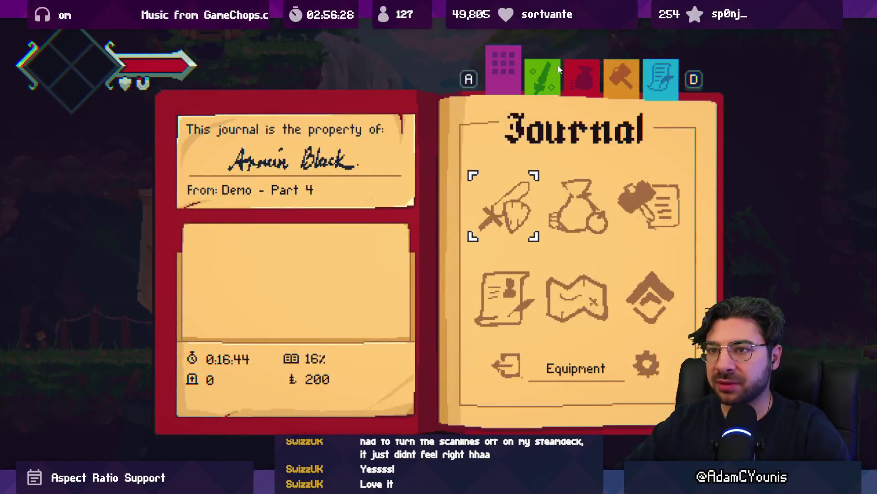
pyautogui.press('d')
pyautogui.press('s')
pyautogui.press('space')
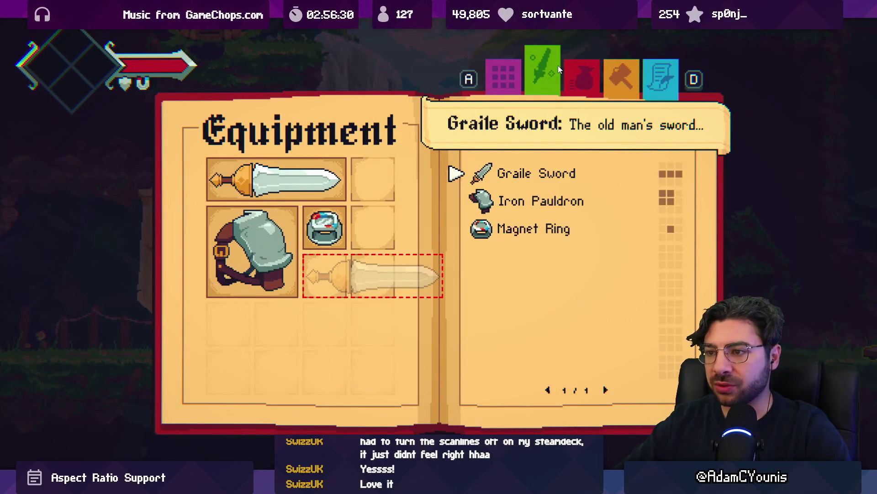
pyautogui.press('Escape')
pyautogui.press('w')
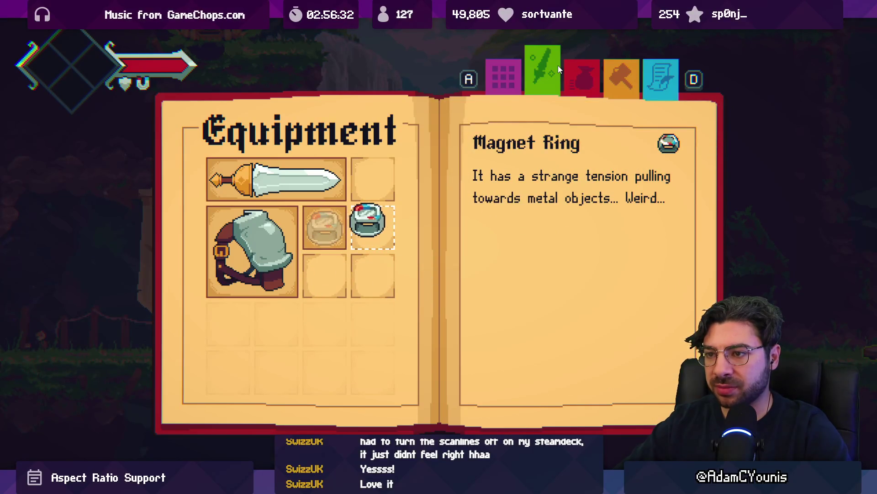
pyautogui.press('Escape')
# - Run right and jump past the waterfall into the cave, continuing the cutscene
pyautogui.press('d')
pyautogui.press('space')
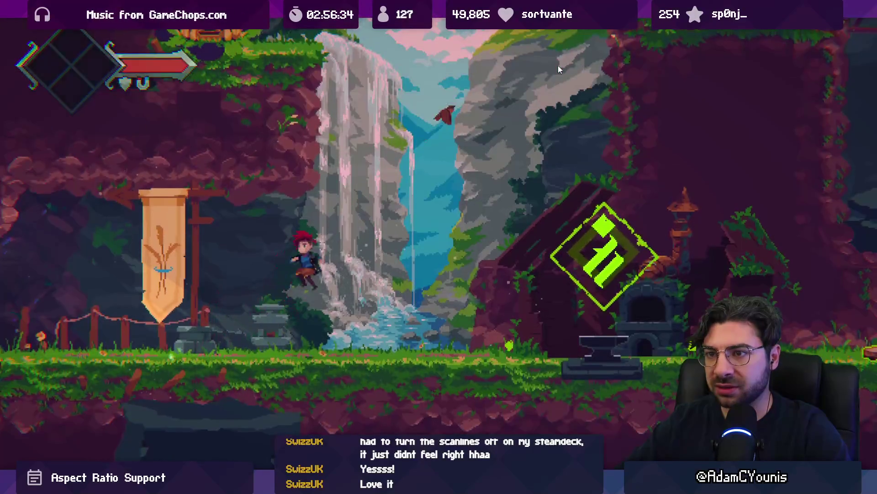
pyautogui.press('space')
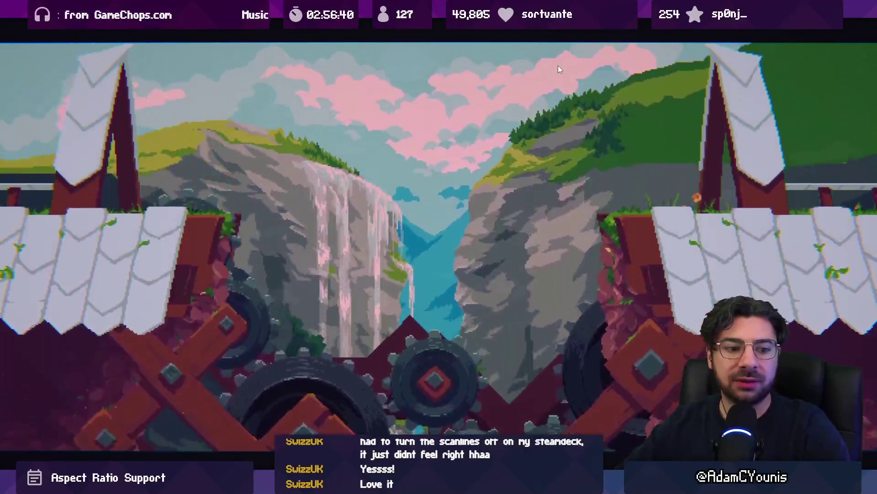
pyautogui.press('Return')
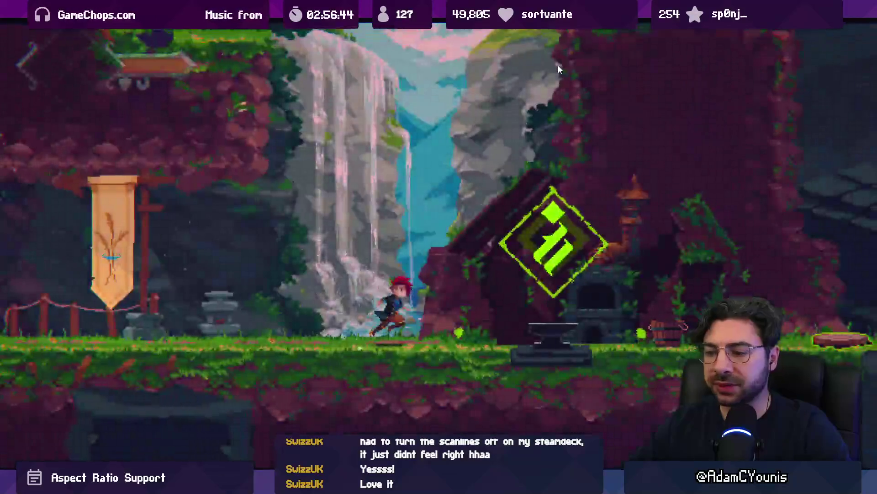
# - Dash-slash the first enemies past the waterfall bridge and climb the left wall
pyautogui.press('Right')
pyautogui.press('Right')
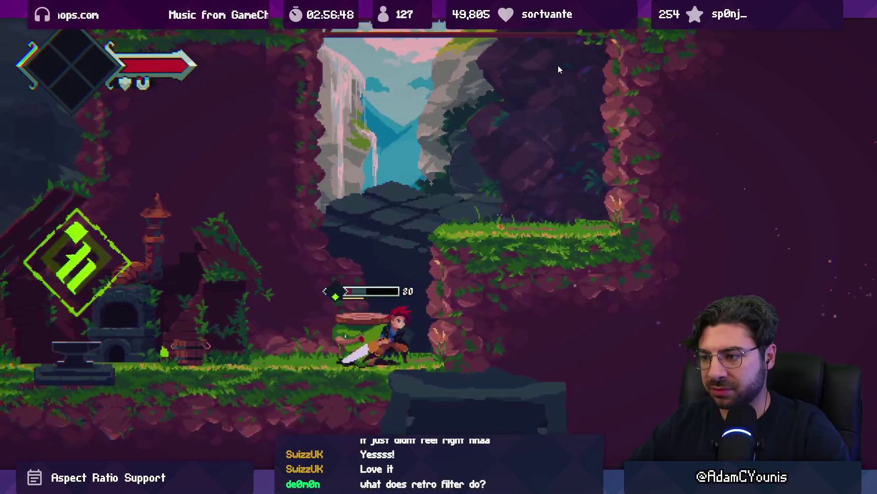
pyautogui.press('space')
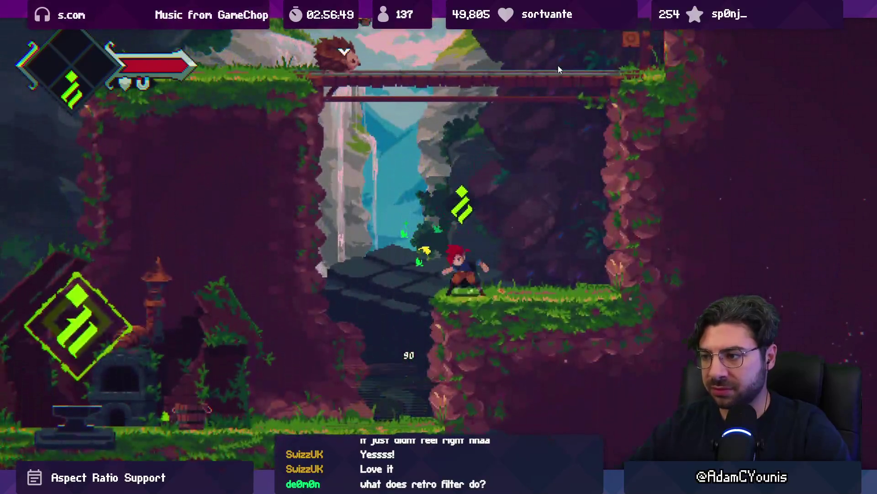
pyautogui.press('space')
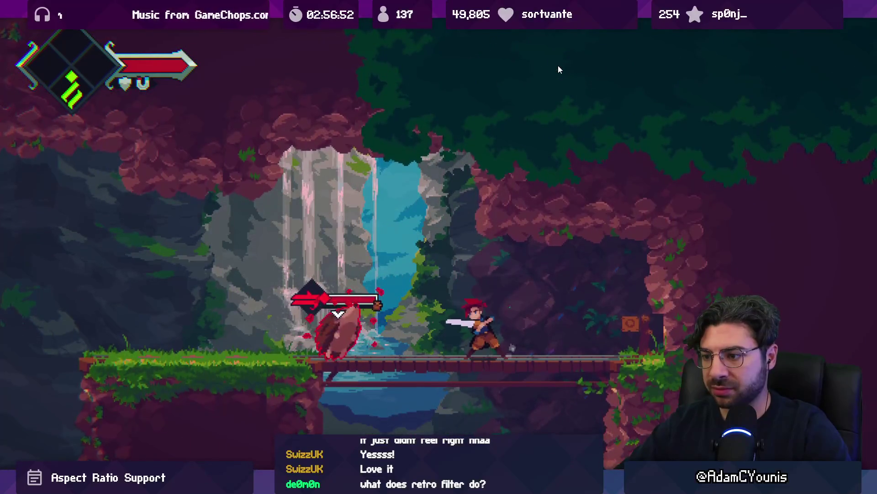
pyautogui.press('x')
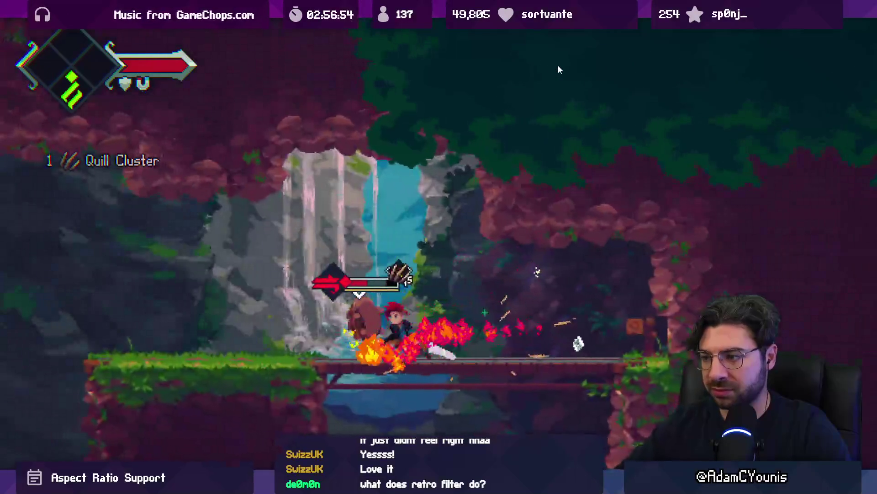
pyautogui.press('space')
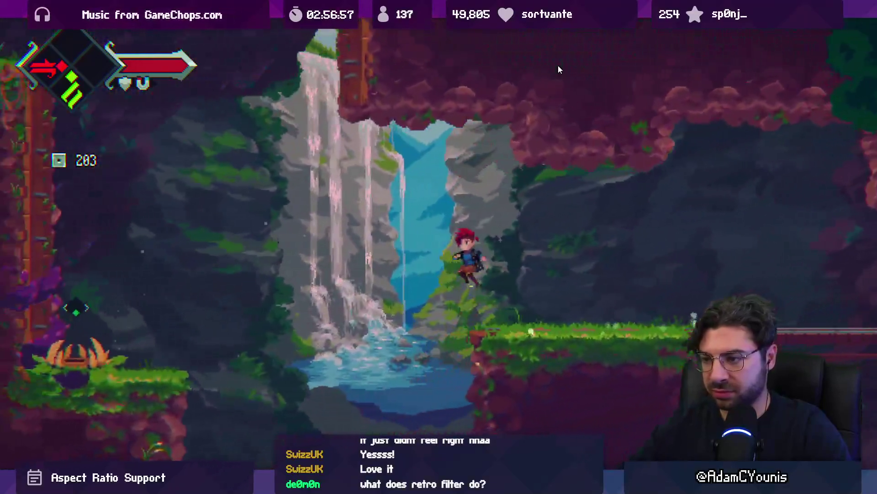
pyautogui.press('x')
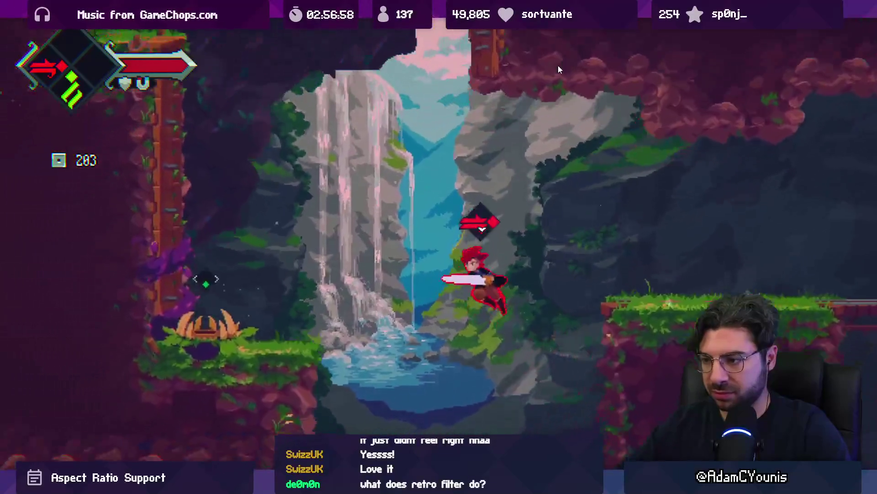
pyautogui.press('x')
pyautogui.press('x')
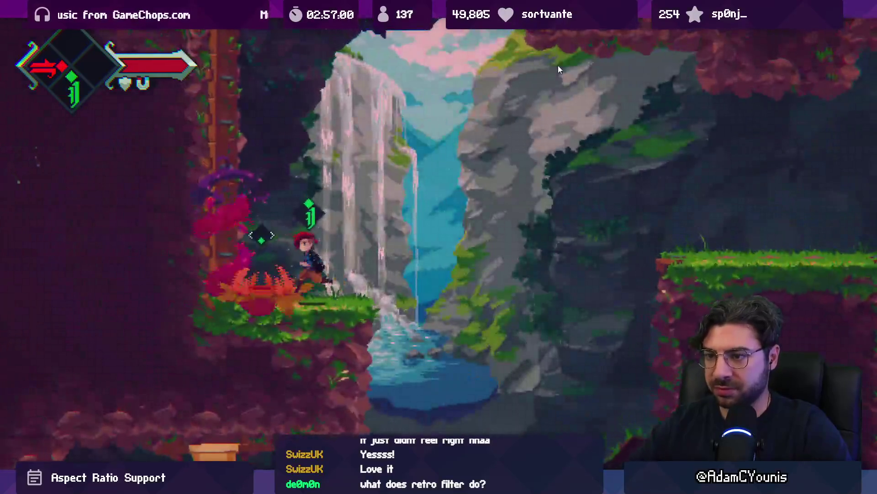
pyautogui.press('Left')
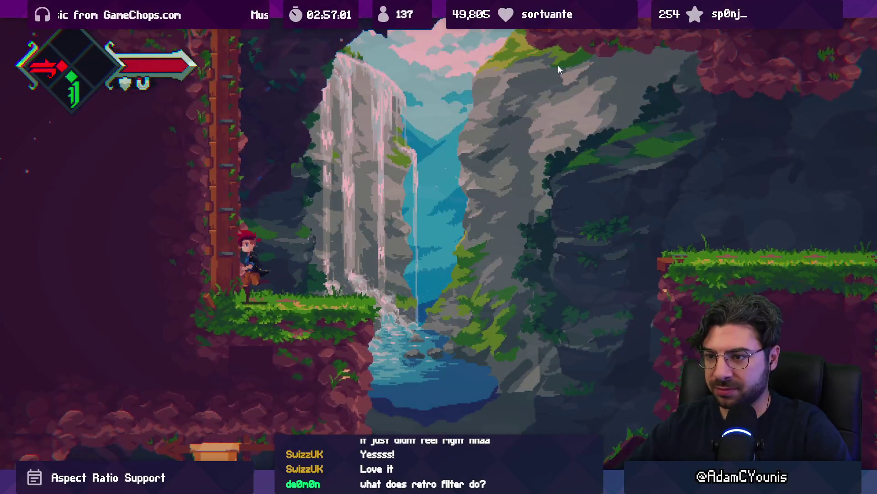
pyautogui.press('x')
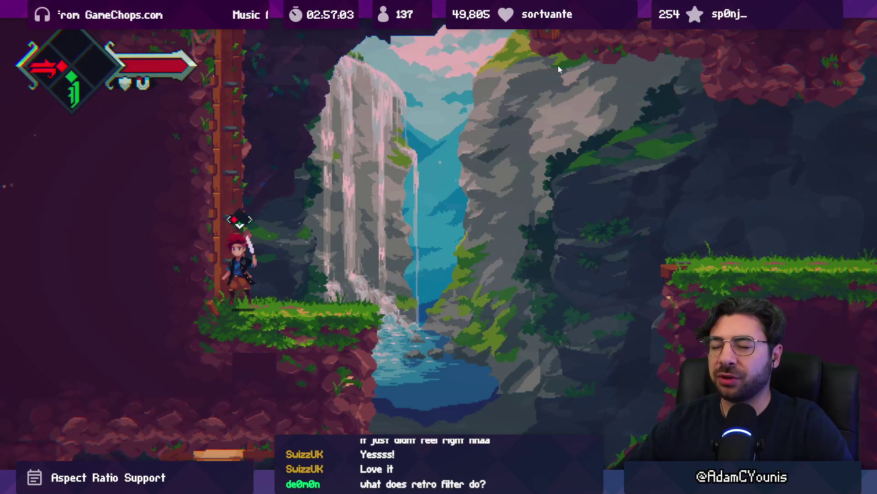
pyautogui.press('Up')
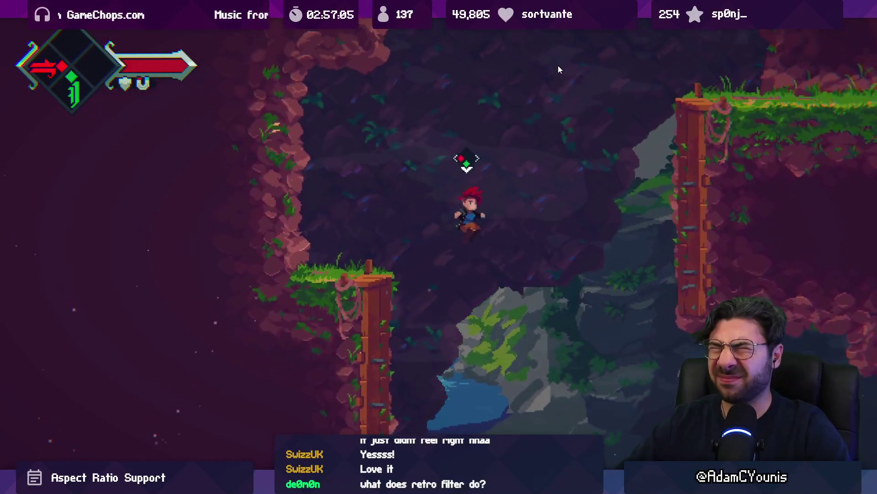
# - Defeat the green enemy on the grassy ledge and the enemy on the bridge
pyautogui.press('Right')
pyautogui.press('x')
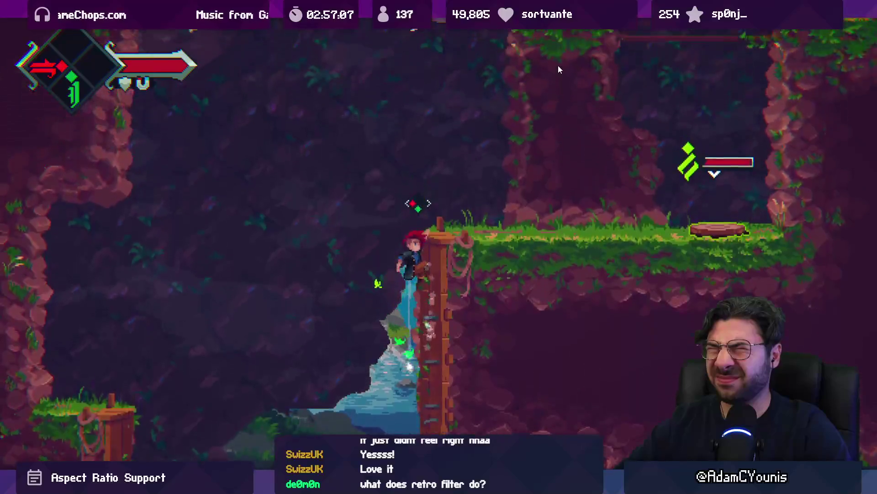
pyautogui.press('Up')
pyautogui.press('Left')
pyautogui.press('x')
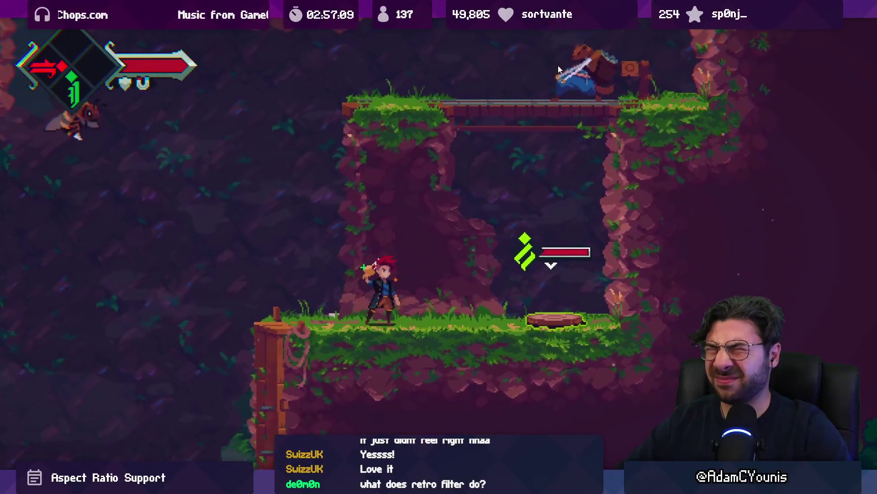
pyautogui.press('Right')
pyautogui.press('x')
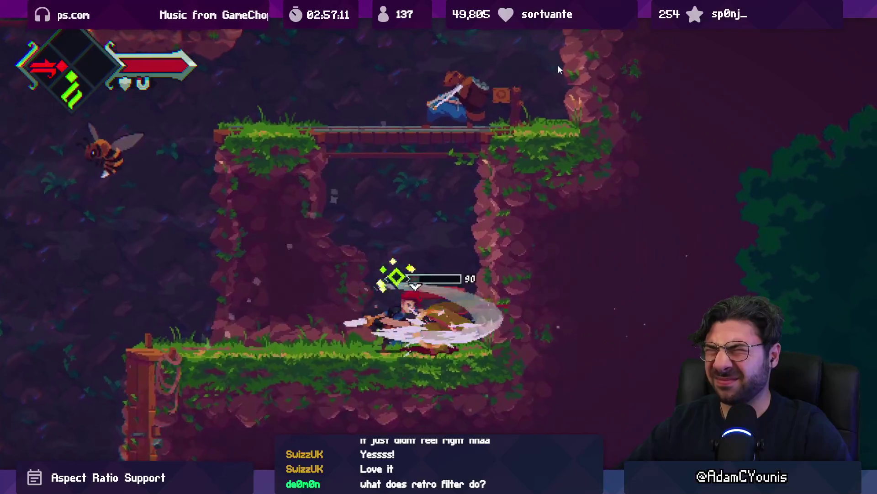
pyautogui.press('x')
pyautogui.press('x')
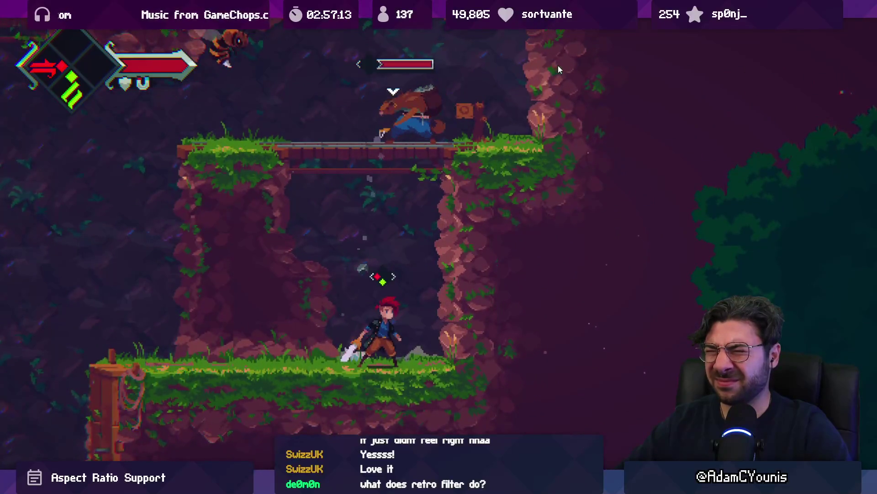
pyautogui.press('z')
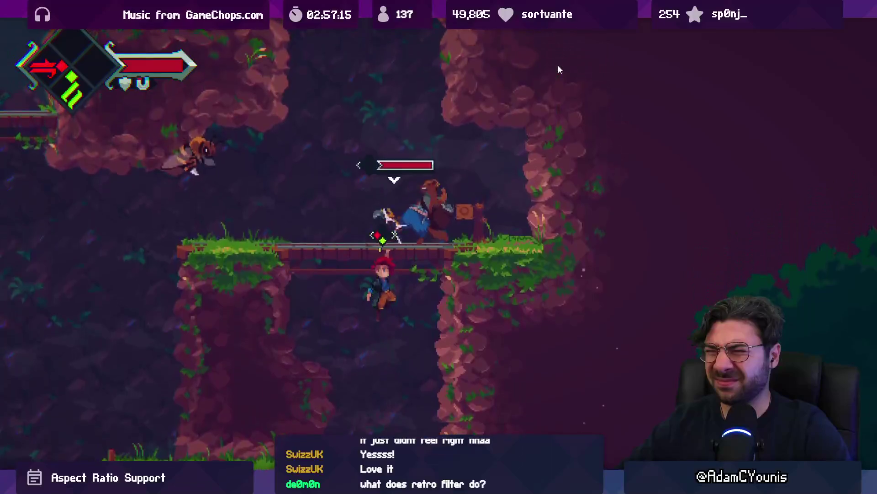
pyautogui.press('x')
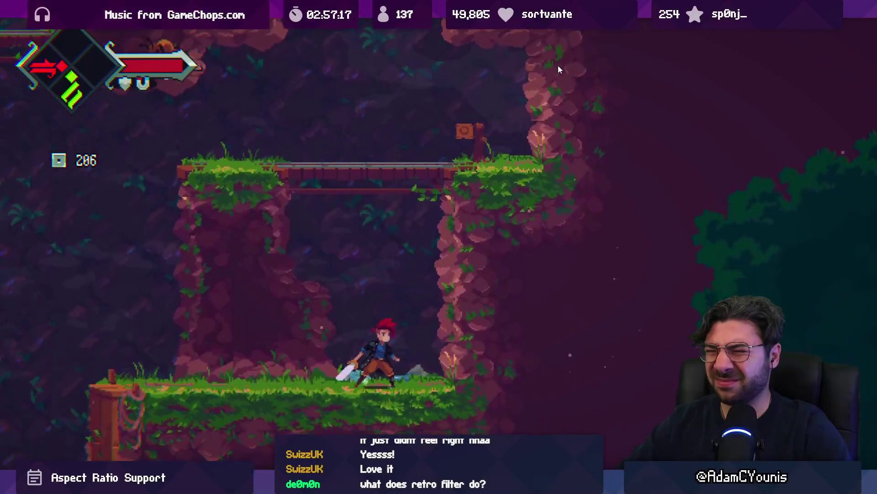
pyautogui.press('Right')
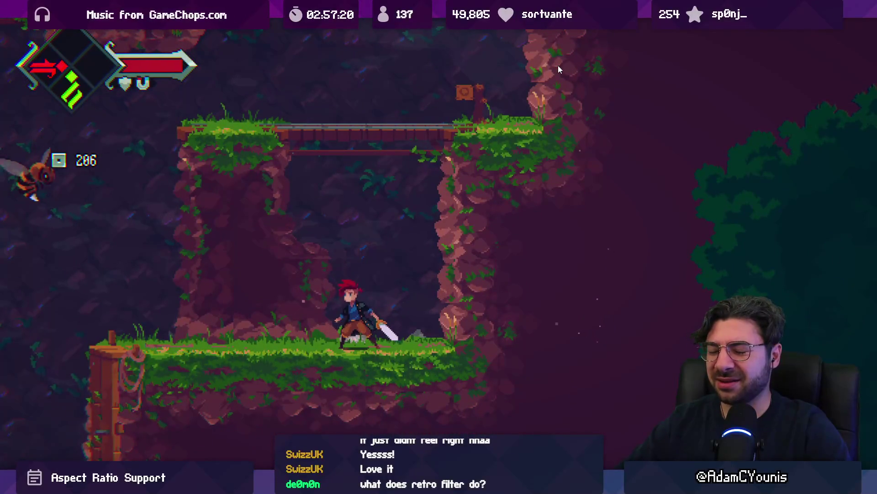
# - Dash past the bee across the bridges and climb the rock wall by the waterfall
pyautogui.press('c')
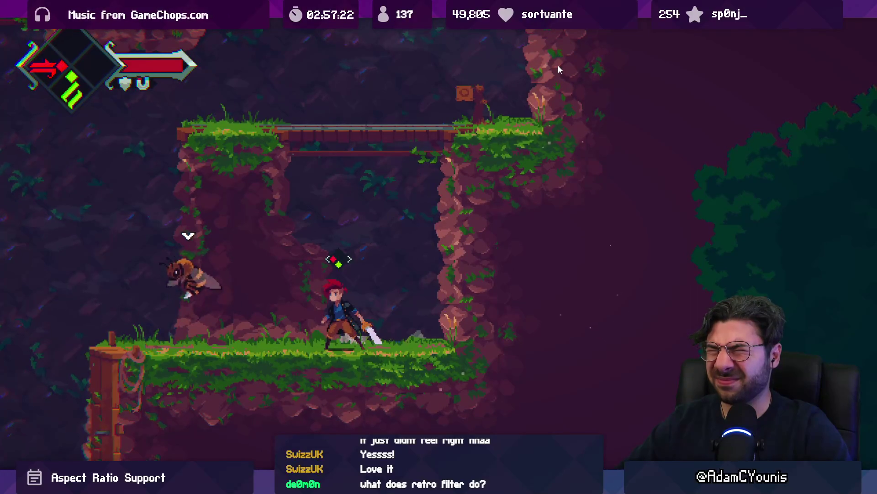
pyautogui.press('c')
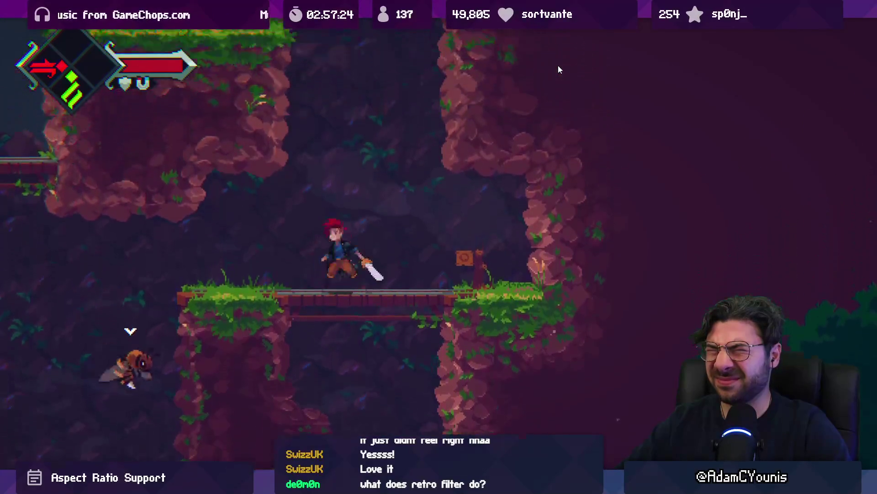
pyautogui.press('Left')
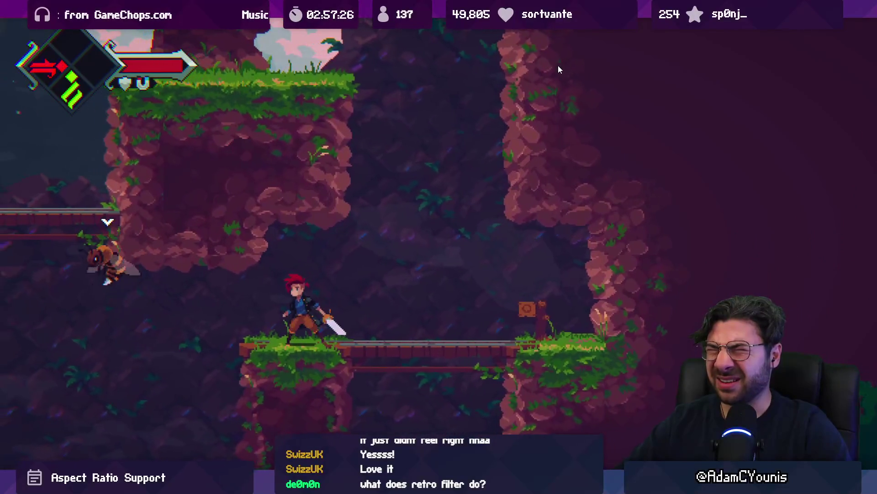
pyautogui.press('c')
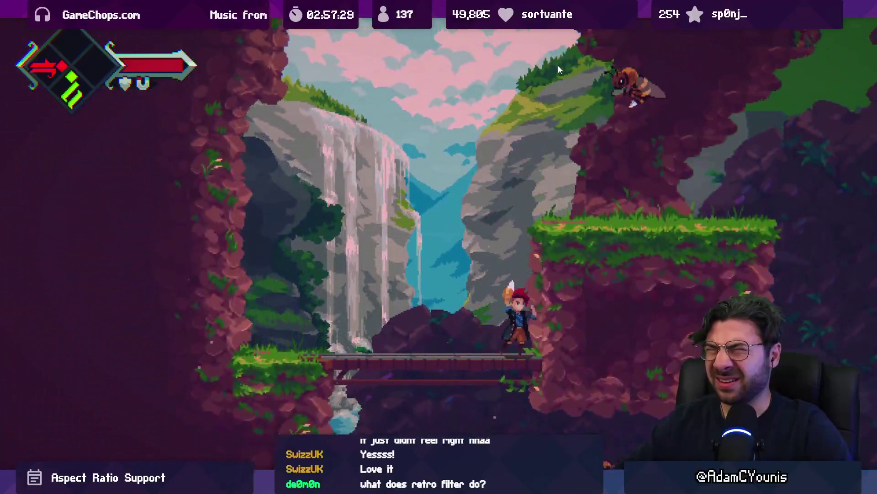
pyautogui.press('x')
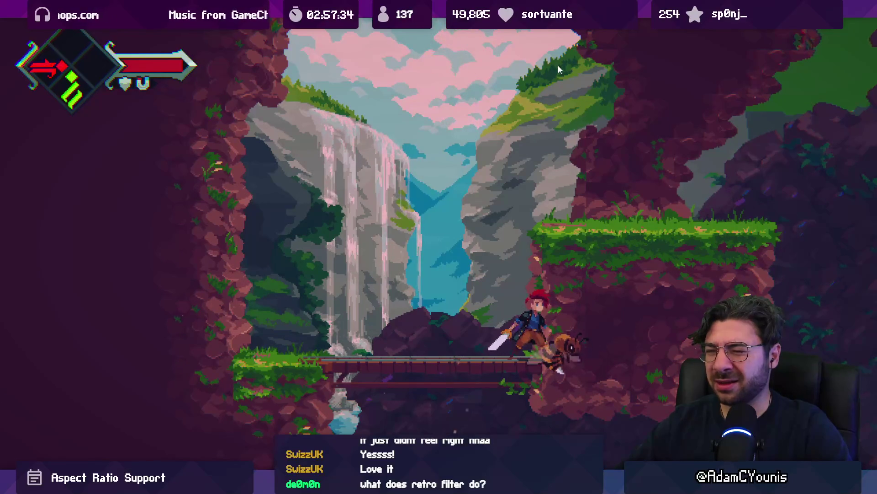
pyautogui.press('z')
pyautogui.press('x')
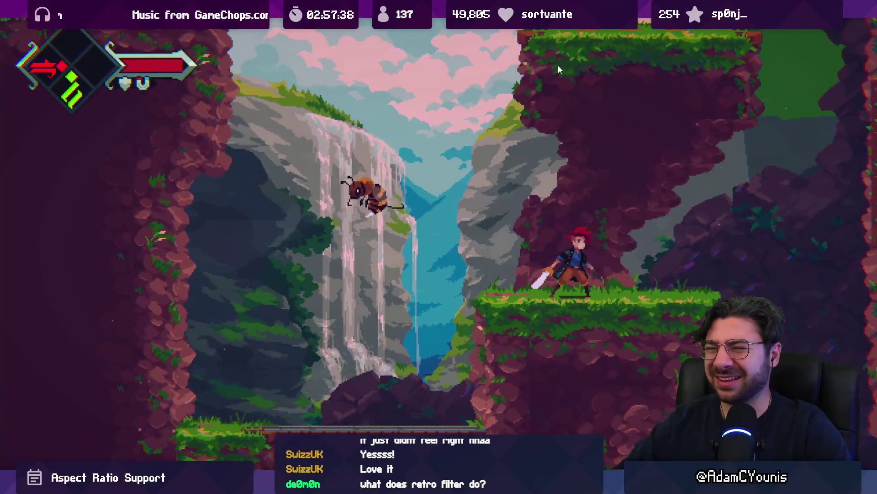
pyautogui.press('Left')
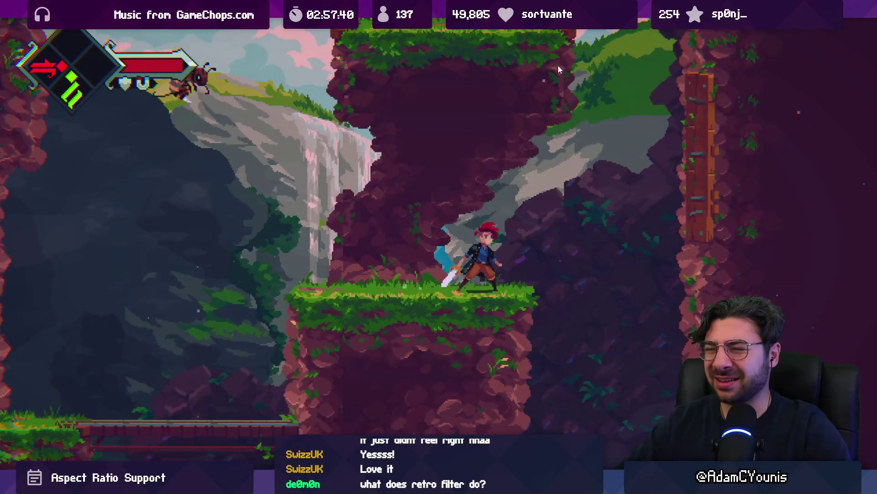
pyautogui.press('z')
pyautogui.press('z')
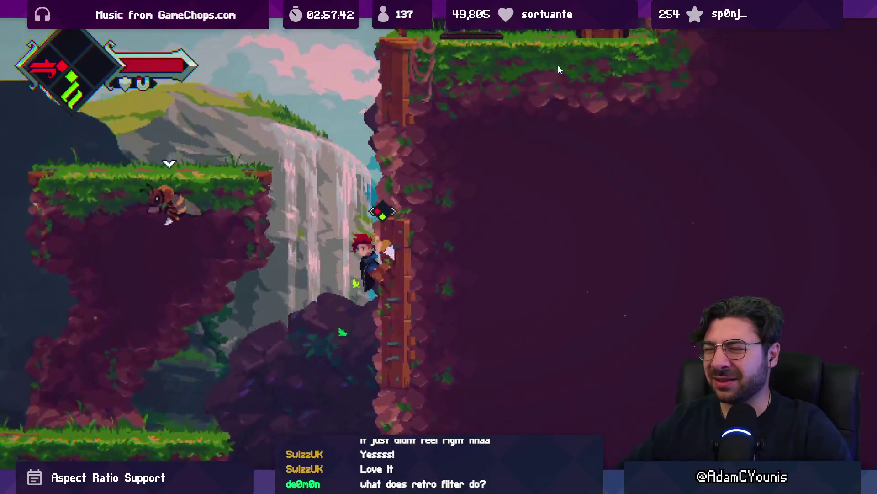
pyautogui.press('Up')
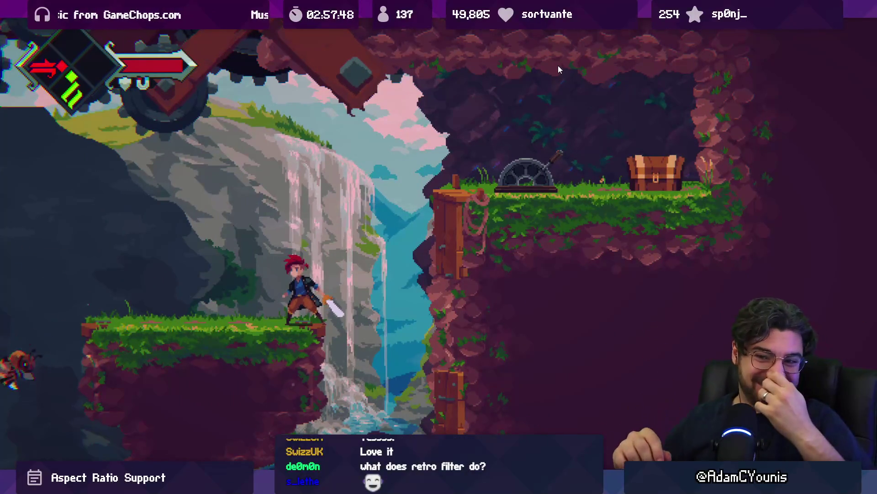
pyautogui.press('Left')
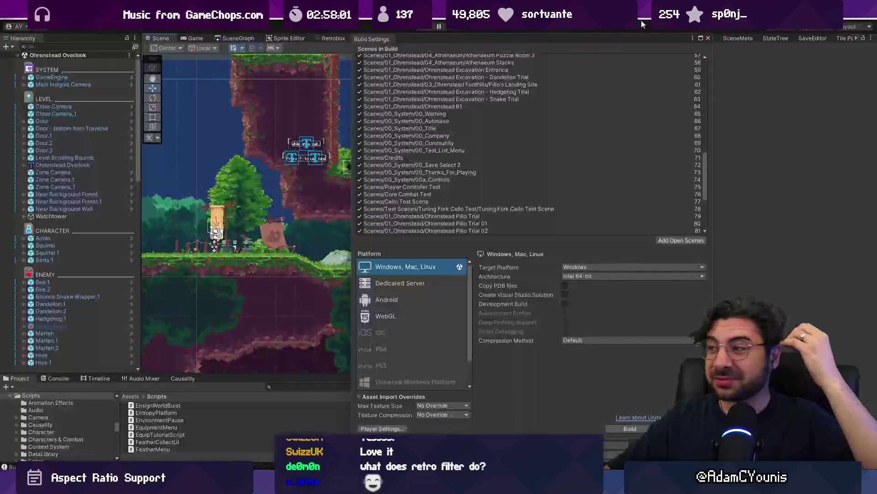
# - Close Build Settings and view the SceneGraph tab of the Ohrenstead Overlook rooms
pyautogui.click(708, 39)
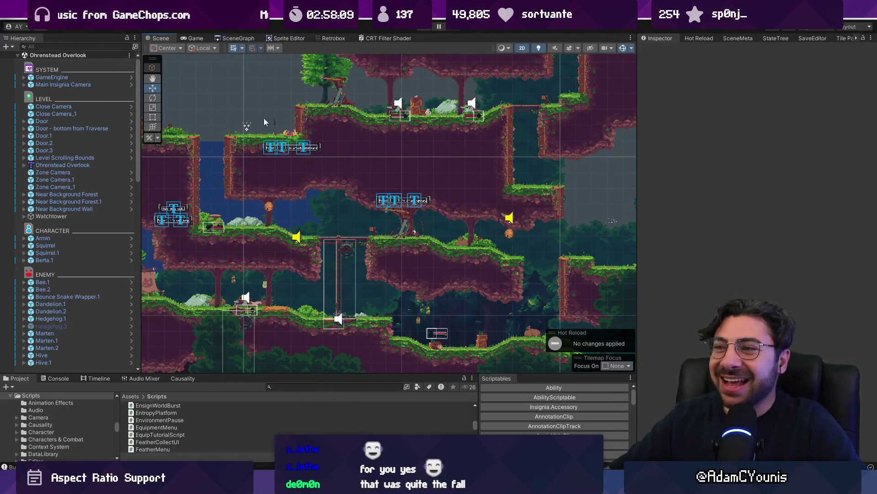
pyautogui.click(247, 39)
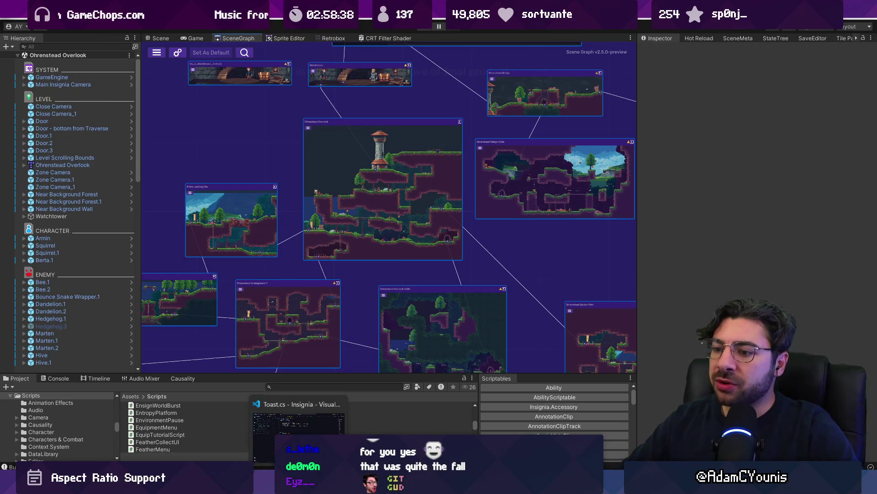
pyautogui.click(299, 423)
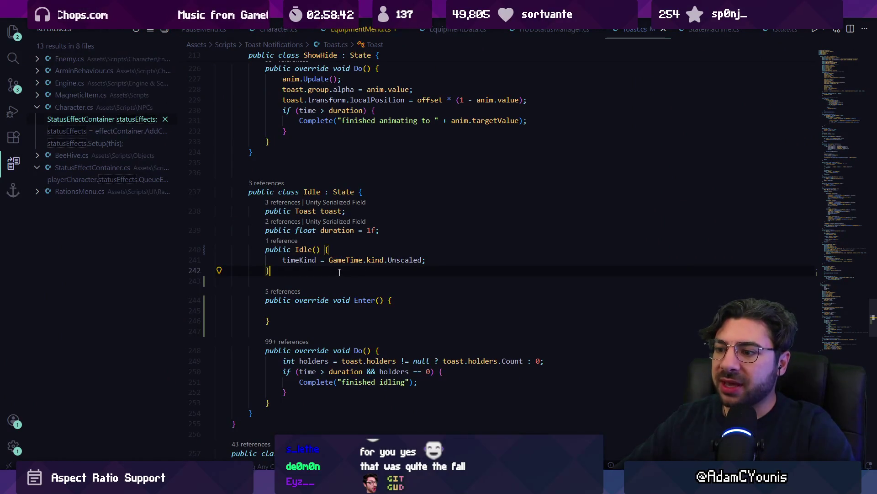
# - Open GameData.cs through the quick file picker
pyautogui.hotkey('ctrl', 'p')
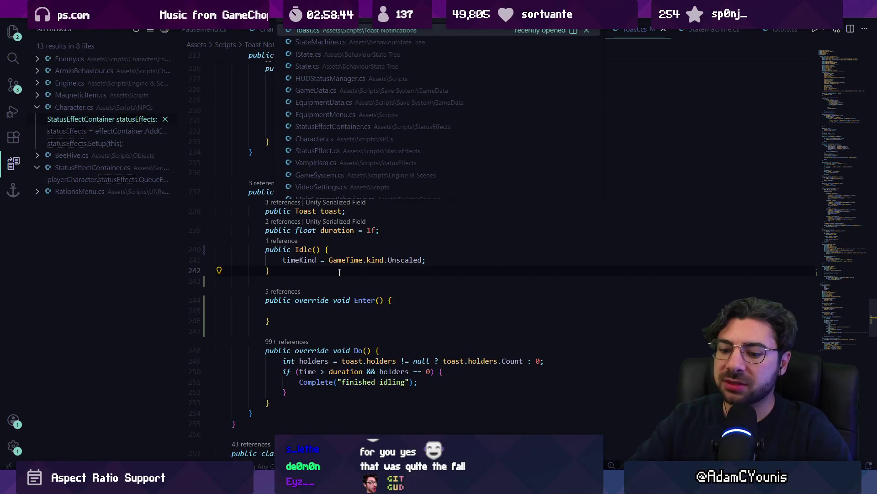
pyautogui.write('gear')
pyautogui.press('BackSpace')
pyautogui.press('BackSpace')
pyautogui.write('amedata')
pyautogui.press('Return')
# - Search GameData.cs for 'gear', list its references and select the word version
pyautogui.hotkey('ctrl', 'f')
pyautogui.write('gear')
pyautogui.press('Escape')
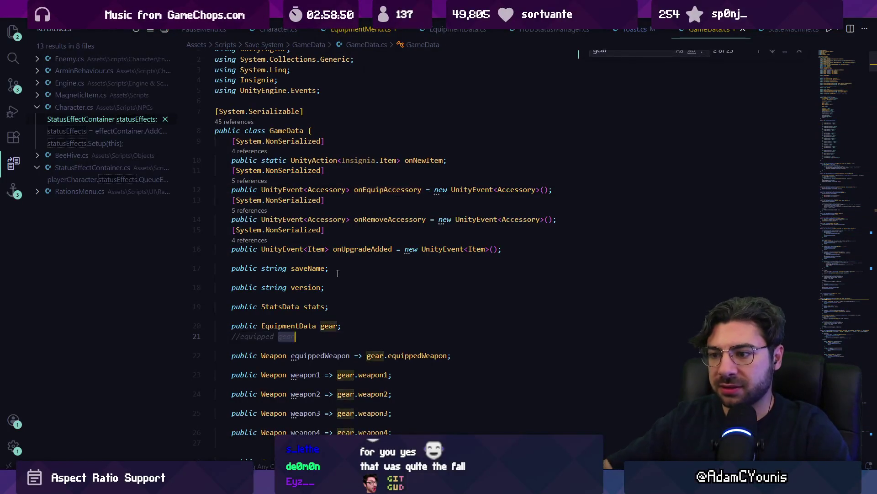
pyautogui.hotkey('shift', 'F12')
pyautogui.doubleClick(294, 328)
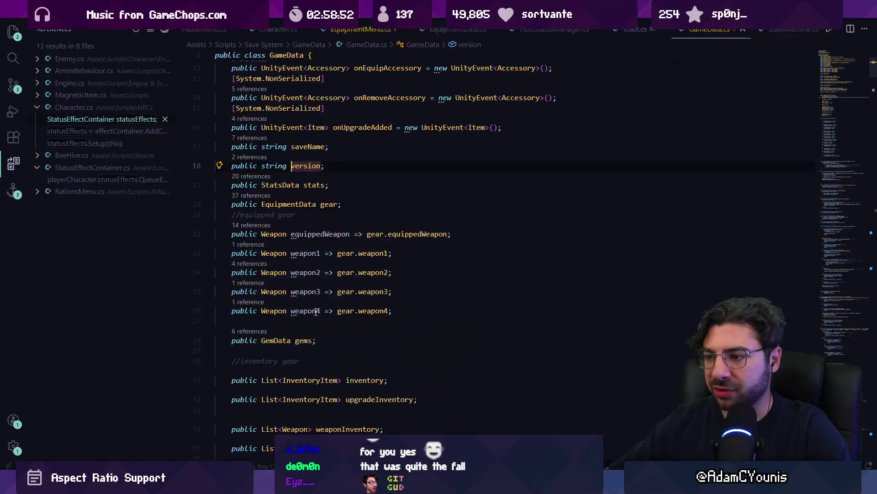
# - Search the project for 'orb' and open the orb-counting line in OrbHealthManager.cs
pyautogui.hotkey('ctrl', 'f')
pyautogui.write('health')
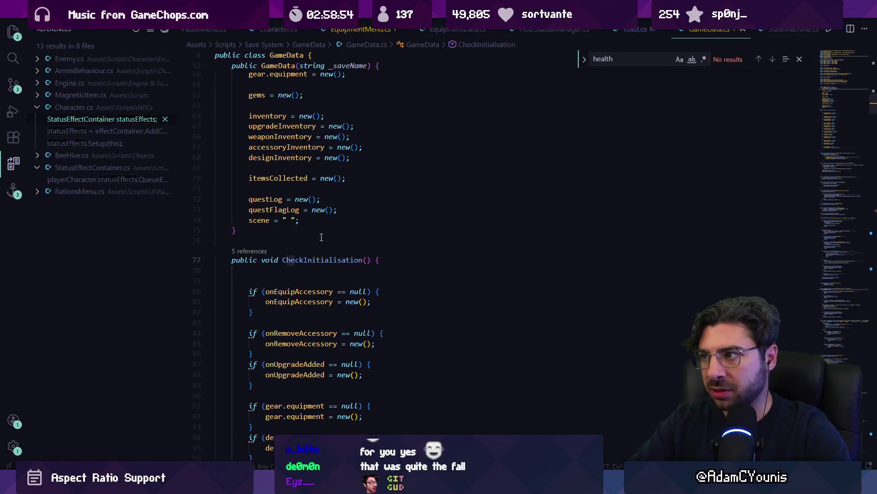
pyautogui.press('BackSpace')
pyautogui.press('BackSpace')
pyautogui.press('BackSpace')
pyautogui.hotkey('ctrl', 'shift', 'f')
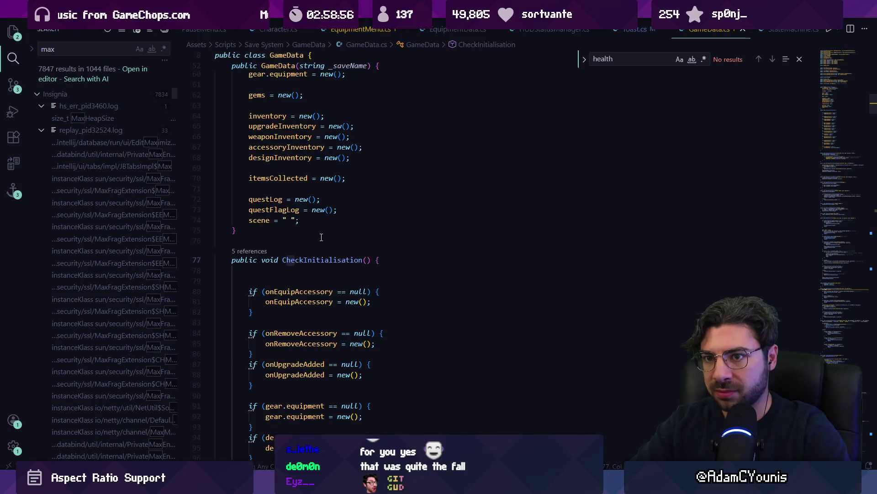
pyautogui.press('BackSpace')
pyautogui.press('BackSpace')
pyautogui.write('orb')
pyautogui.press('Escape')
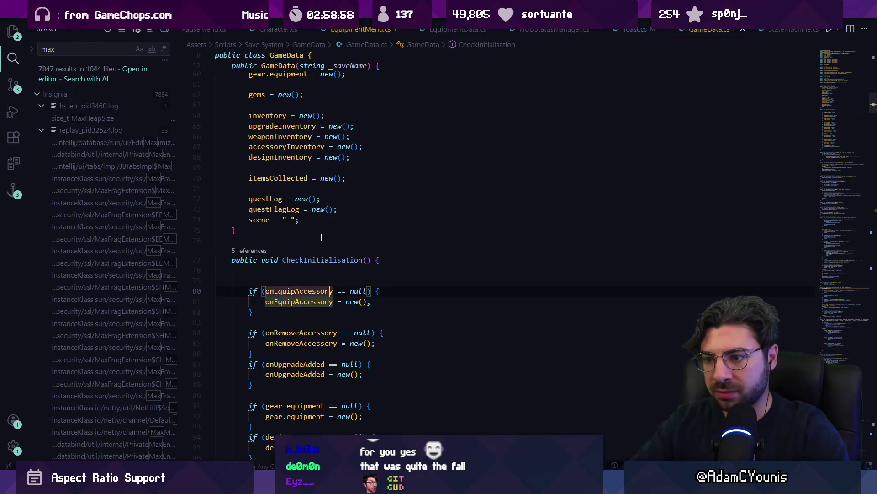
pyautogui.hotkey('ctrl', 'shift', 'f')
pyautogui.write('orbs')
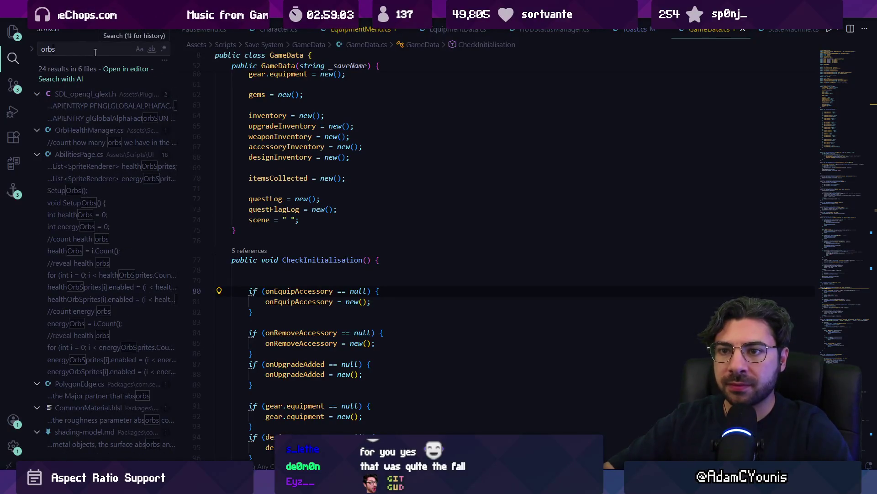
pyautogui.click(137, 142)
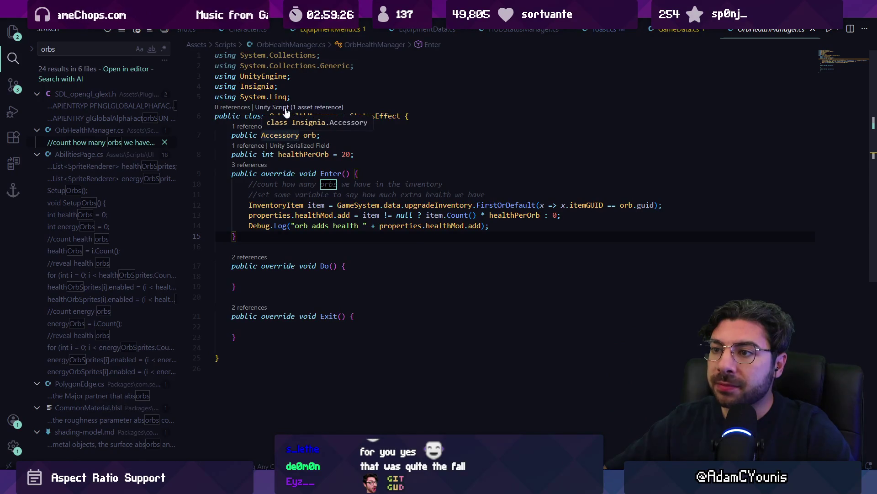
# - Follow the Unity Script CodeLens on OrbHealthManager to the GameEngine prefab that uses it
pyautogui.moveTo(308, 112)
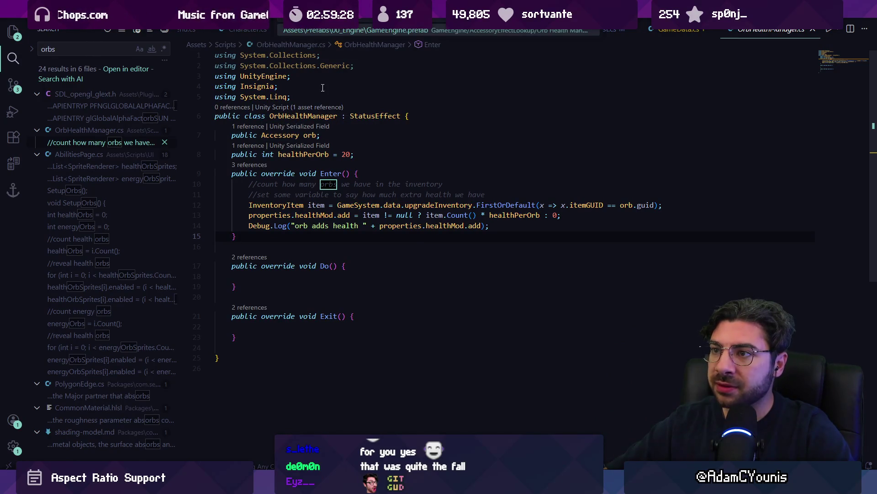
pyautogui.click(356, 31)
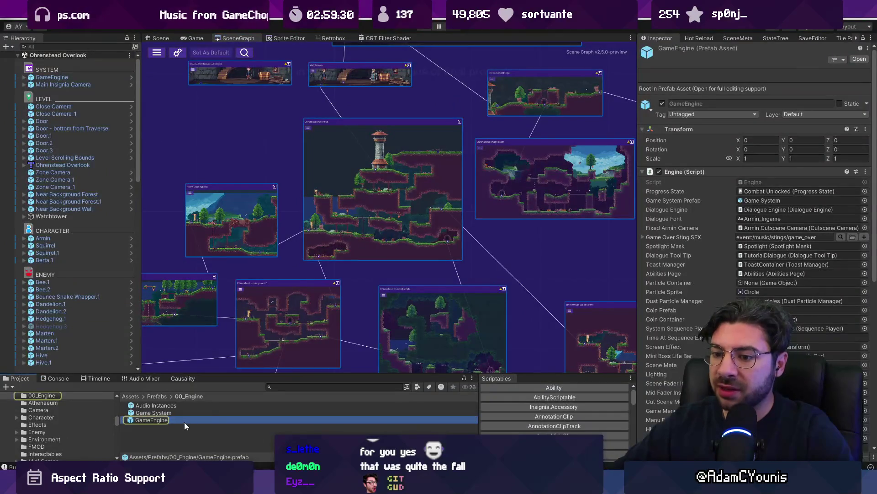
# - Open the GameEngine prefab and scroll through its Engine script settings in the Inspector
pyautogui.doubleClick(184, 421)
pyautogui.scroll(-10, 754, 247)
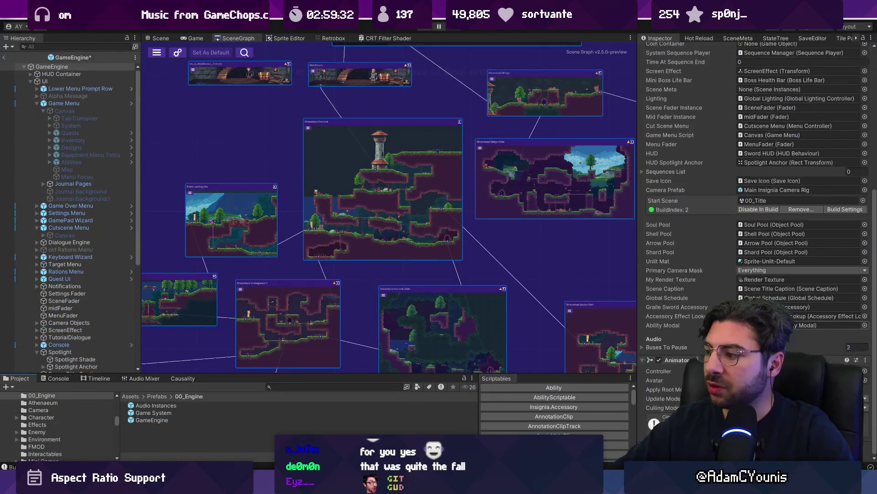
pyautogui.hotkey('alt', 'Tab')
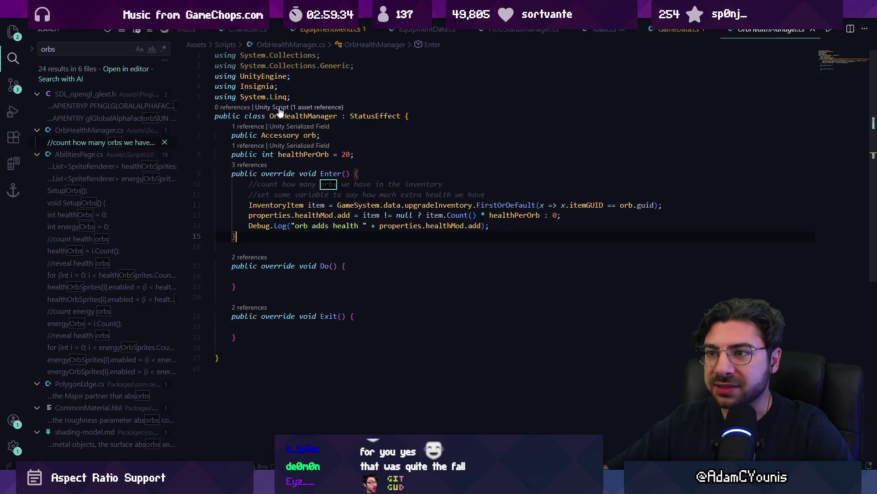
pyautogui.click(298, 111)
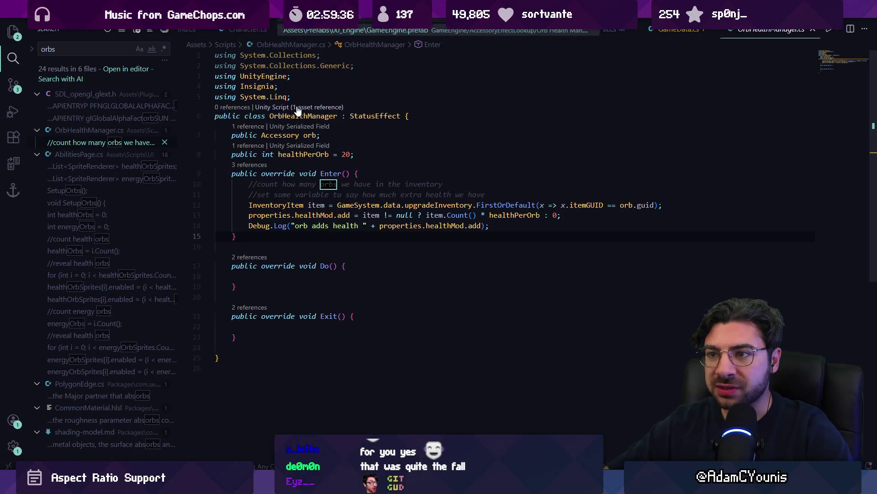
pyautogui.click(333, 31)
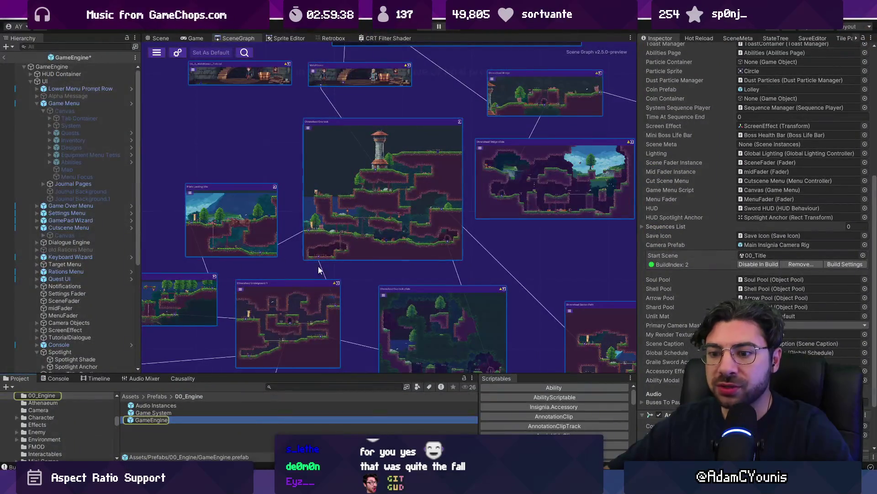
pyautogui.scroll(3, 730, 220)
pyautogui.scroll(8, 722, 188)
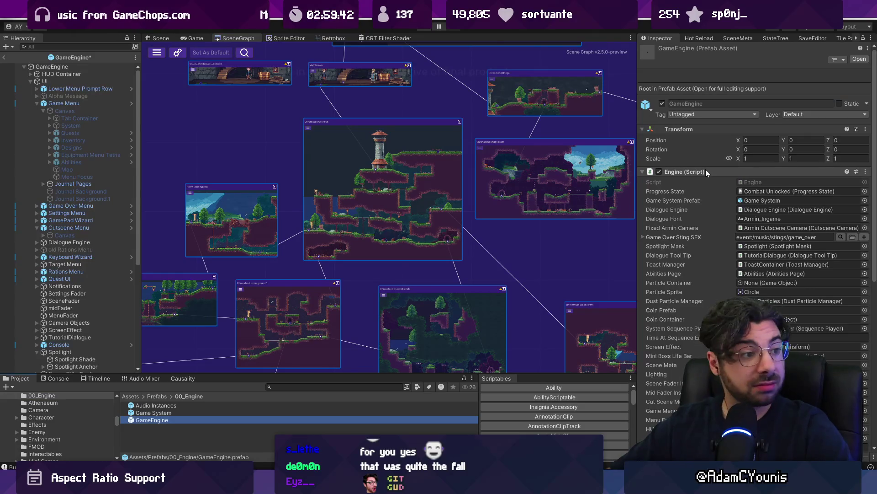
pyautogui.scroll(-10, 704, 179)
pyautogui.scroll(-3, 499, 249)
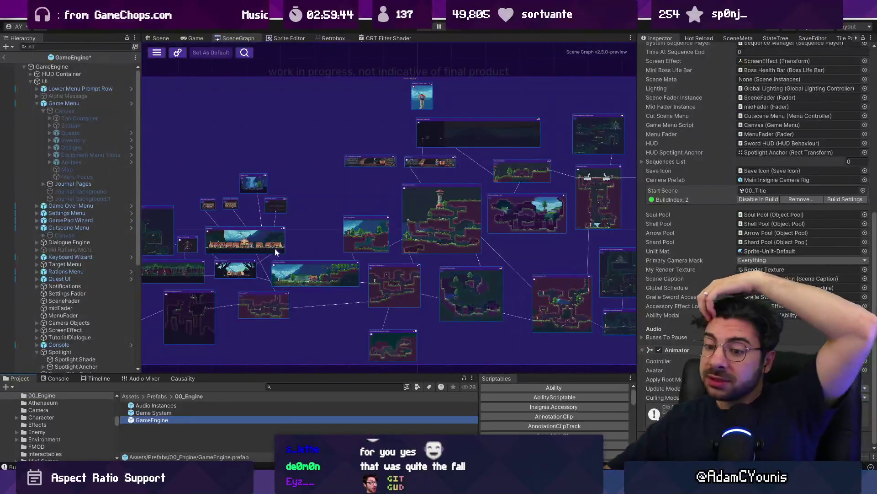
pyautogui.doubleClick(156, 420)
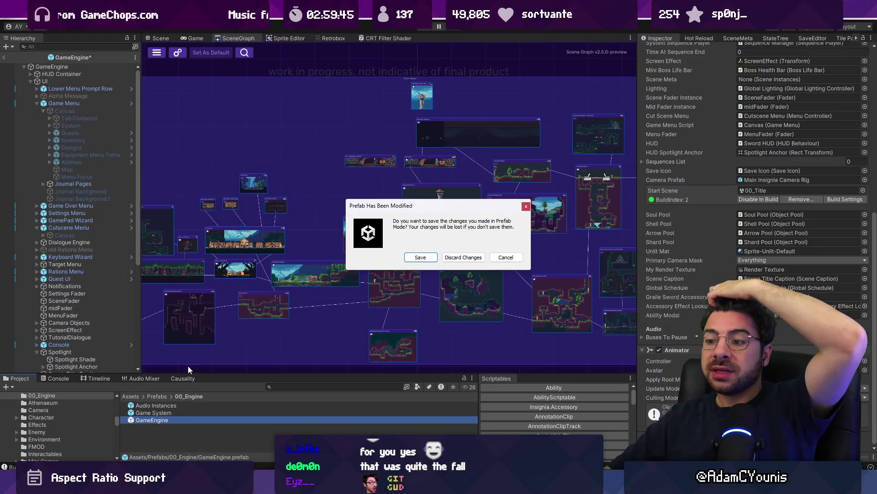
pyautogui.click(457, 255)
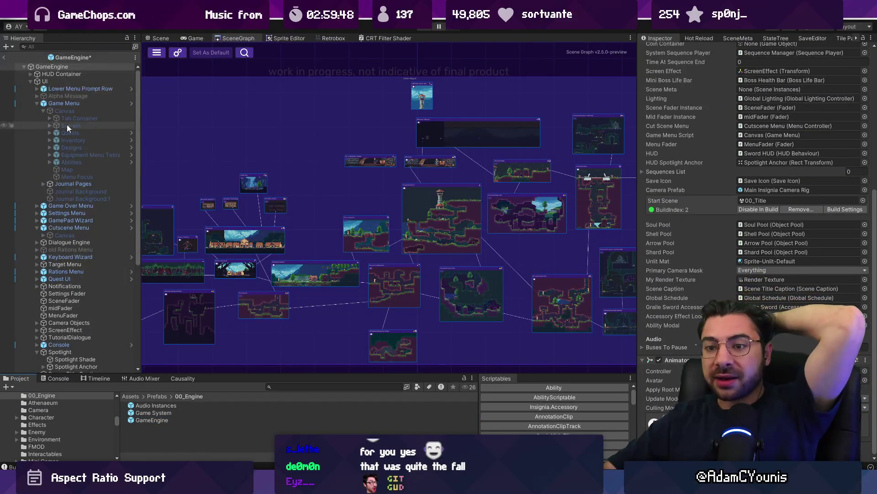
# - Exit the GameEngine prefab discarding changes, and return to OrbHealthManager.cs in VS Code
pyautogui.scroll(-6, 67, 133)
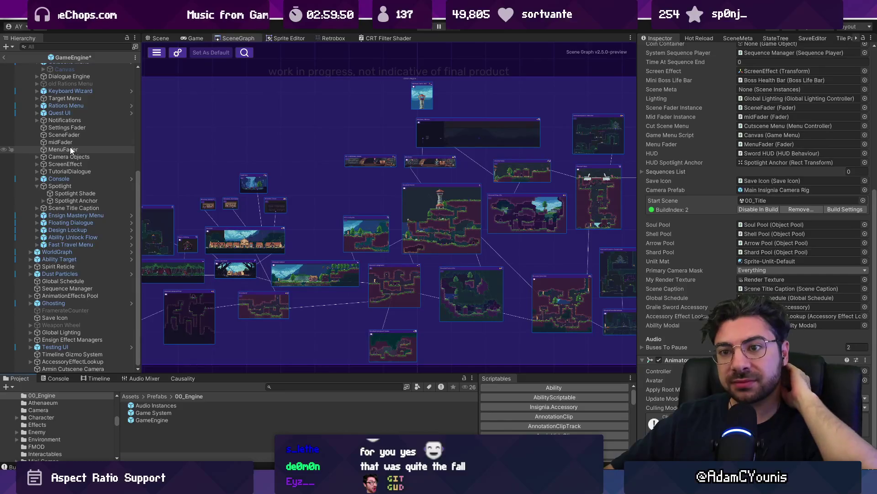
pyautogui.scroll(6, 46, 165)
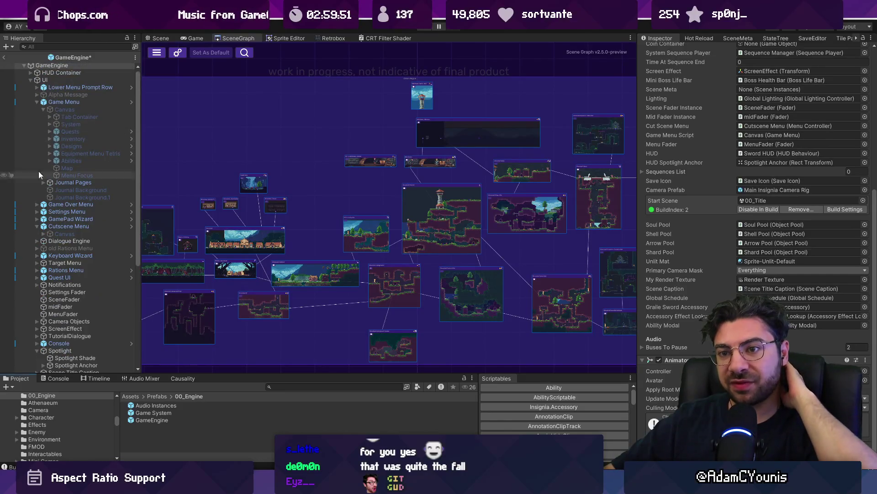
pyautogui.click(5, 58)
pyautogui.click(452, 258)
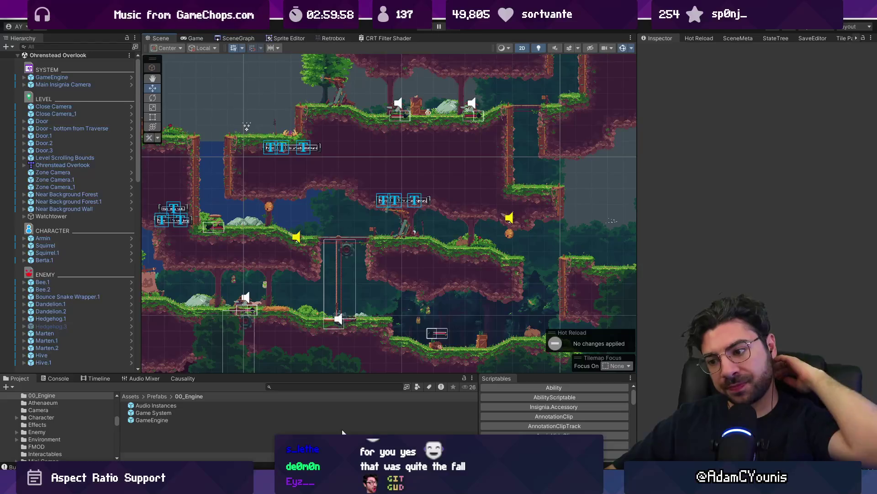
pyautogui.hotkey('alt', 'Tab')
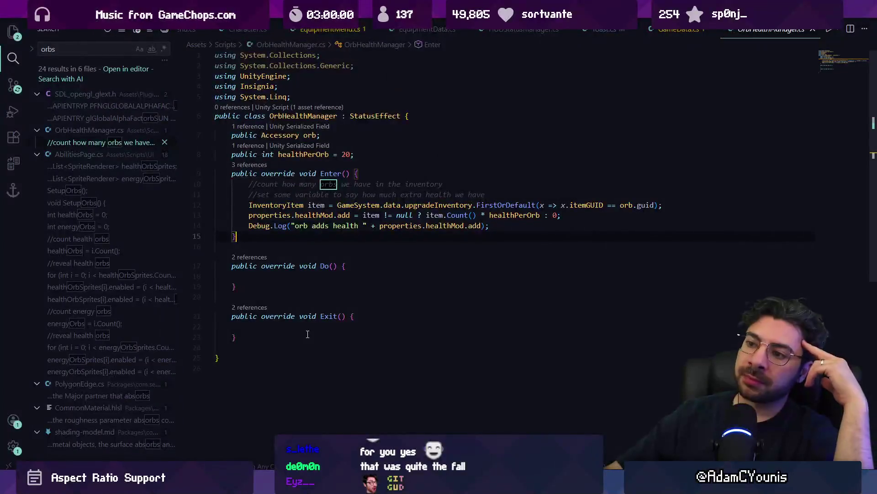
# - Peek Enter's references in StatusEffect.cs and StatusEffectContainer.cs, plus the OrbHealthManager class references
pyautogui.click(343, 226)
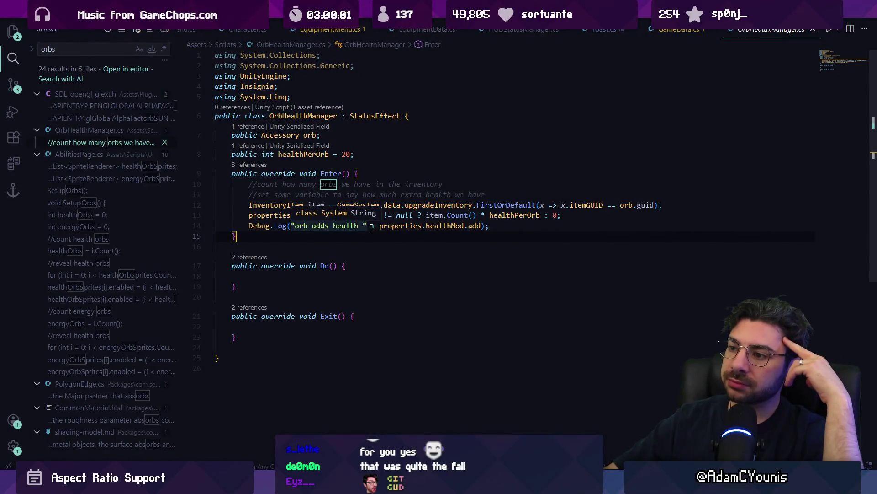
pyautogui.click(258, 166)
pyautogui.click(578, 228)
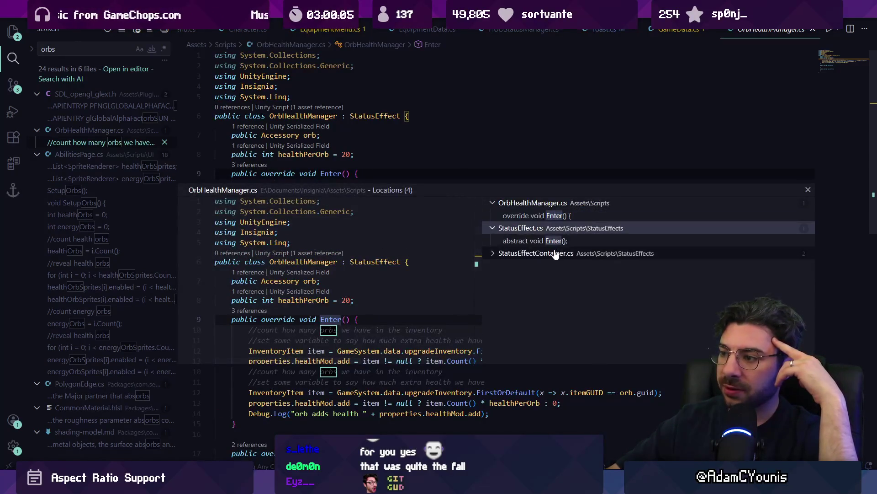
pyautogui.click(502, 253)
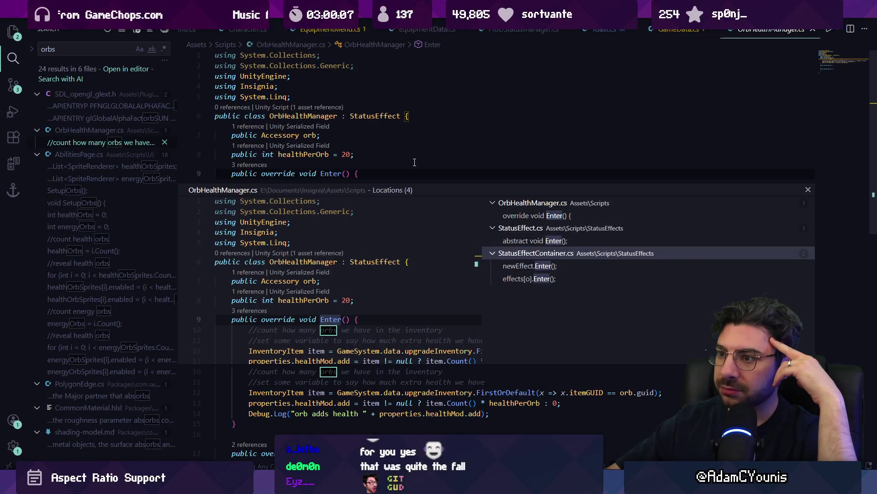
pyautogui.click(526, 216)
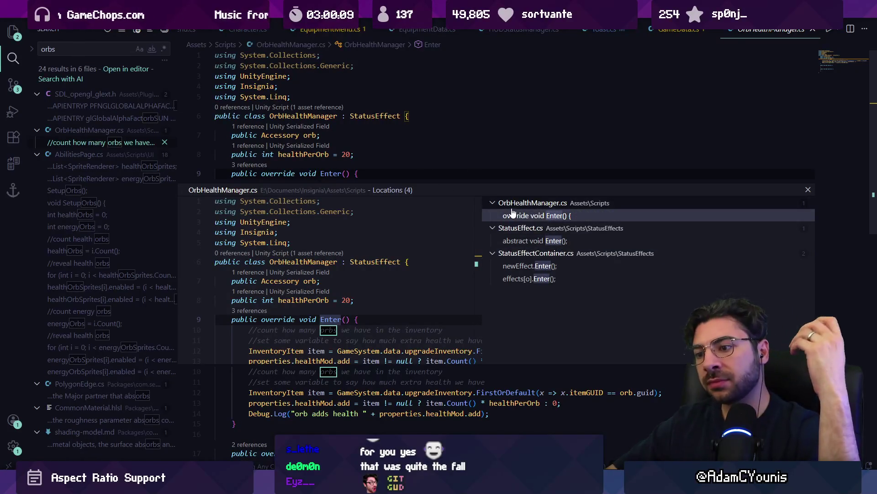
pyautogui.press('Escape')
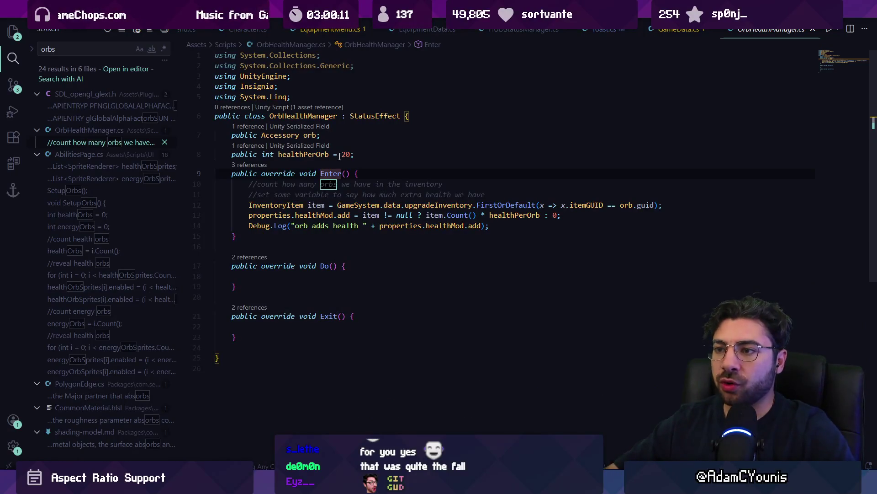
pyautogui.click(237, 109)
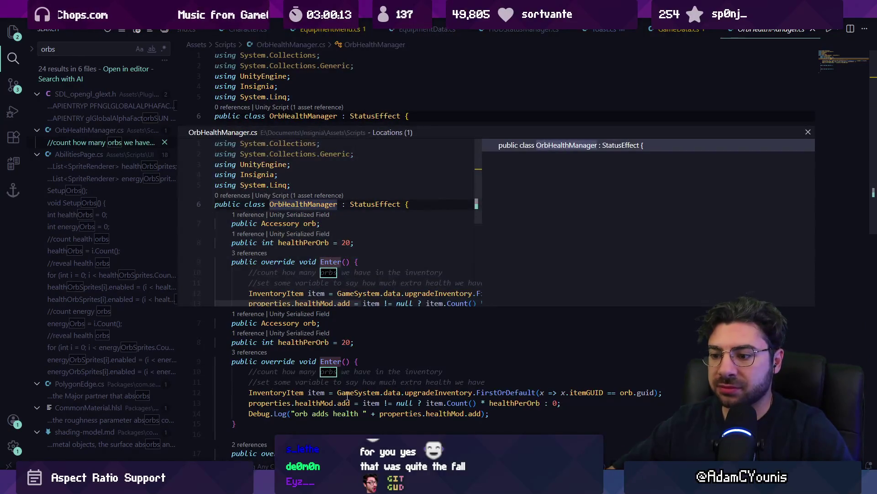
pyautogui.press('Escape')
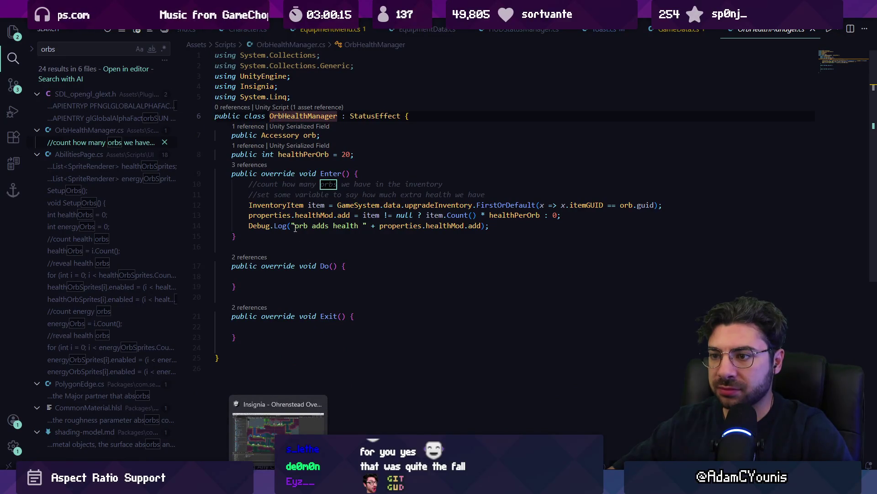
# - Inspect the health calculation using upgradeInventory's FirstOrDefault call, then switch to Unity
pyautogui.click(359, 215)
pyautogui.click(438, 204)
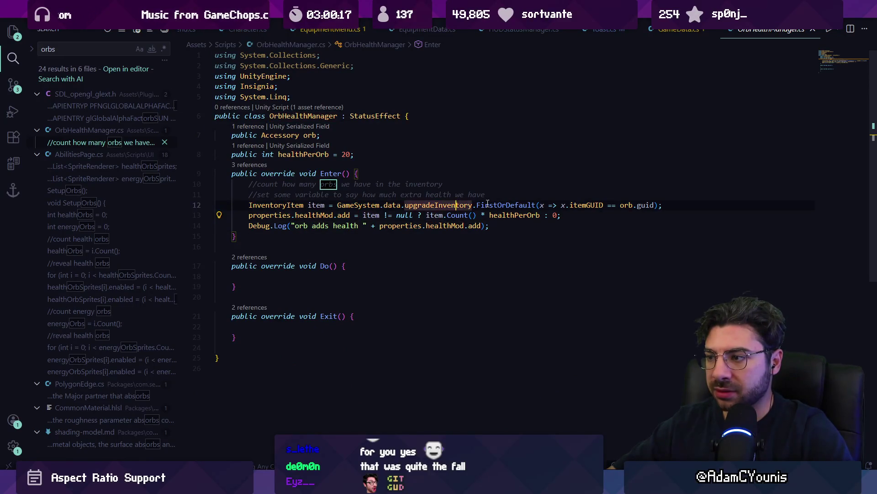
pyautogui.click(497, 205)
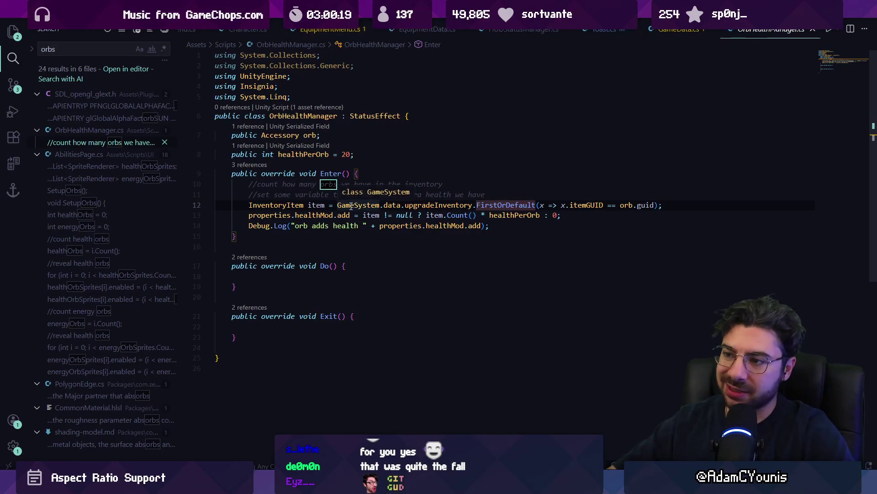
pyautogui.click(345, 239)
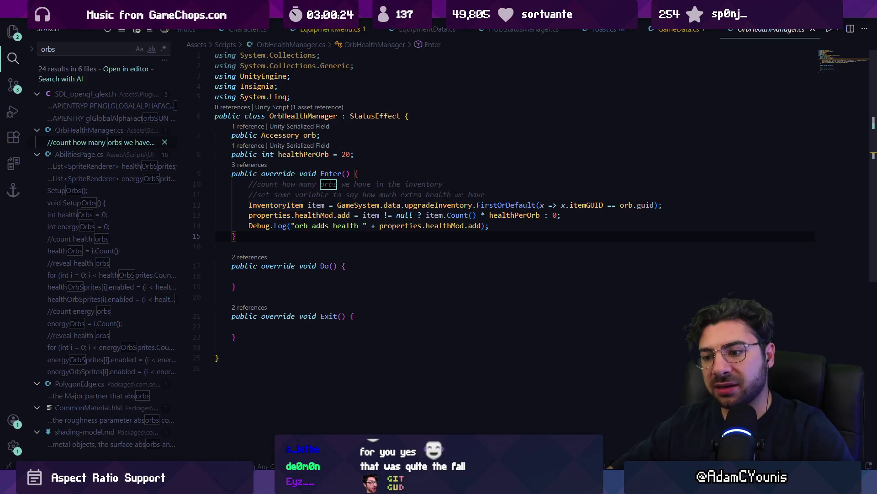
pyautogui.hotkey('alt', 'Tab')
# - Filter the Hierarchy for 'orbhealthmanager' and open the GameEngine prefab
pyautogui.click(76, 46)
pyautogui.write('orbhealthmanager')
pyautogui.press('Down')
pyautogui.click(127, 46)
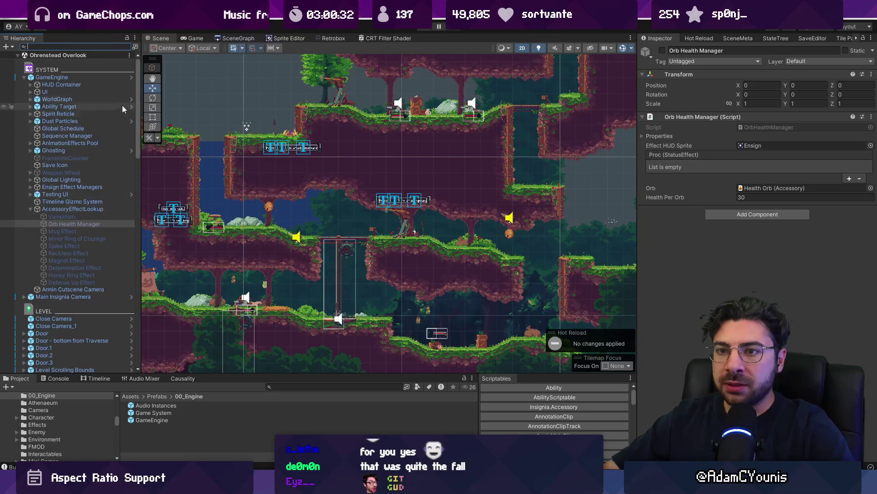
pyautogui.click(132, 77)
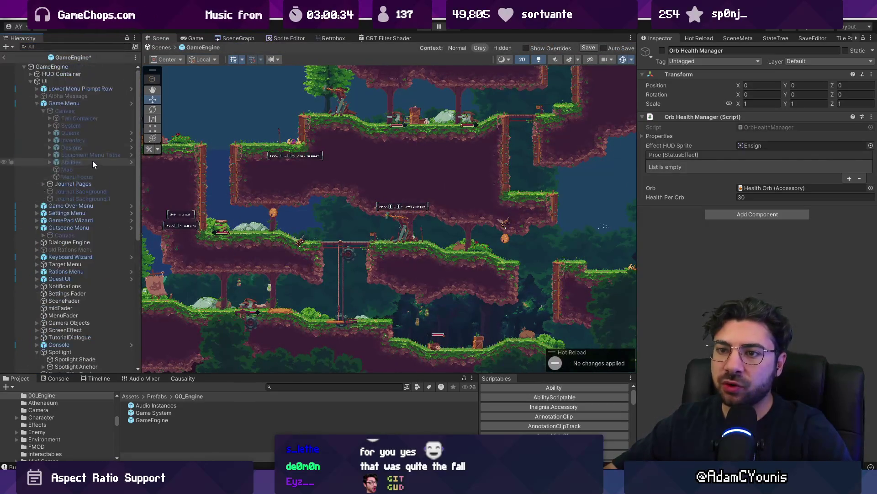
# - Locate Orb Health Manager in the prefab and open its script's StatusEffect base class in VS Code
pyautogui.click(70, 47)
pyautogui.write('orbhealthb')
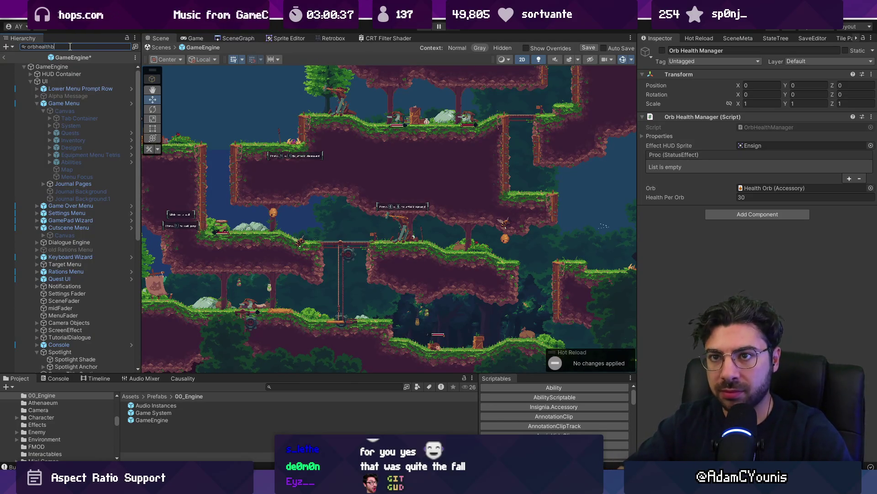
pyautogui.press('BackSpace')
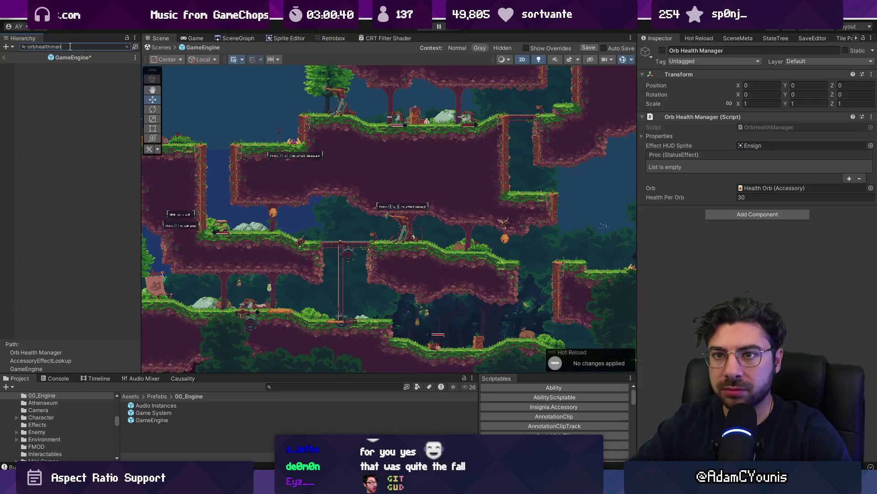
pyautogui.write('ager')
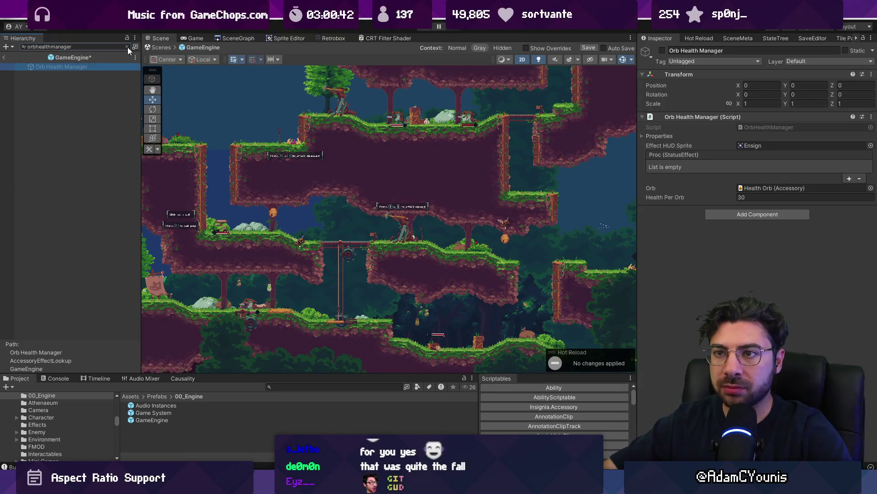
pyautogui.click(127, 47)
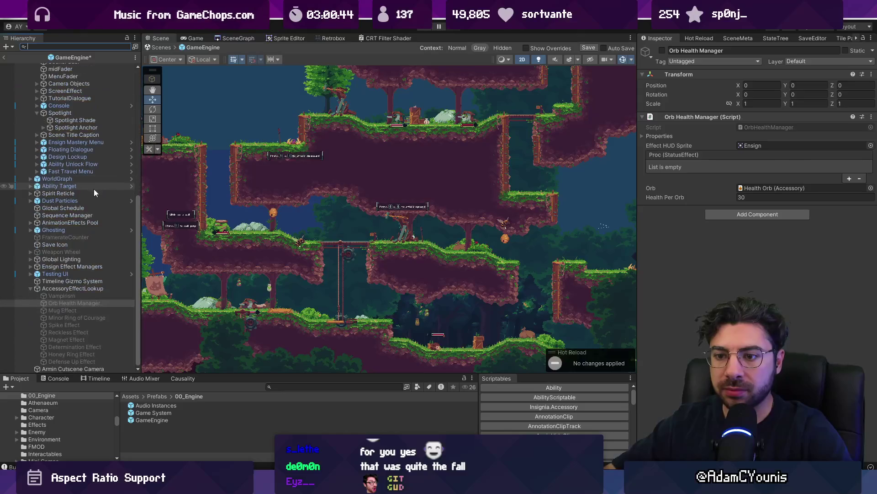
pyautogui.doubleClick(105, 301)
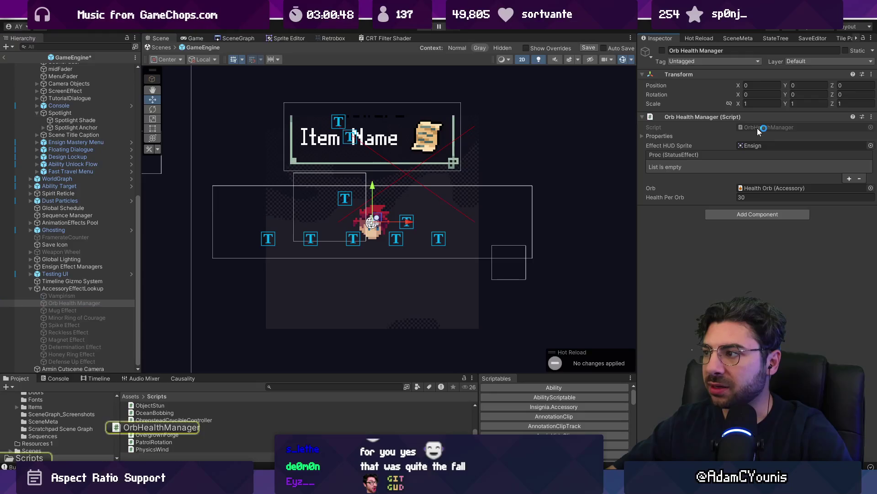
pyautogui.doubleClick(758, 131)
pyautogui.keyDown('ctrl'); pyautogui.click(371, 115); pyautogui.keyUp('ctrl')
pyautogui.moveTo(386, 117)
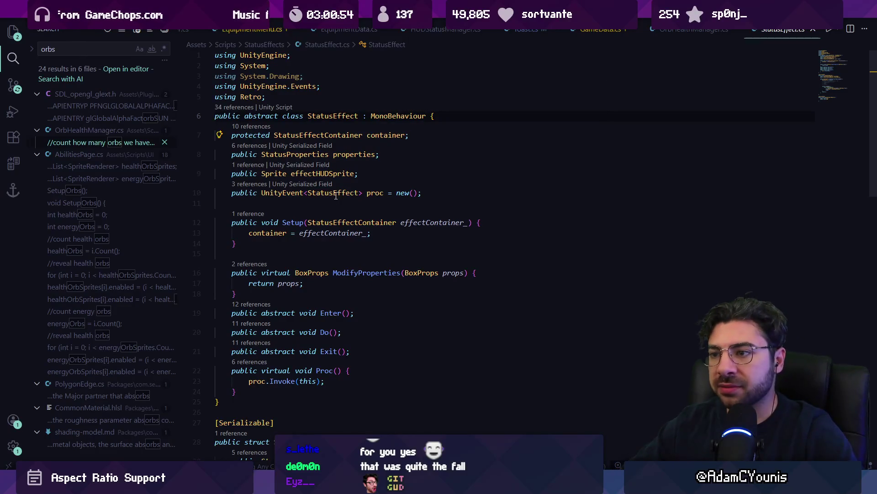
# - Scroll through the abstract StatusEffect class, then return to OrbHealthManager.cs
pyautogui.scroll(-5, 320, 228)
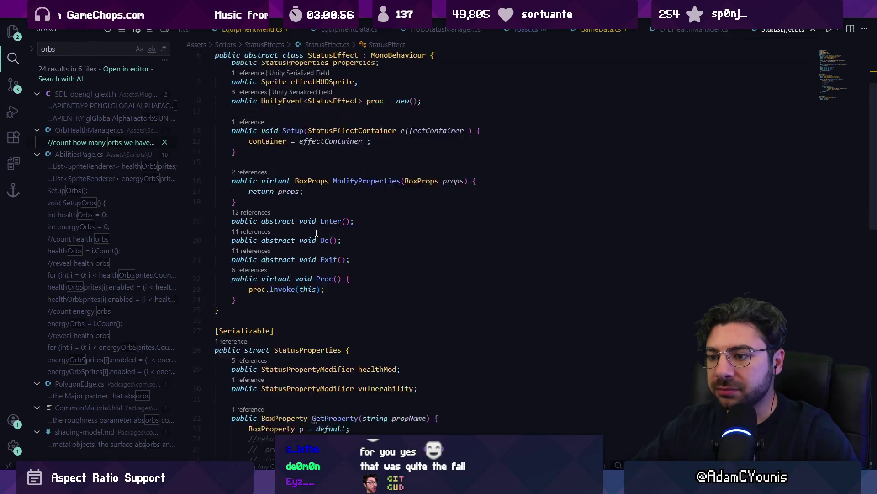
pyautogui.scroll(-5, 318, 232)
pyautogui.scroll(10, 336, 236)
pyautogui.hotkey('alt', 'Left')
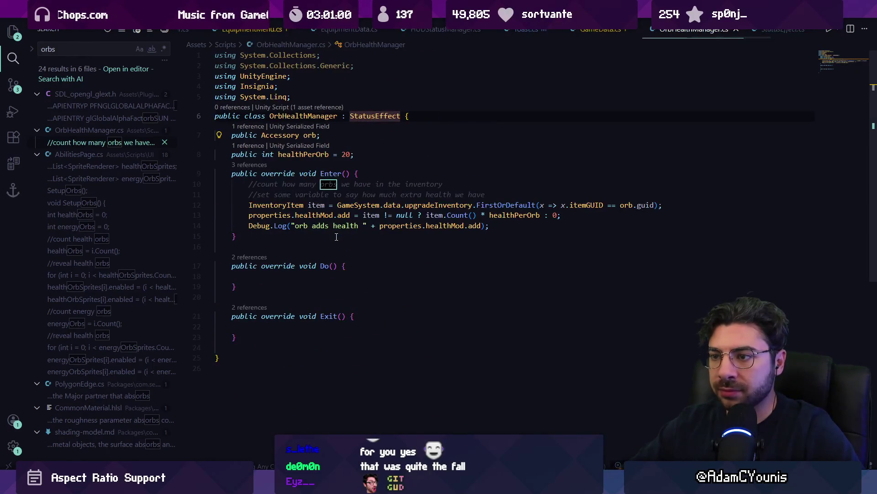
pyautogui.hotkey('alt', 'Right')
pyautogui.hotkey('alt', 'Left')
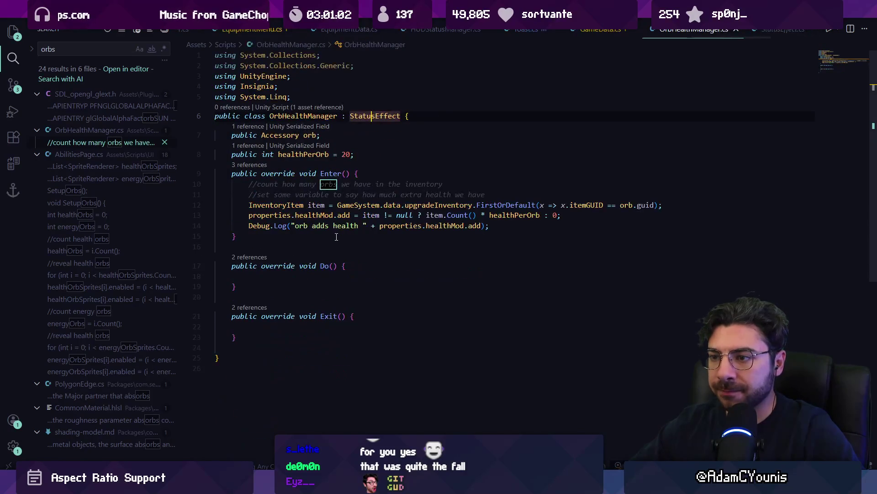
# - Insert blank lines below the healthPerOrb = 20 field
pyautogui.click(379, 157)
pyautogui.press('Return')
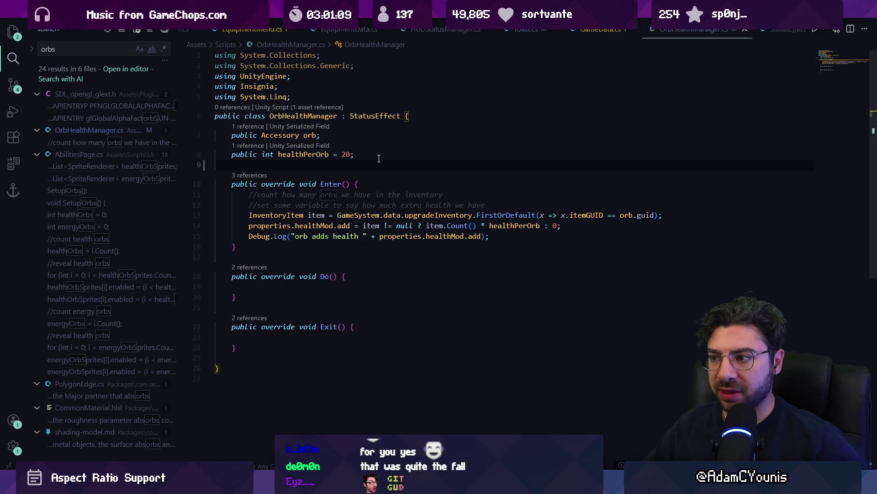
pyautogui.press('Return')
pyautogui.press('Return')
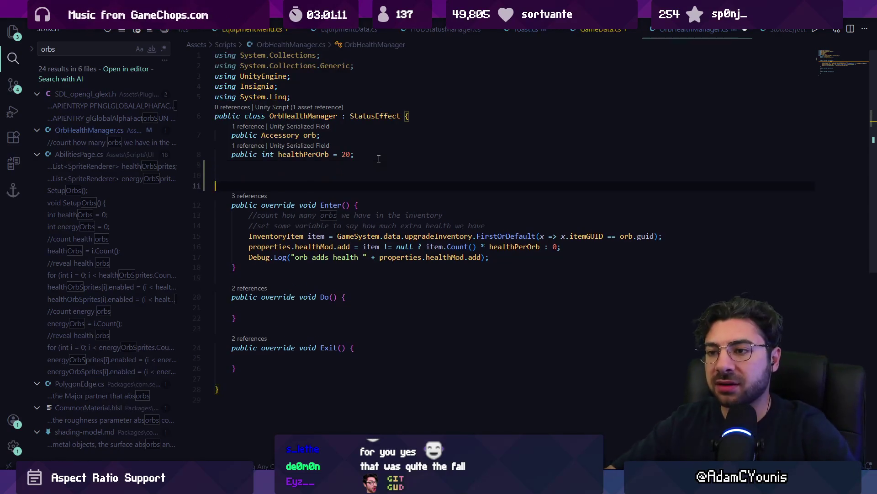
pyautogui.write('publci')
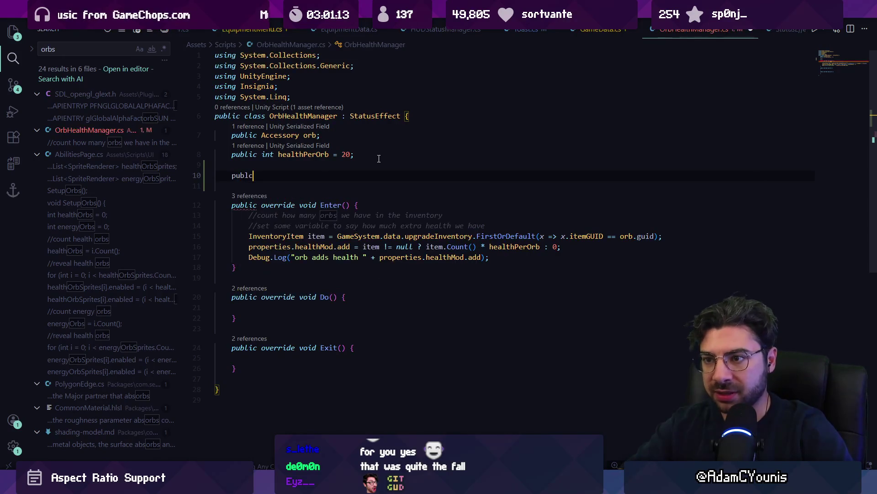
pyautogui.write('c Start')
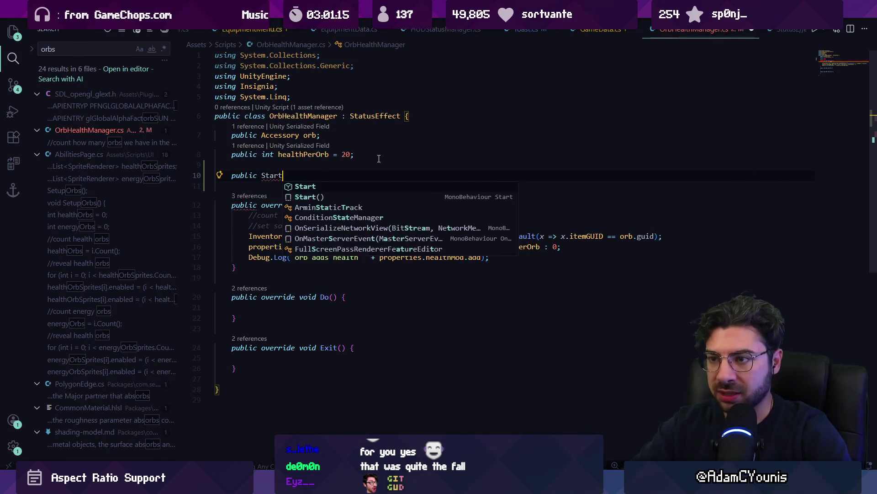
pyautogui.press('BackSpace')
pyautogui.press('BackSpace')
pyautogui.press('BackSpace')
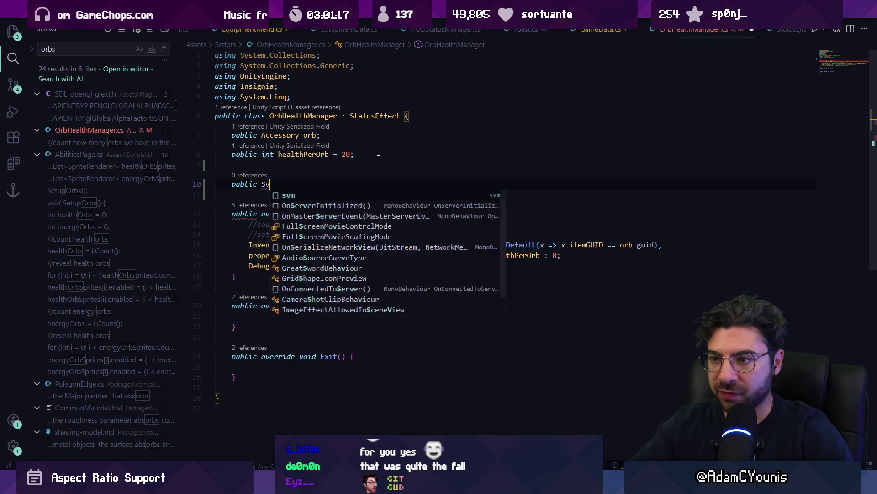
pyautogui.write('videoSettings')
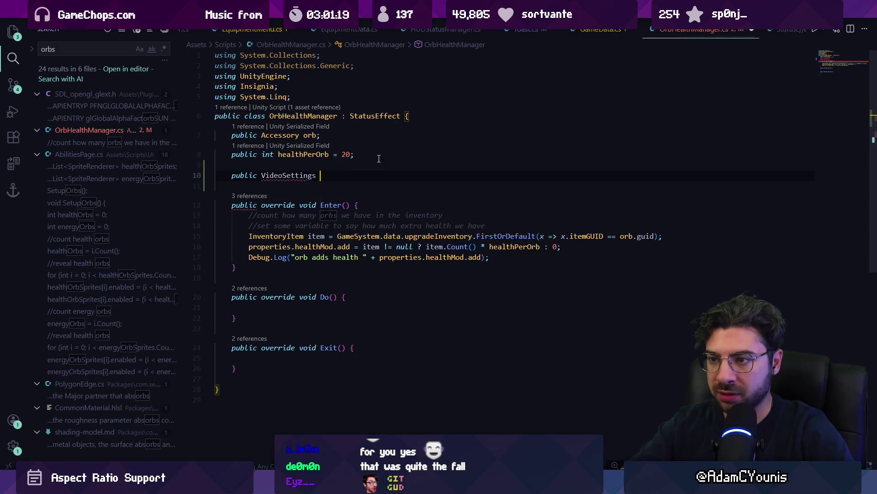
pyautogui.press('BackSpace')
pyautogui.press('BackSpace')
pyautogui.write('oid Star')
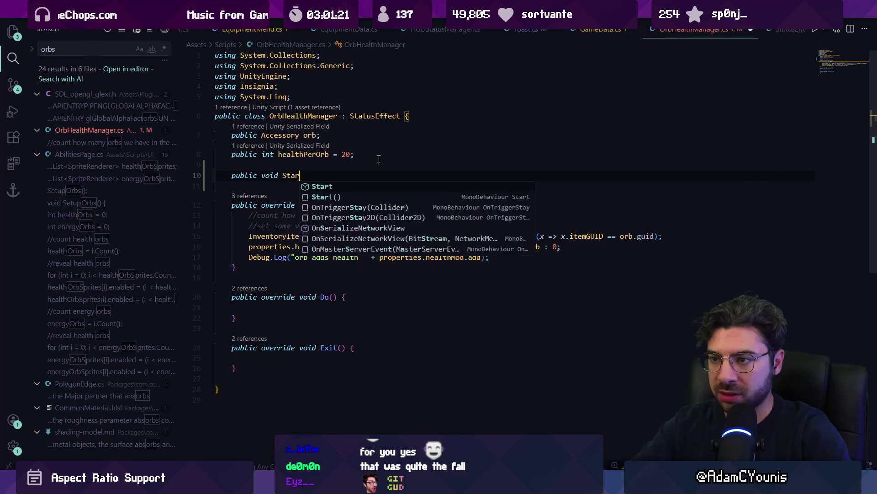
pyautogui.press('Tab')
pyautogui.write('//a')
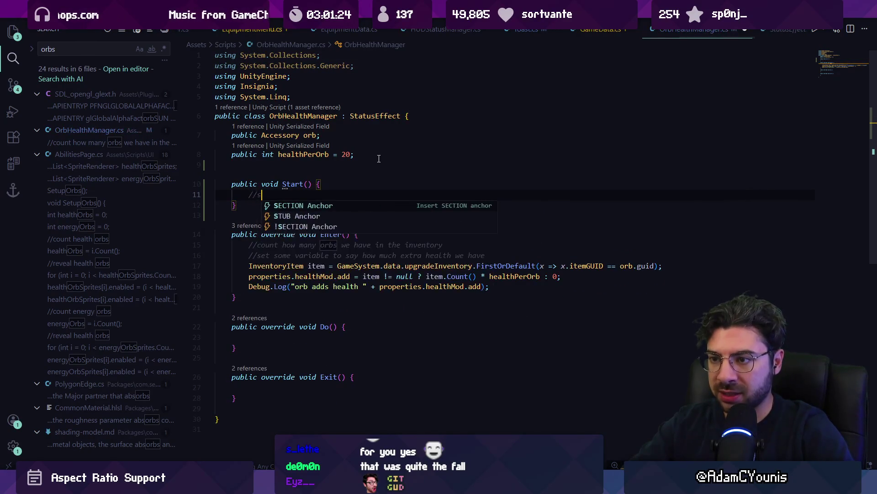
pyautogui.write('ssign sel')
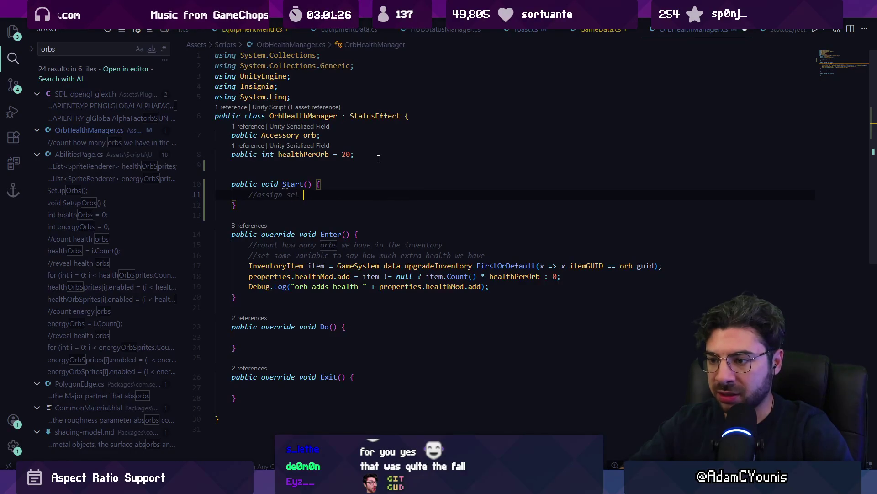
pyautogui.write('f to ')
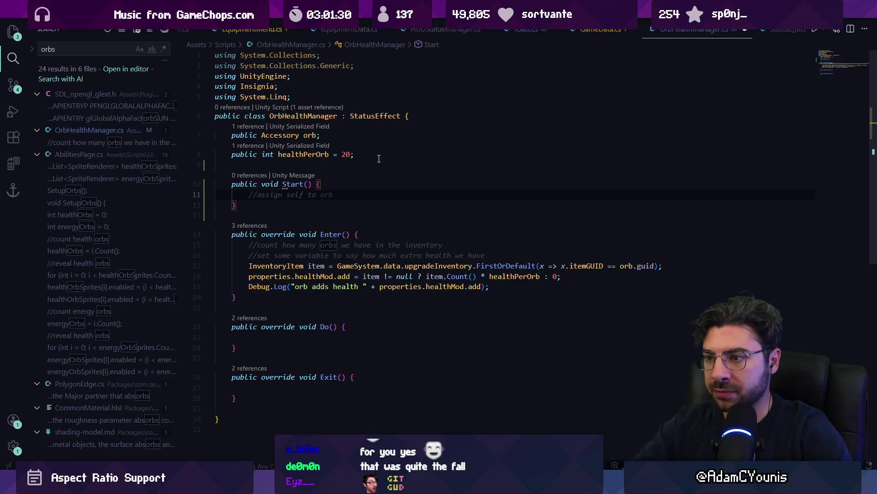
pyautogui.write('the game')
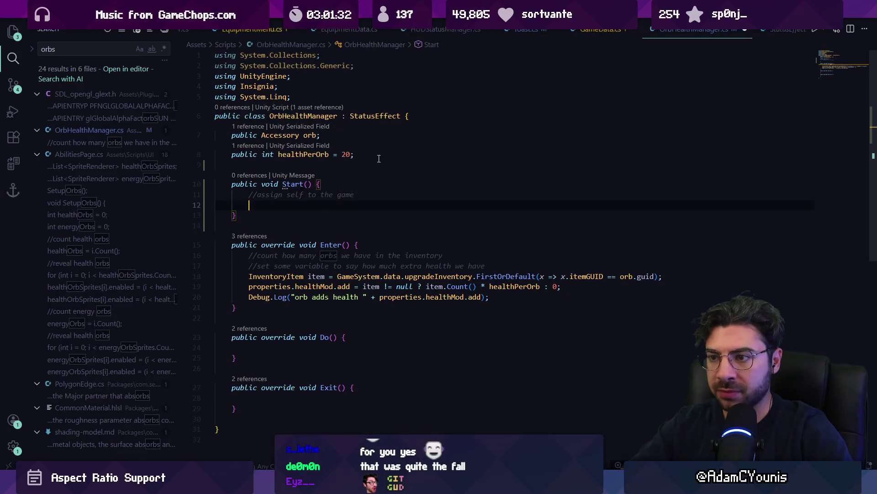
pyautogui.press('Escape')
pyautogui.write('er charace')
pyautogui.press('BackSpace')
pyautogui.press('Return')
pyautogui.press('Escape')
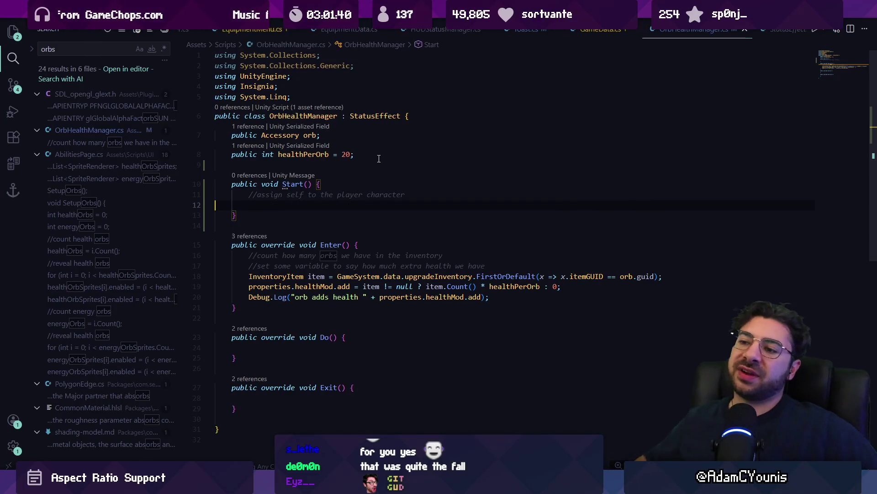
pyautogui.press('Down')
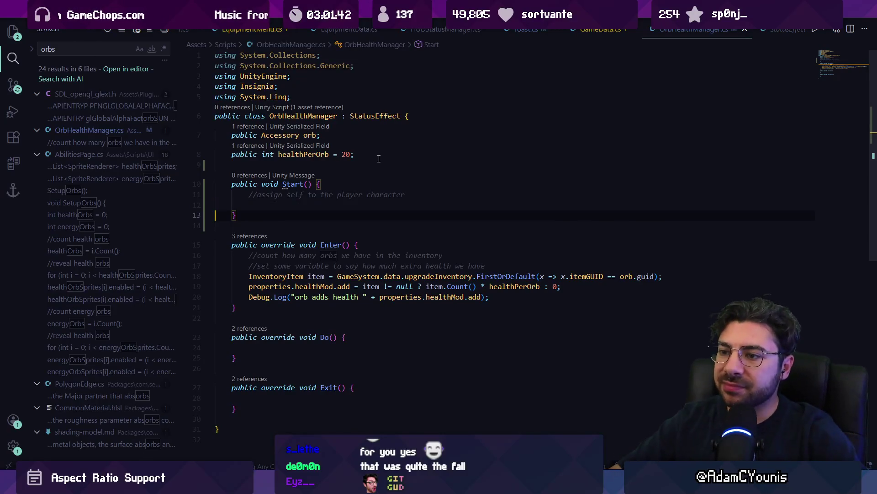
pyautogui.keyDown('shift'); pyautogui.click(379, 158); pyautogui.keyUp('shift')
pyautogui.press('BackSpace')
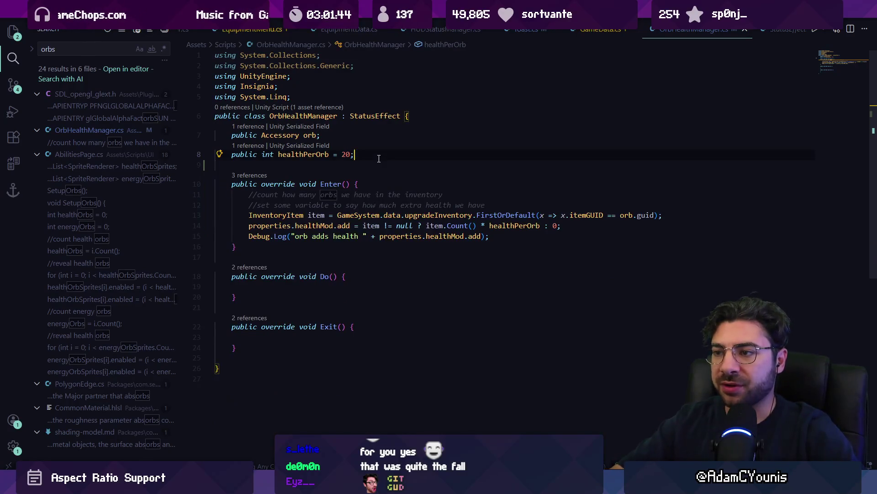
# - Open ArminBehaviour.cs and PlayerCharacter.cs, searching PlayerCharacter for 'effects' and 'status'
pyautogui.hotkey('ctrl', 'p')
pyautogui.write('armin')
pyautogui.press('Return')
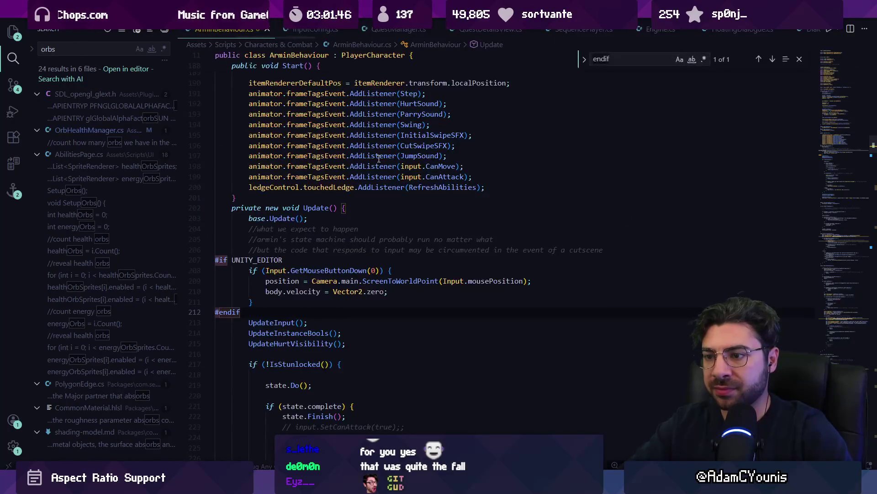
pyautogui.hotkey('ctrl', 'p')
pyautogui.write('player')
pyautogui.press('Return')
pyautogui.hotkey('ctrl', 'f')
pyautogui.write('e')
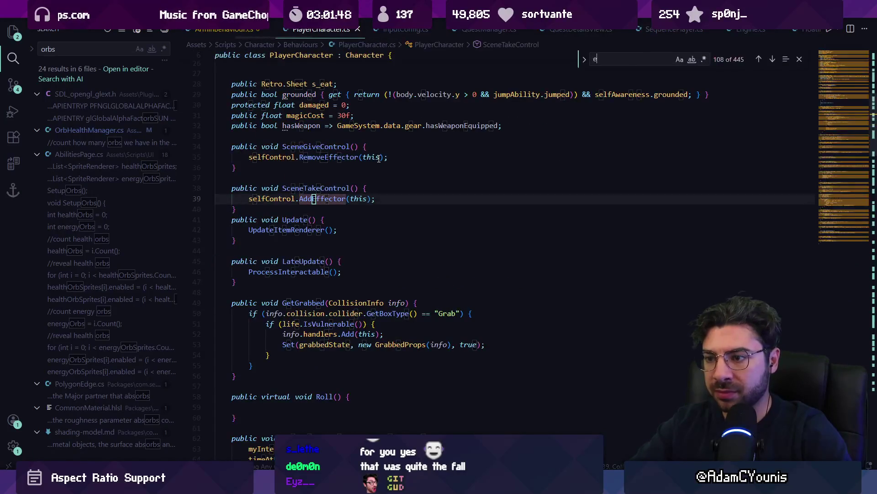
pyautogui.write('ffects')
pyautogui.press('BackSpace')
pyautogui.press('BackSpace')
pyautogui.press('BackSpace')
pyautogui.write('status')
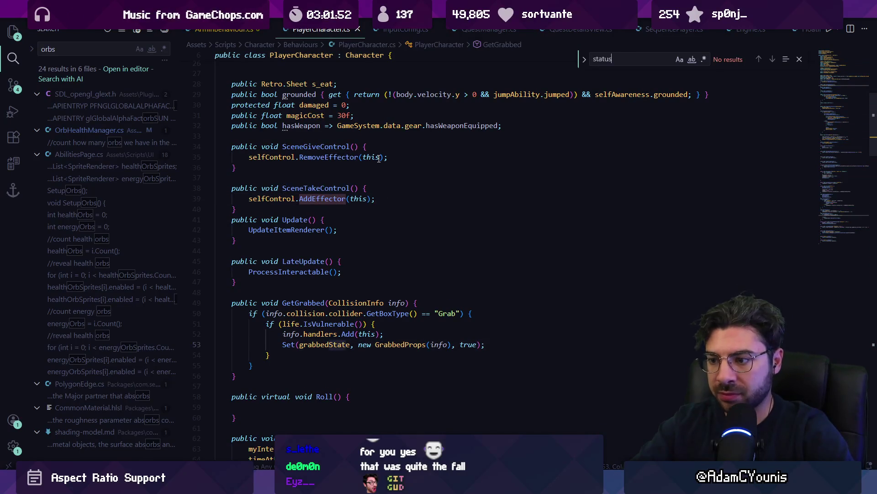
pyautogui.press('Escape')
# - Search ArminBehaviour.cs for 'statuseffects' to reach Awake's CalculateStats call on line 158
pyautogui.hotkey('ctrl', 'p')
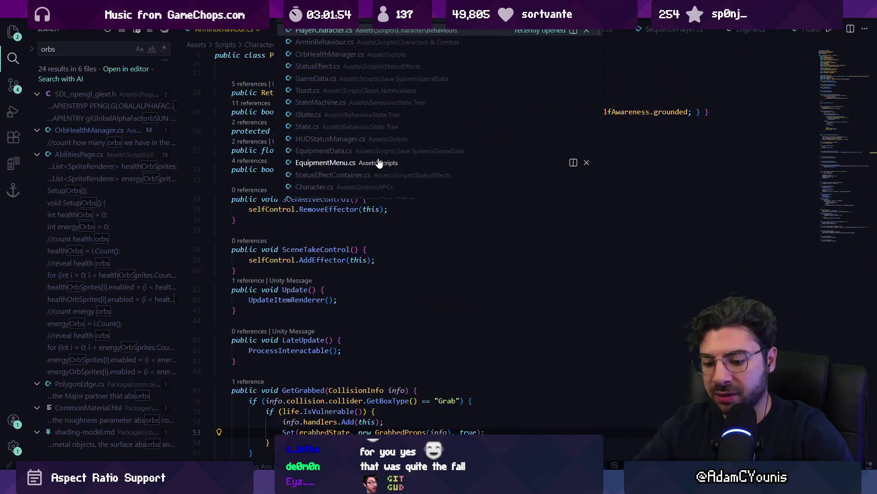
pyautogui.write('armin')
pyautogui.press('Return')
pyautogui.hotkey('ctrl', 'f')
pyautogui.write('sta')
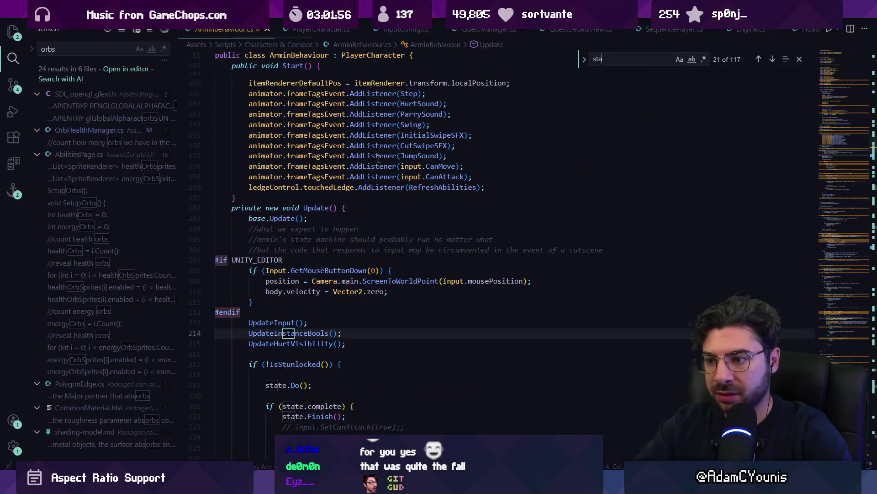
pyautogui.write('tusfe')
pyautogui.press('BackSpace')
pyautogui.write('statusEffects.CalculateStats();')
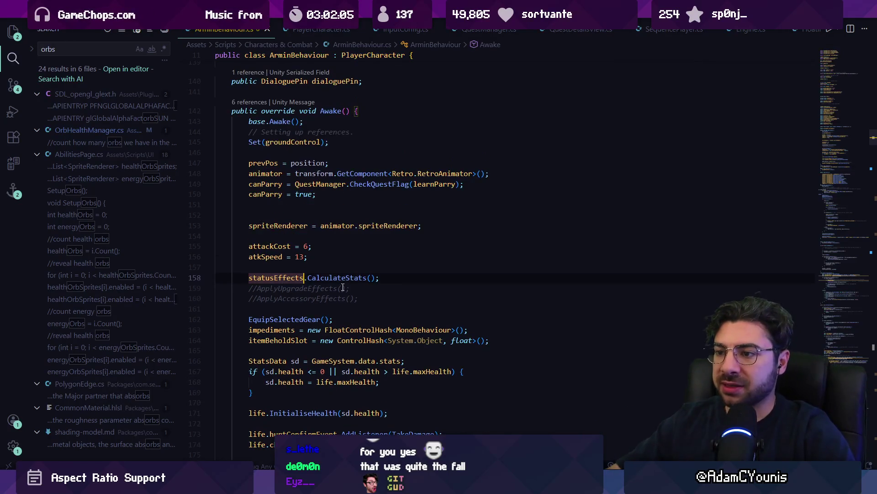
# - Follow CalculateStats to StatusEffectContainer's effects dictionary and list its 15 references
pyautogui.keyDown('ctrl'); pyautogui.click(338, 259); pyautogui.keyUp('ctrl')
pyautogui.click(309, 202)
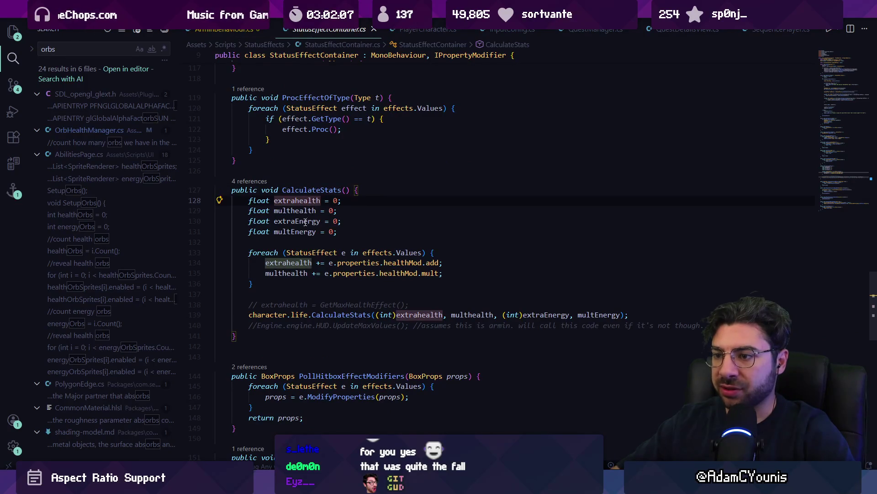
pyautogui.press('Up')
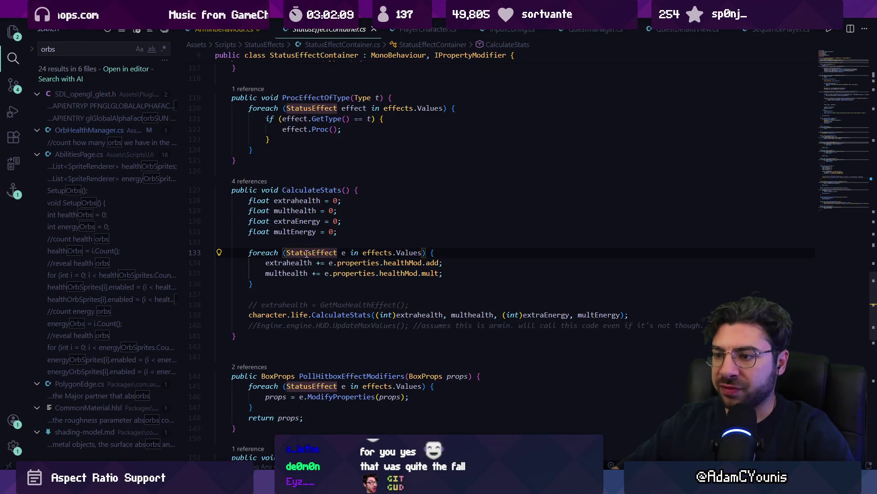
pyautogui.keyDown('ctrl'); pyautogui.click(370, 255); pyautogui.keyUp('ctrl')
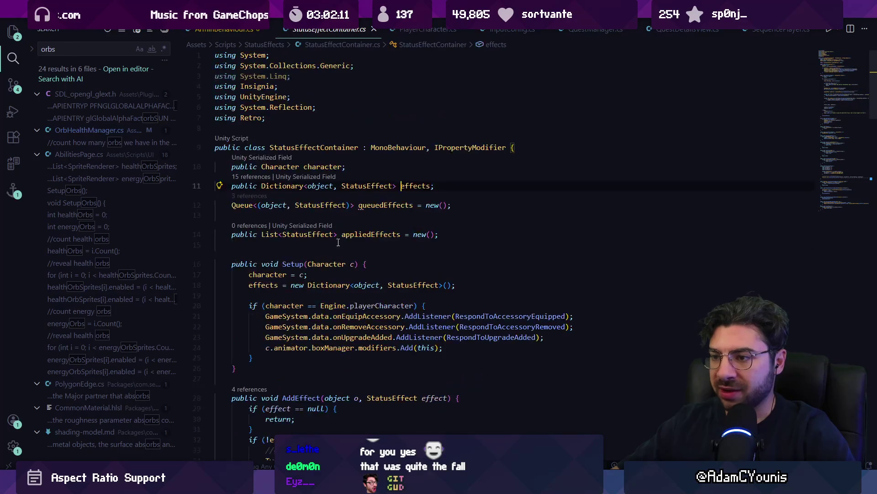
pyautogui.click(247, 177)
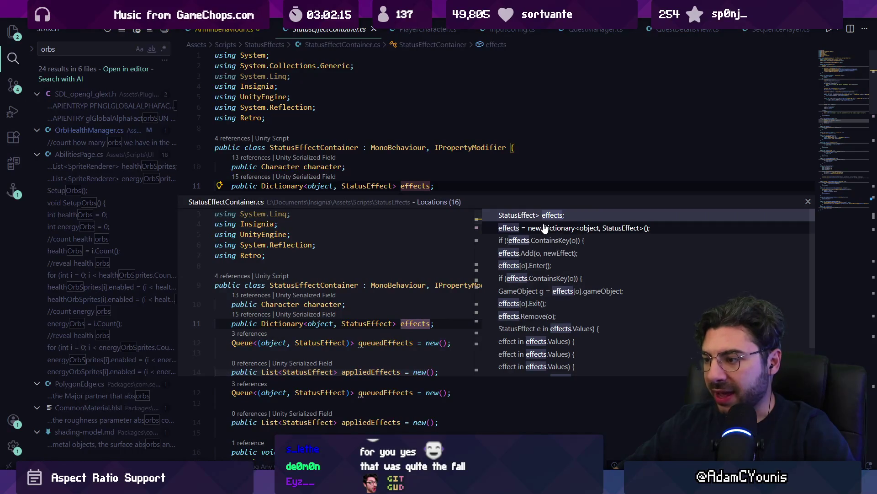
pyautogui.press('Escape')
pyautogui.hotkey('ctrl', 'shift', 'f')
pyautogui.write('effects.t')
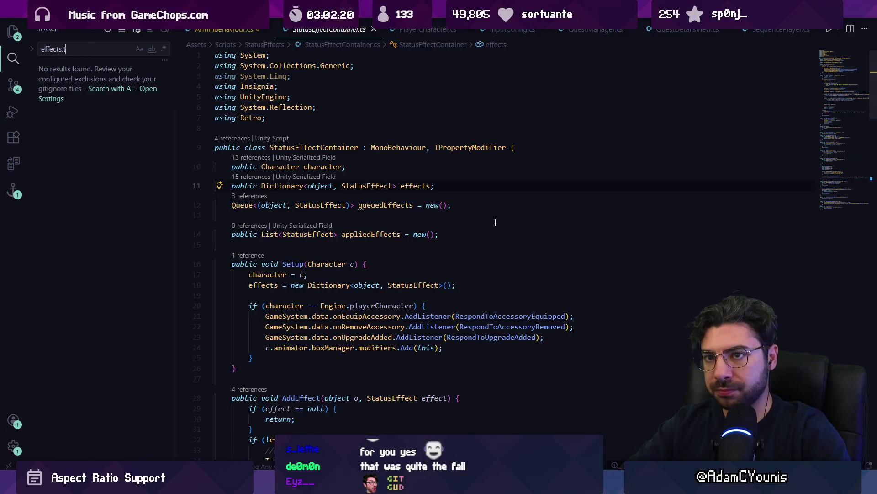
# - Search the project for 'effects.add' and open the HUDStatusManager.cs match
pyautogui.press('BackSpace')
pyautogui.write('add')
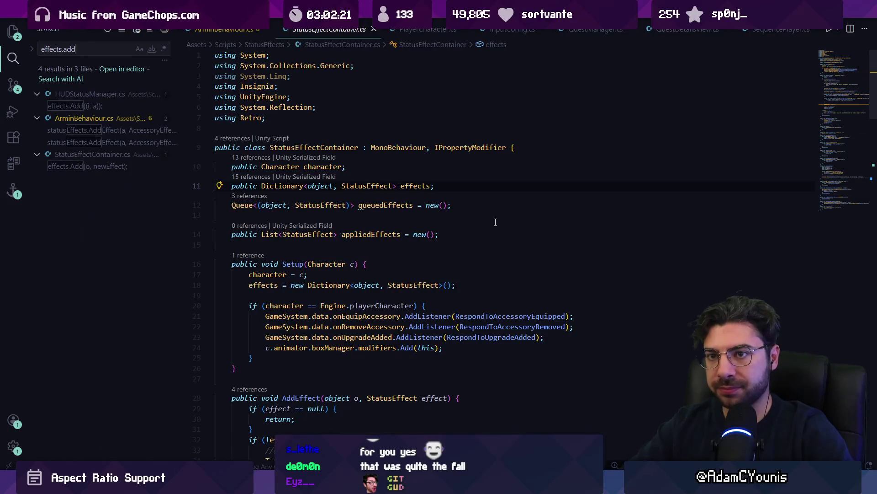
pyautogui.click(86, 107)
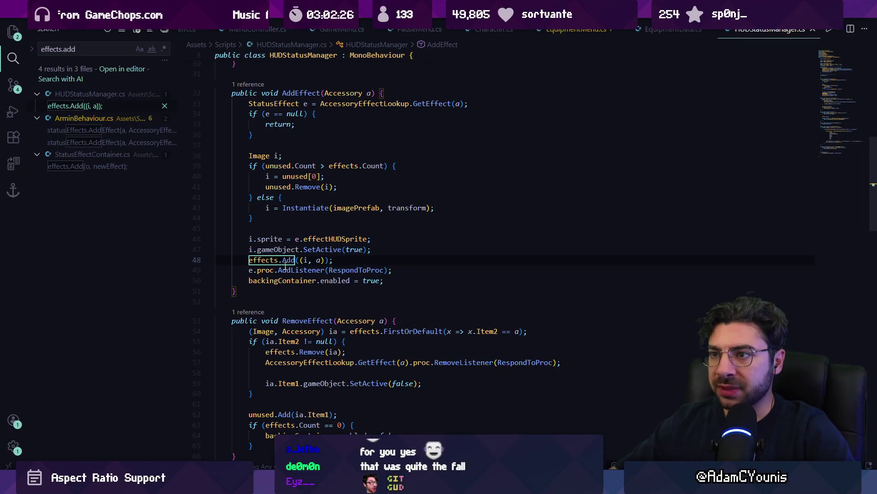
# - List AddEffect's references and open its call in CheckStatusEffects, after effects.Clear()
pyautogui.click(292, 91)
pyautogui.scroll(3, 247, 177)
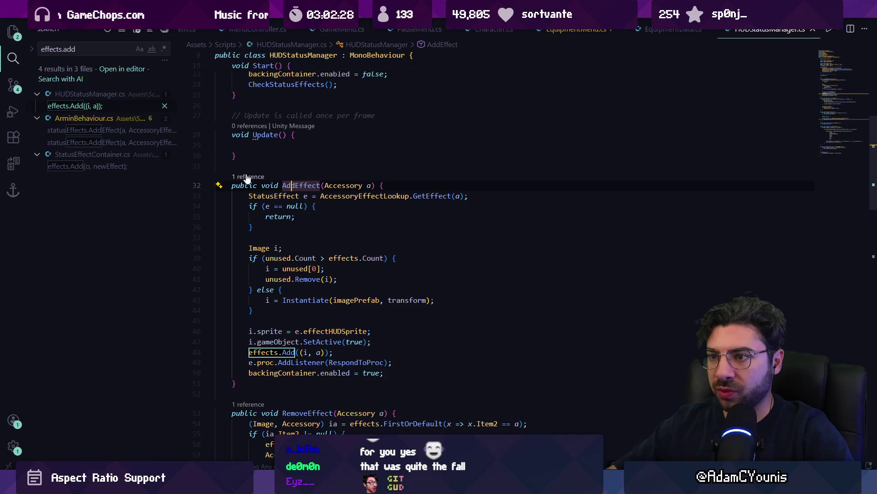
pyautogui.hotkey('shift', 'F12')
pyautogui.click(520, 227)
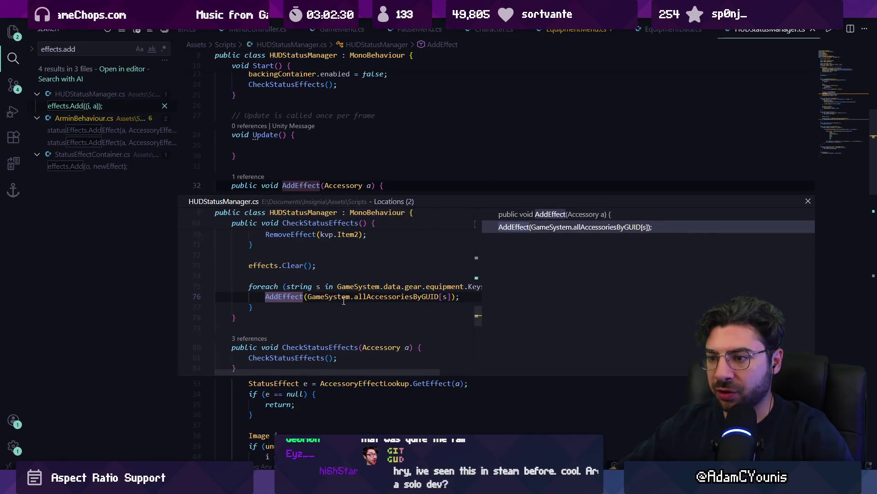
pyautogui.doubleClick(341, 298)
pyautogui.scroll(1, 298, 197)
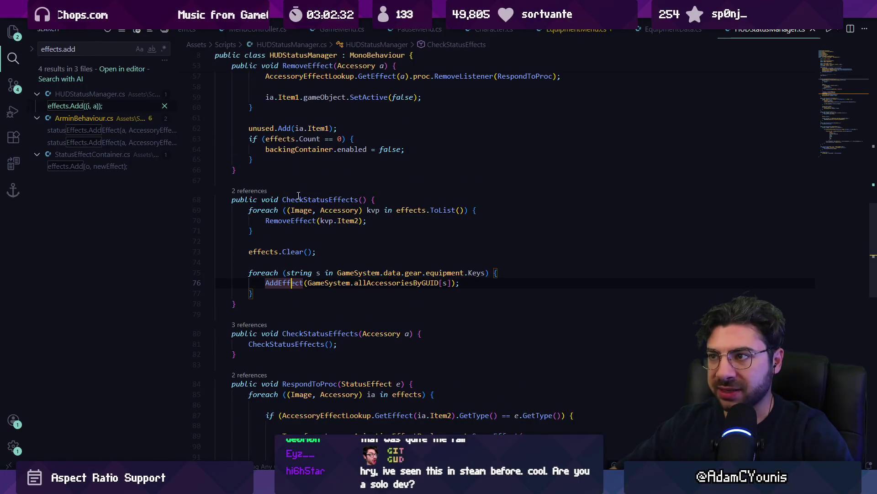
pyautogui.click(388, 254)
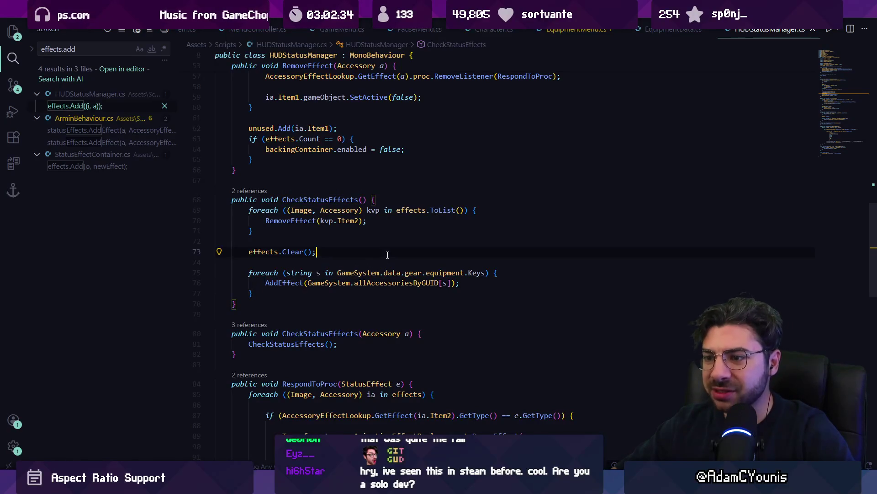